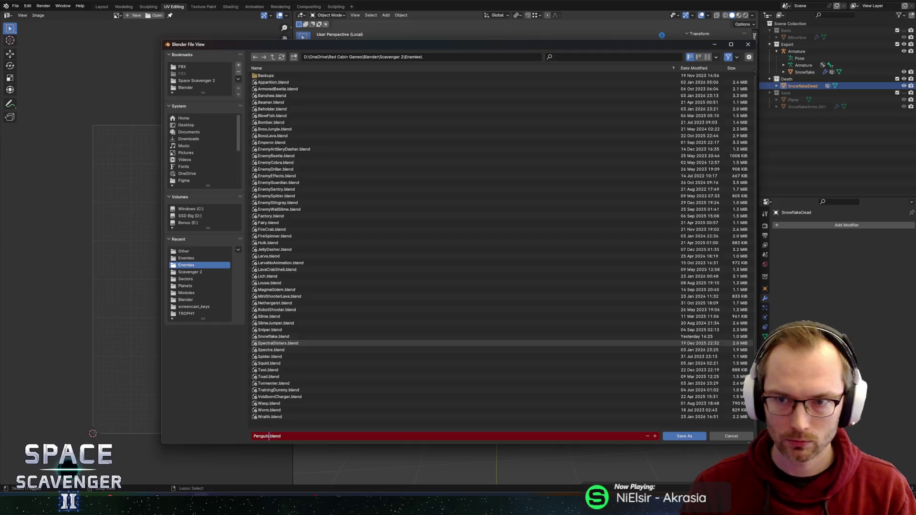
Save the file as Penguin.blend and delete the Snowflake and SnowflakeDead objects.
left_click(684, 436)
left_click(512, 286)
key("x")
left_click(511, 285)
left_click(508, 279)
key("x")
left_click(509, 278)
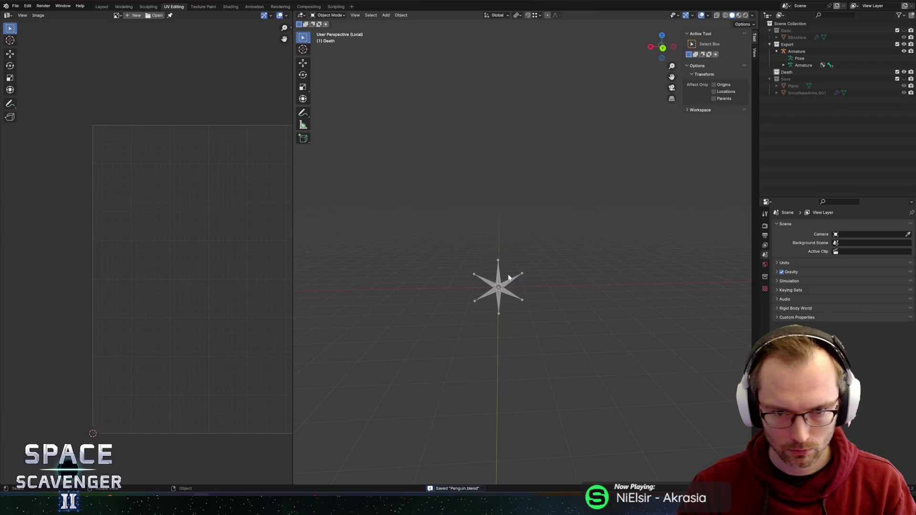
Delete the armature and make the Export collection active.
key("x")
left_click(496, 279)
left_click(795, 51)
left_click(788, 44)
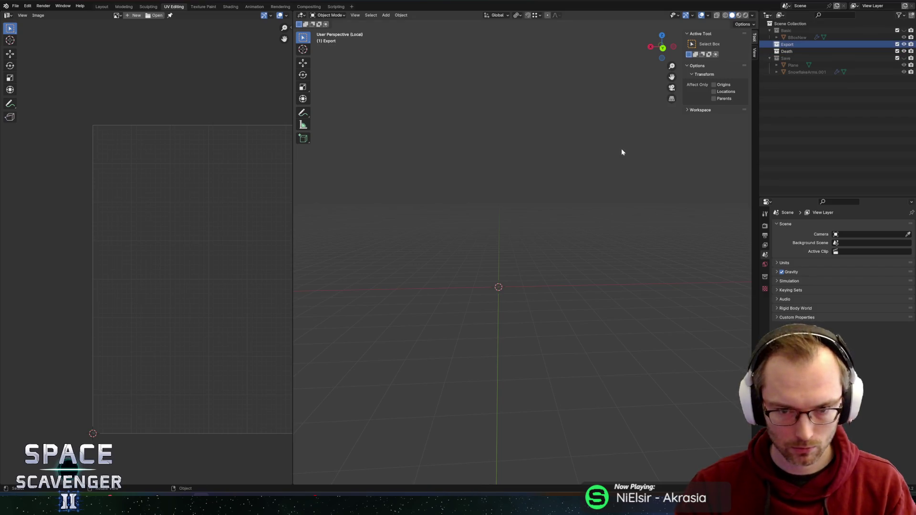
Add a Mesh > Cylinder at the origin in the Export collection.
key("shift+a")
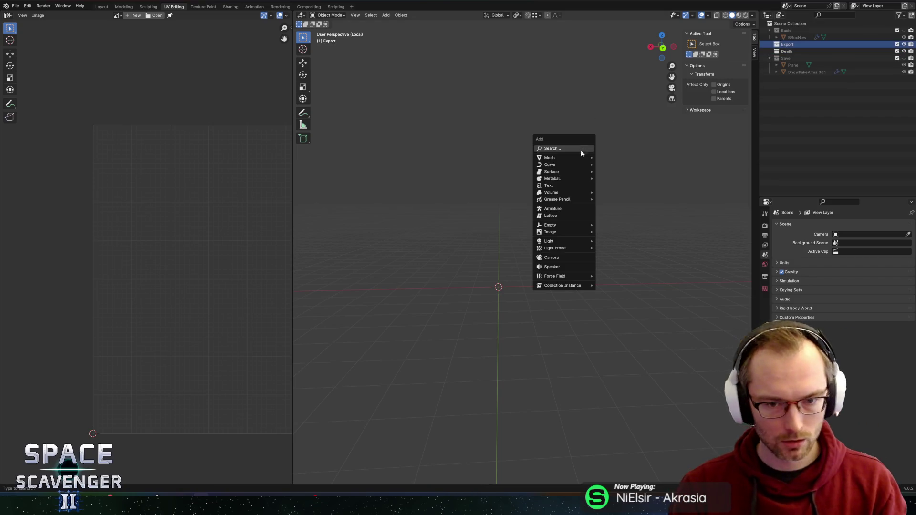
mouse_move(558, 164)
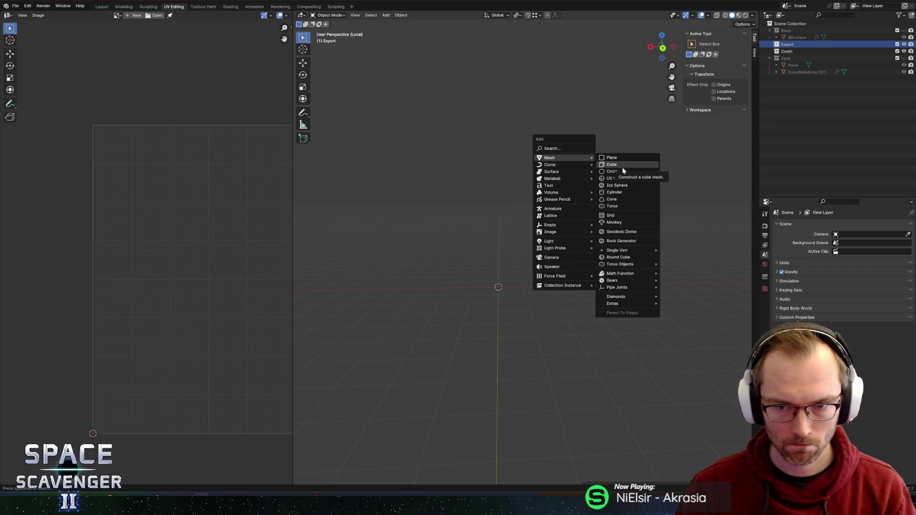
left_click(610, 192)
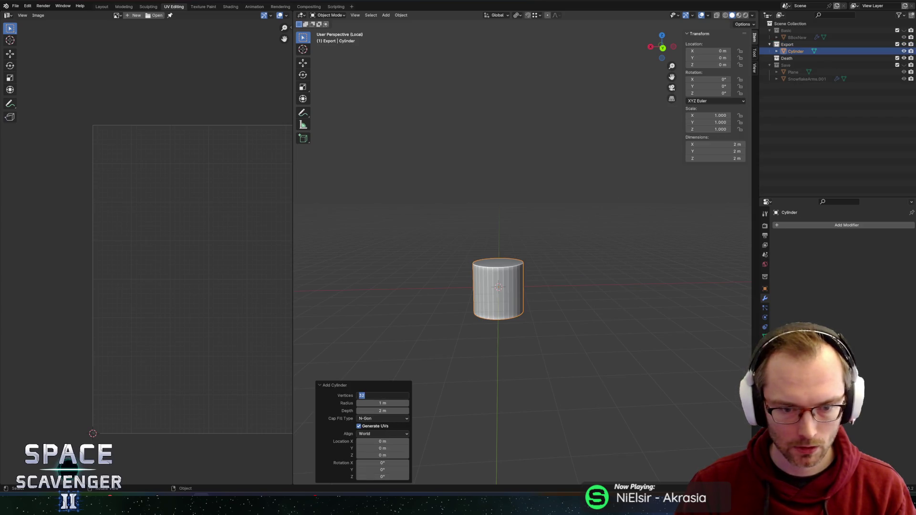
Give the new cylinder 16 vertices, a 1 m radius and 90° X rotation.
left_click(382, 395)
type("16")
key("Tab")
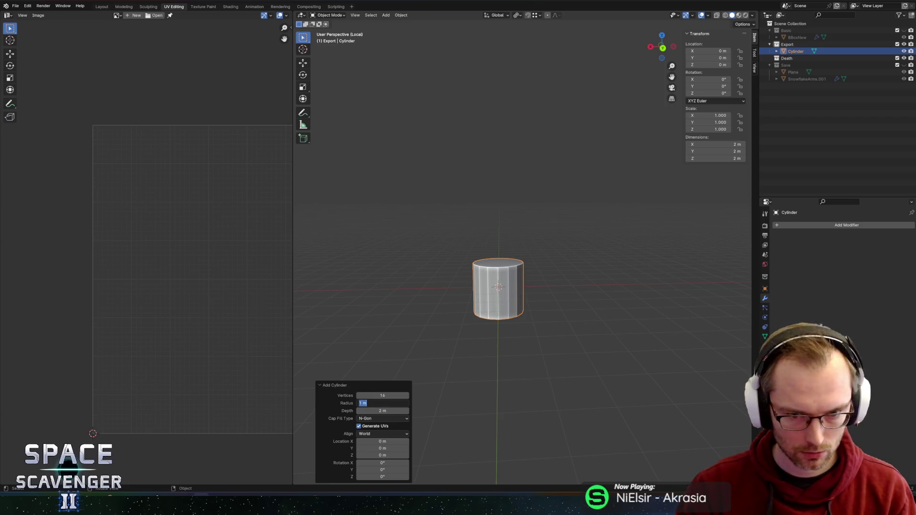
key("Return")
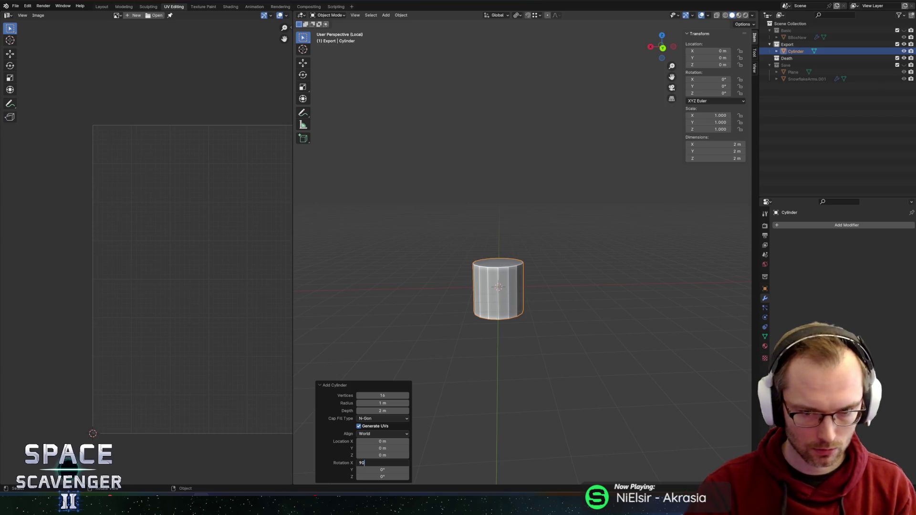
type("90")
key("Return")
Apply all transforms to the cylinder.
key("Tab")
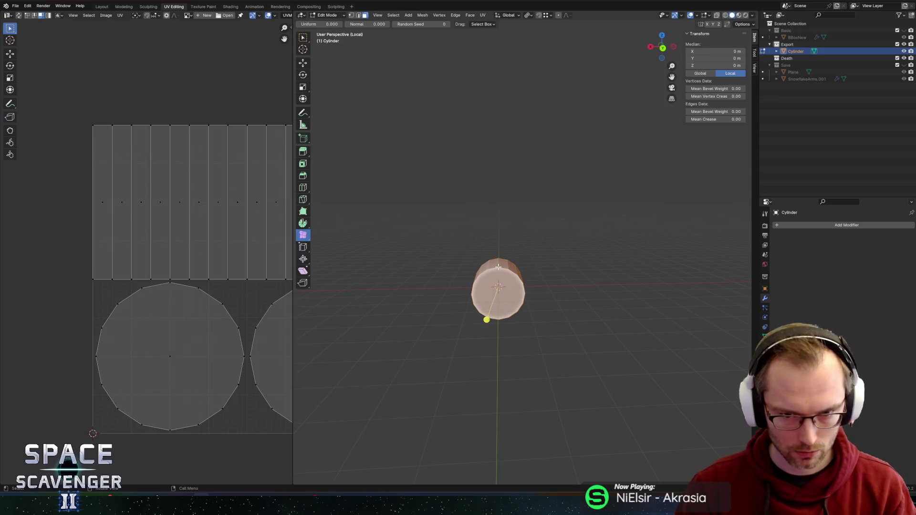
key("Tab")
key("ctrl+a")
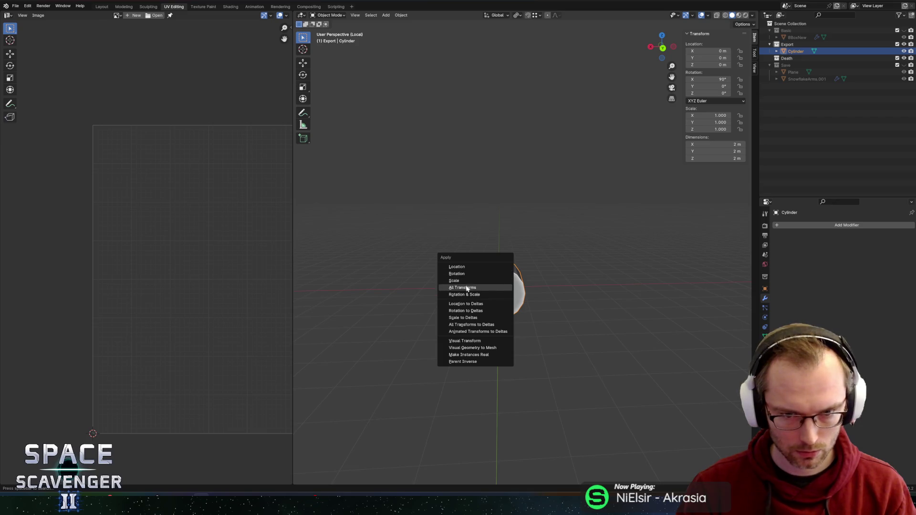
left_click(462, 287)
In Edit Mode, box-select the cylinder's right half and delete its vertices.
key("Tab")
left_click(496, 245)
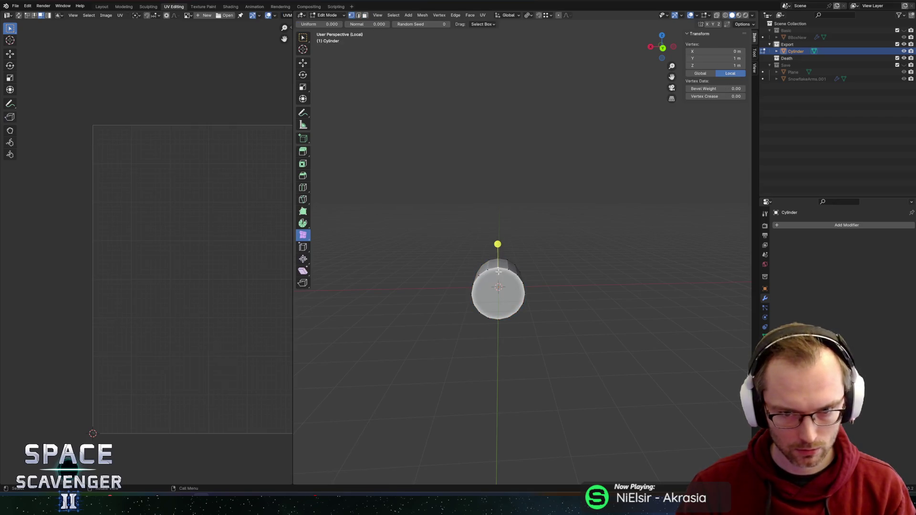
left_click(497, 313)
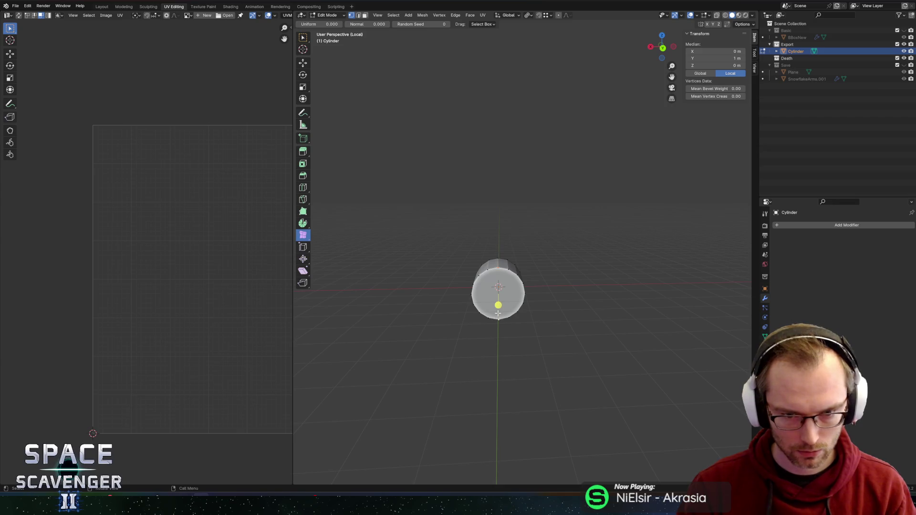
middle_click_drag(509, 231, 498, 269)
left_click(498, 270)
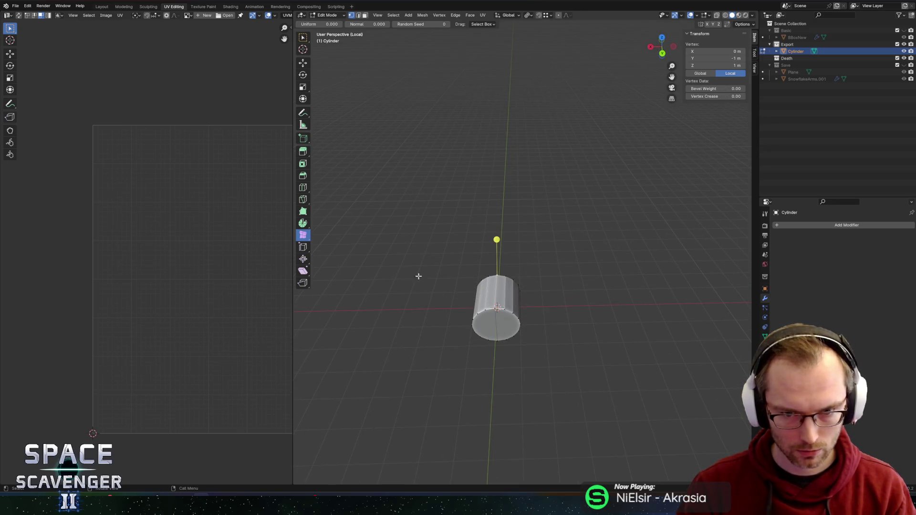
middle_click_drag(419, 276, 521, 218)
left_click(571, 290, "shift")
mouse_move(575, 287)
middle_mouse_down()
mouse_move(601, 237)
mouse_move(538, 240)
mouse_move(544, 219)
middle_mouse_up()
left_click_drag(581, 168, 503, 334)
key("x")
left_click(508, 331)
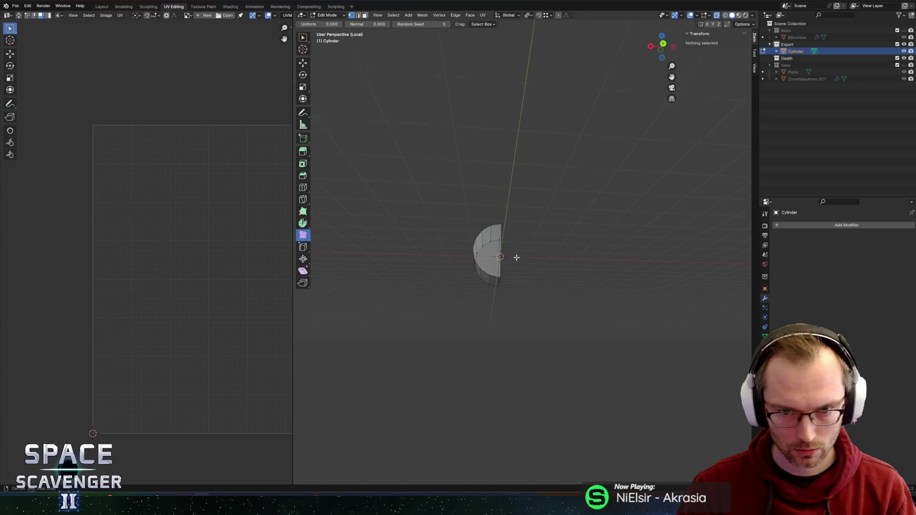
middle_click_drag(516, 257, 573, 215)
left_click(794, 225)
Add a Mirror modifier to the half cylinder.
type("mirror")
key("Return")
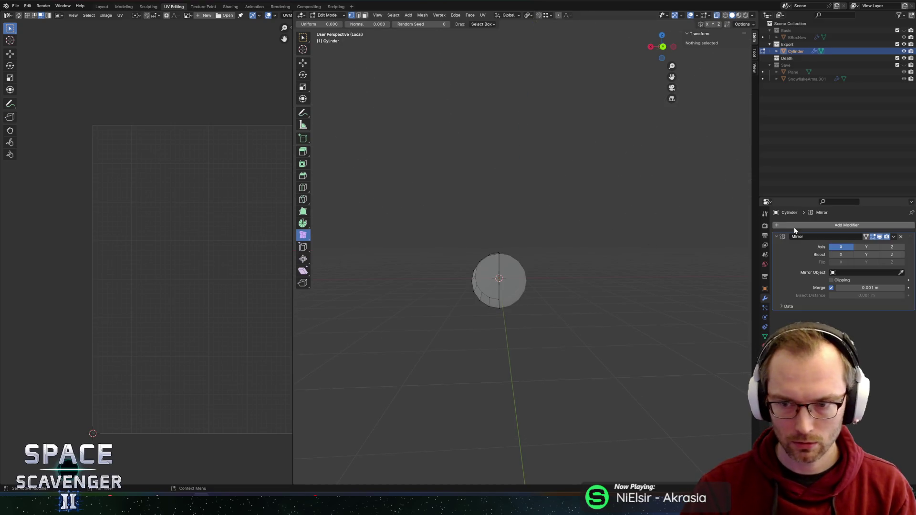
middle_click_drag(588, 307, 714, 299)
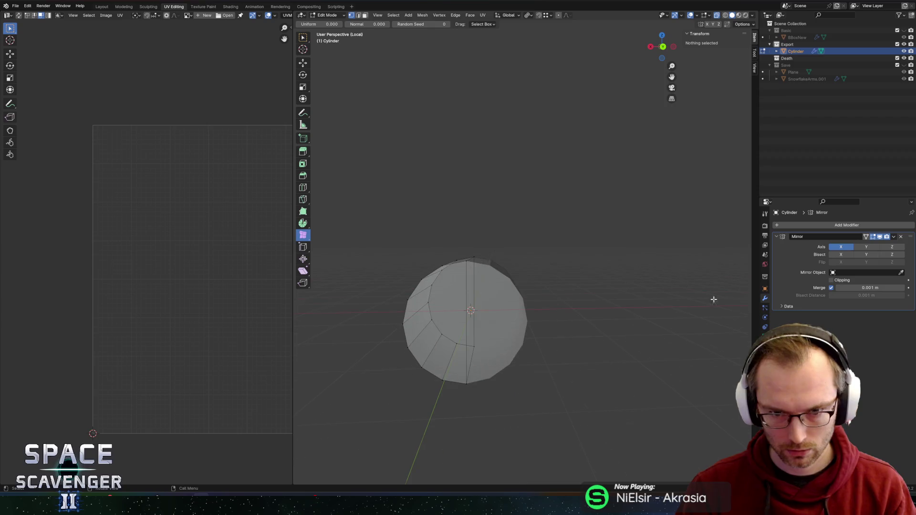
Select all the geometry and cut two edge loops around the cylinder's body.
left_click(499, 292, "alt")
key("alt+a")
mouse_move(503, 292)
middle_mouse_down()
mouse_move(582, 258)
mouse_move(665, 276)
mouse_move(572, 269)
middle_mouse_up()
key("a")
key("ctrl+r")
scroll(549, 267, "up", 1)
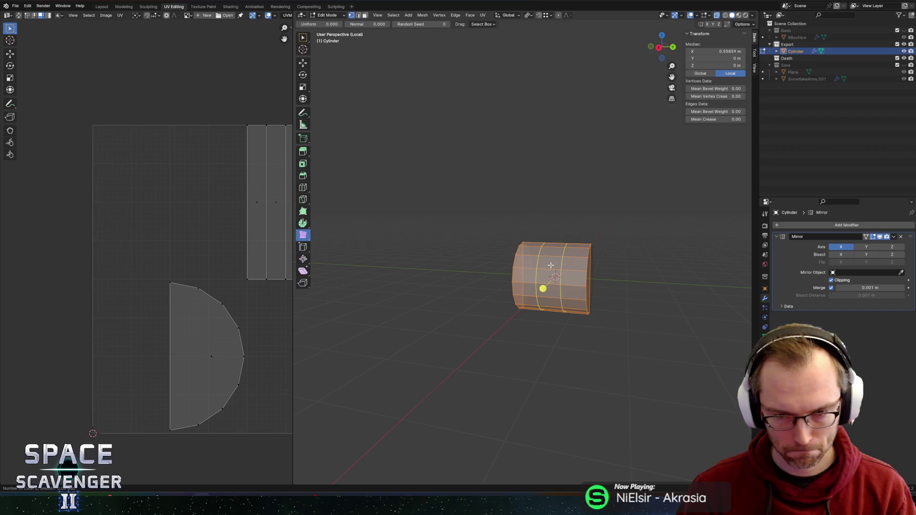
key("alt+a")
Add more centred loop cuts around the cylinder body.
key("ctrl+r")
scroll(550, 265, "up", 1)
left_click(551, 264)
right_click(551, 265)
mouse_move(550, 265)
middle_mouse_down()
mouse_move(654, 274)
mouse_move(541, 257)
middle_mouse_up()
key("ctrl+r")
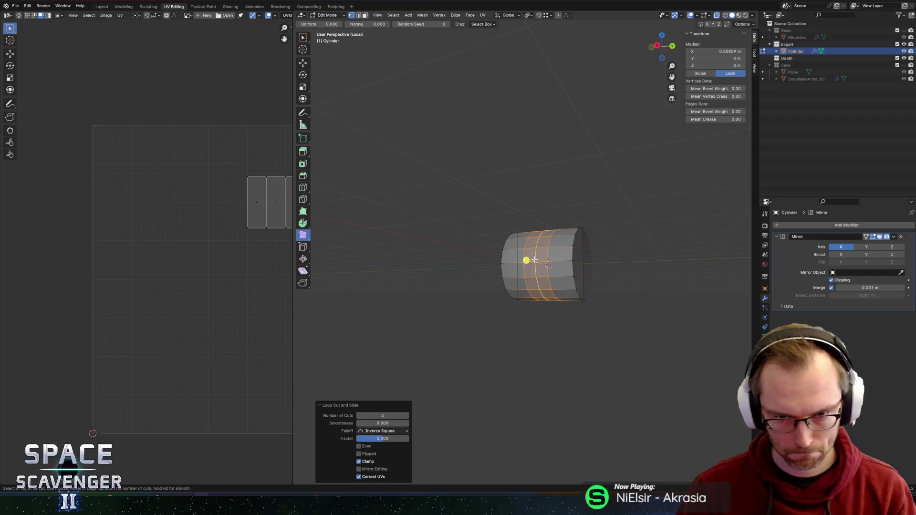
scroll(534, 259, "down", 1)
left_click(534, 259)
right_click(534, 259)
Move one edge loop about 0.17 m along Y, then switch to face select.
key("1")
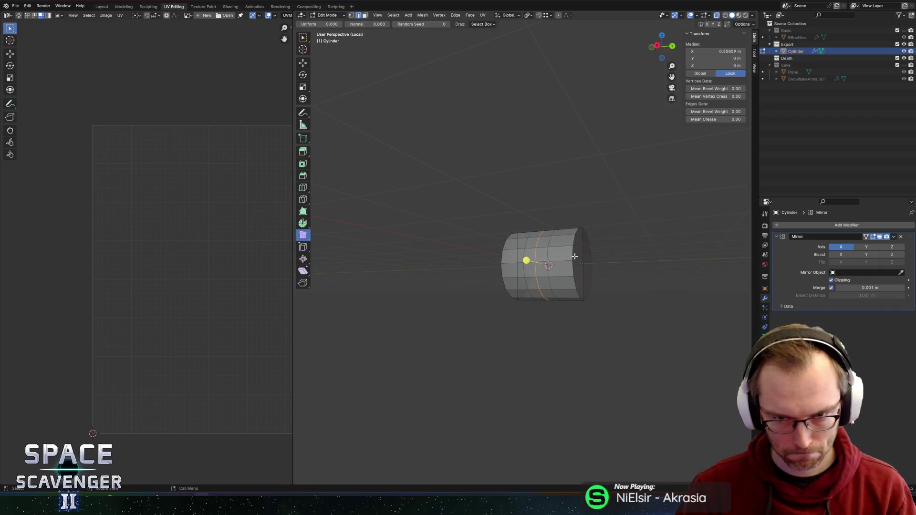
key("alt+a")
key("2")
left_click(525, 257, "alt")
key("g")
key("y")
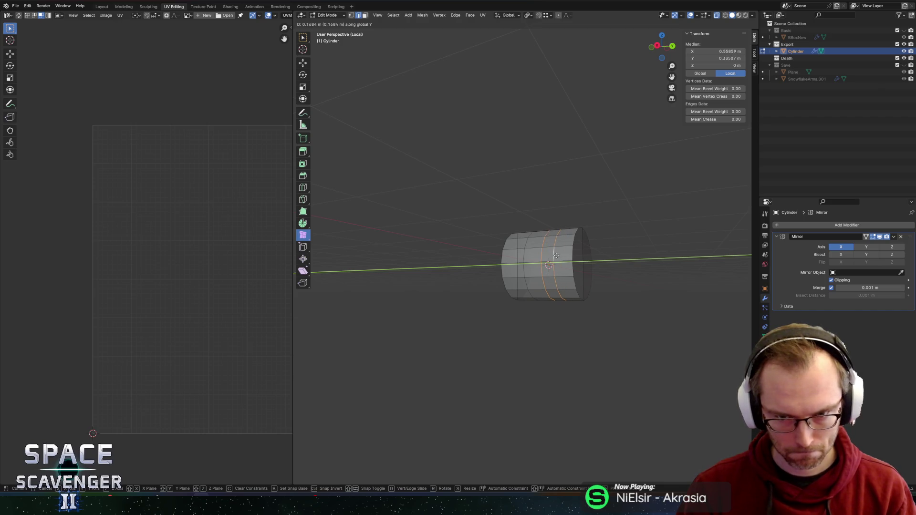
key("1")
key("Return")
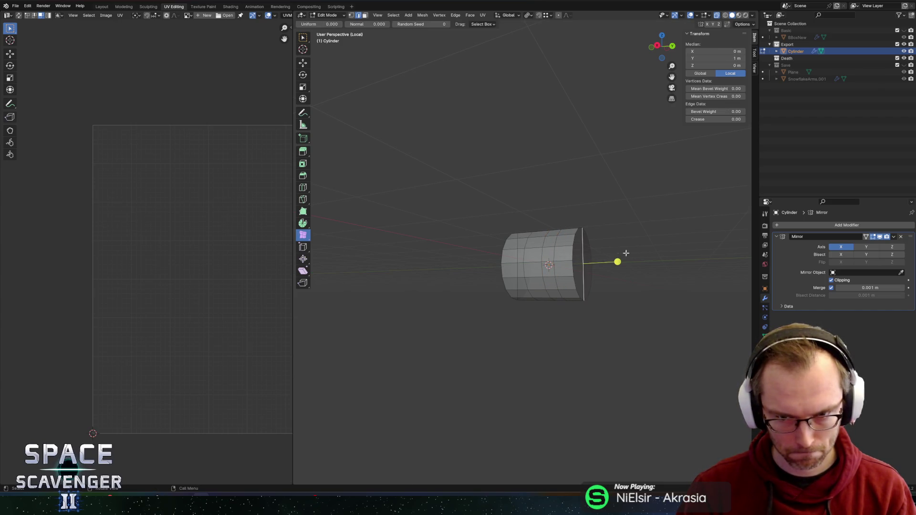
key("3")
middle_click_drag(677, 258, 658, 257)
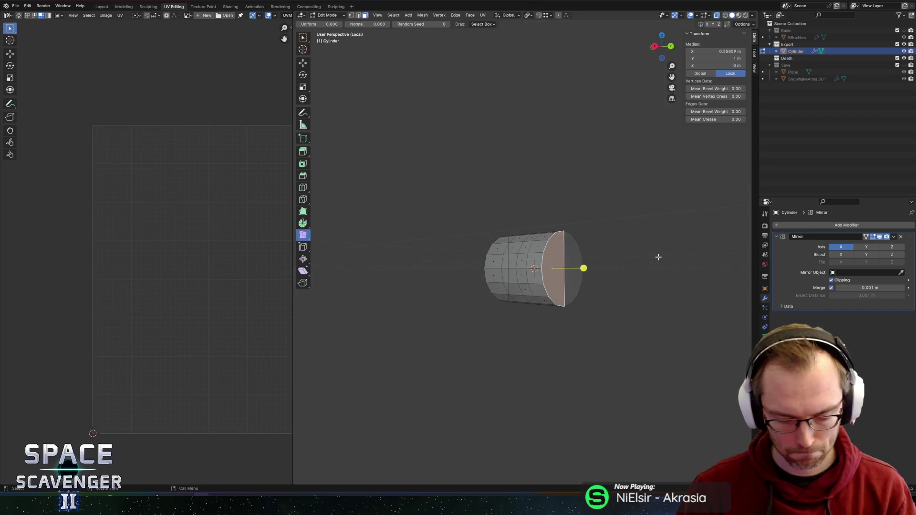
Shrink the cylinder's end face across X and Z only.
key("s")
key("shift+y")
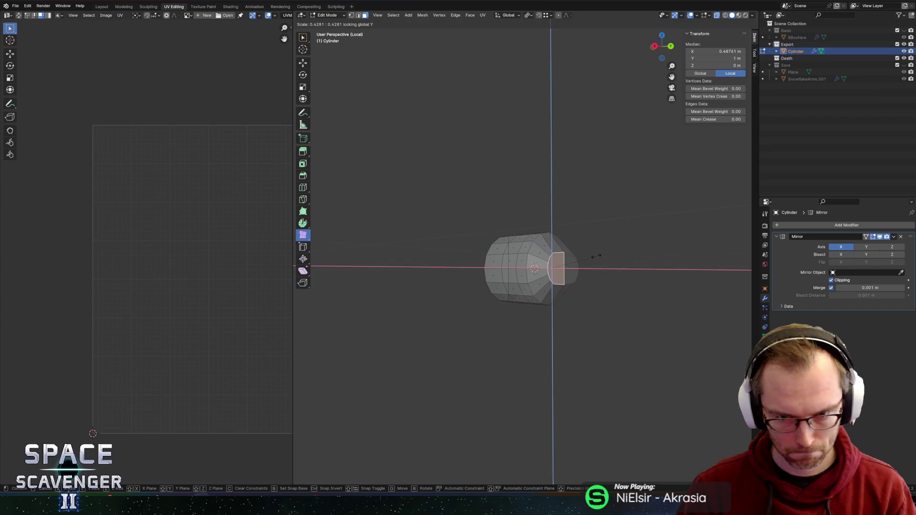
key("Escape")
key("shift+s")
key("Escape")
key("s")
key("shift+y")
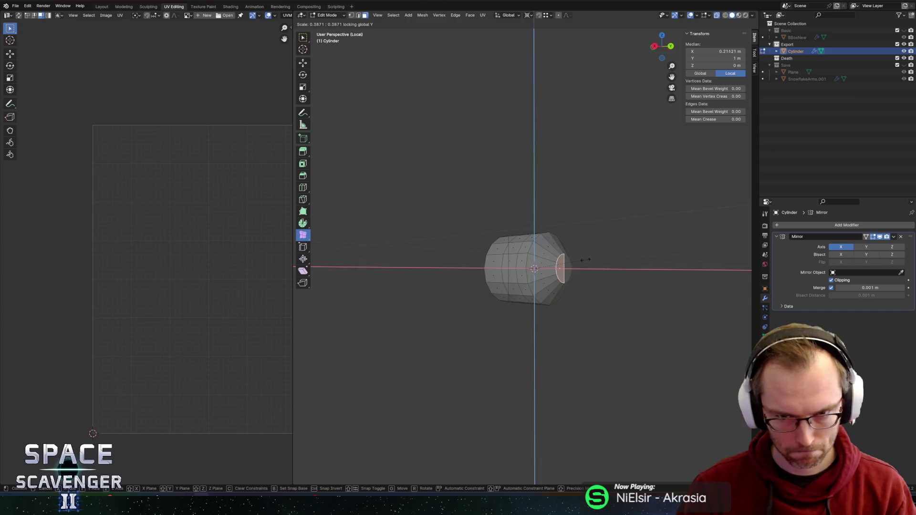
left_click(577, 260)
Pull the end face inward along the Y axis.
key("g")
key("y")
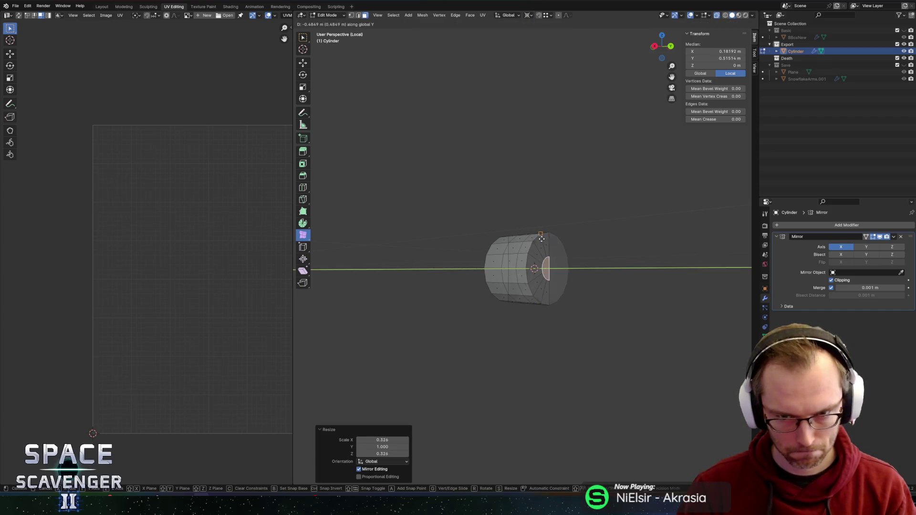
left_click(548, 235)
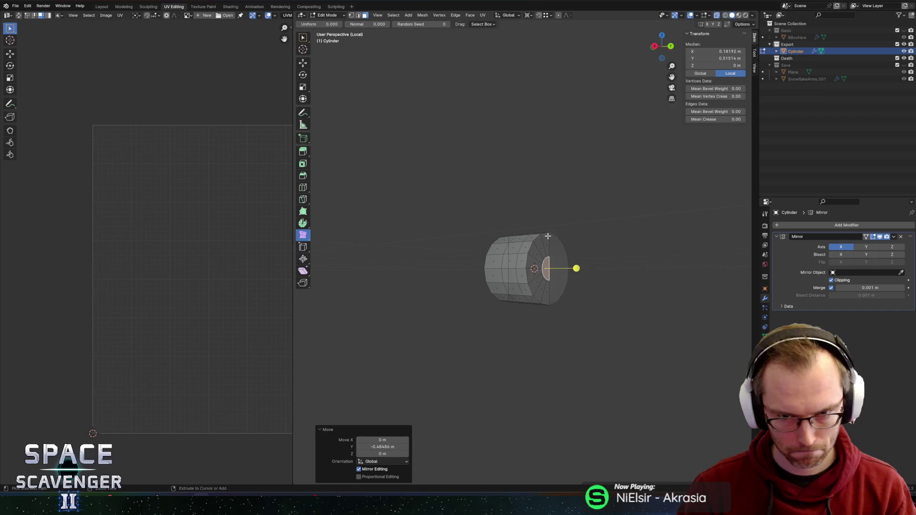
mouse_move(578, 245)
middle_mouse_down()
mouse_move(601, 257)
mouse_move(594, 252)
middle_mouse_up()
Add an edge loop near the cylinder's end.
key("ctrl+r")
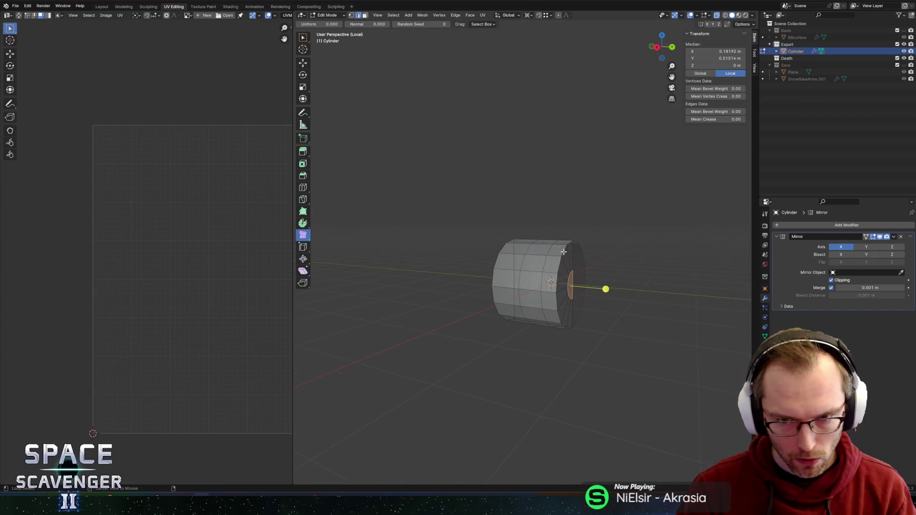
left_click(566, 250)
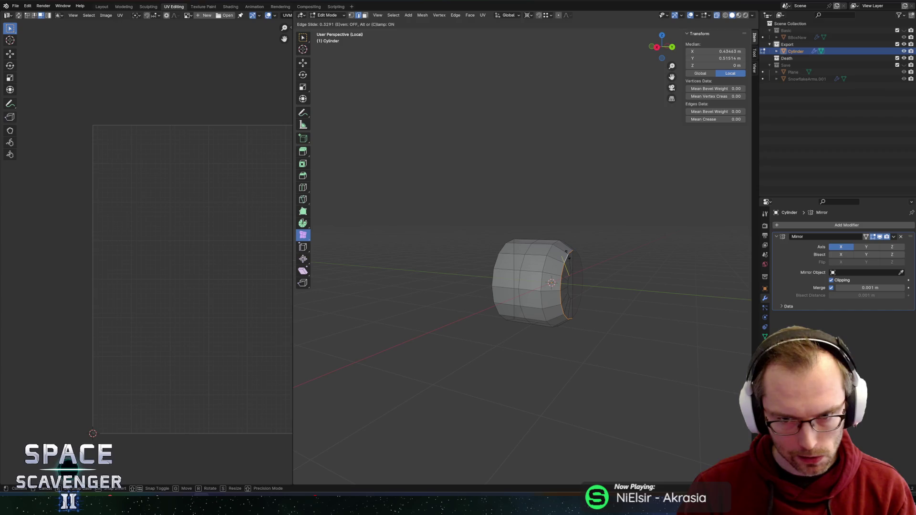
left_click(566, 252)
mouse_move(654, 241)
middle_mouse_down()
mouse_move(596, 241)
mouse_move(627, 241)
middle_mouse_up()
Extrude the end face about 0.218 m and scale it 3.873× on X and Z.
key("3")
left_click(560, 288)
middle_click_drag(560, 289, 597, 279)
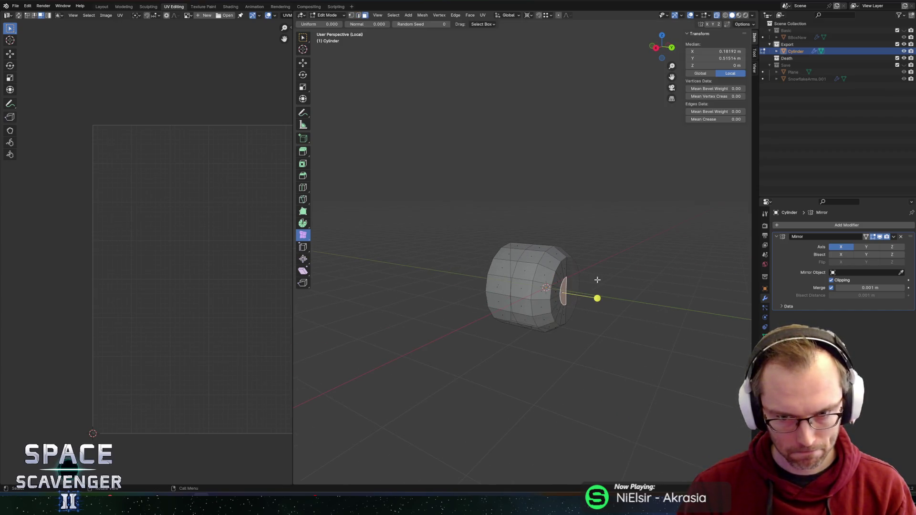
key("e")
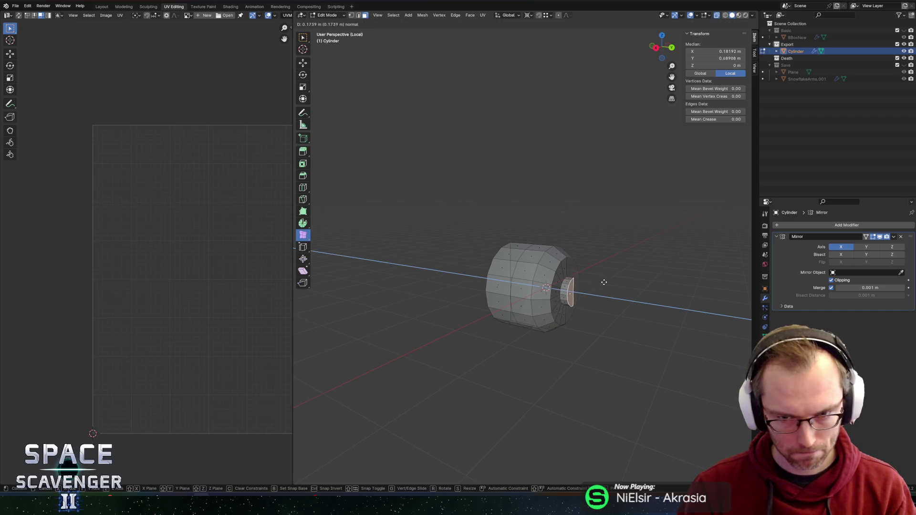
left_click(605, 283)
key("s")
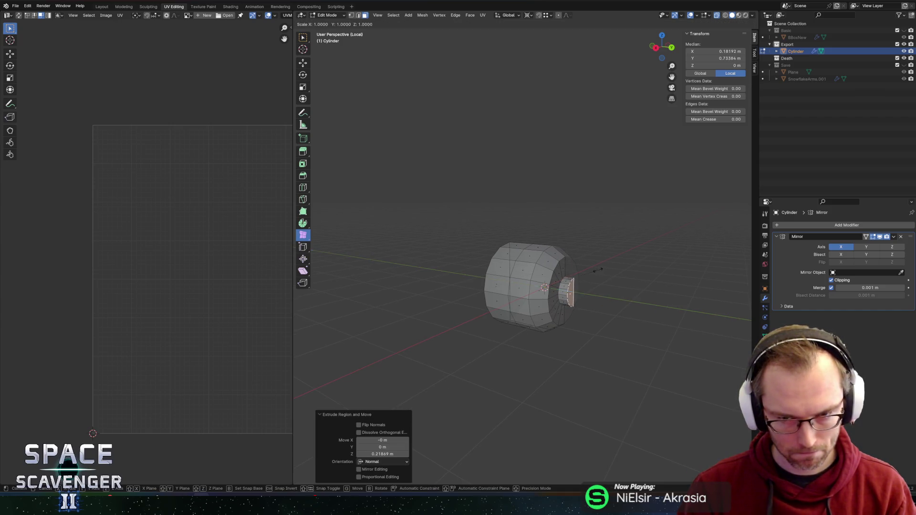
key("shift+y")
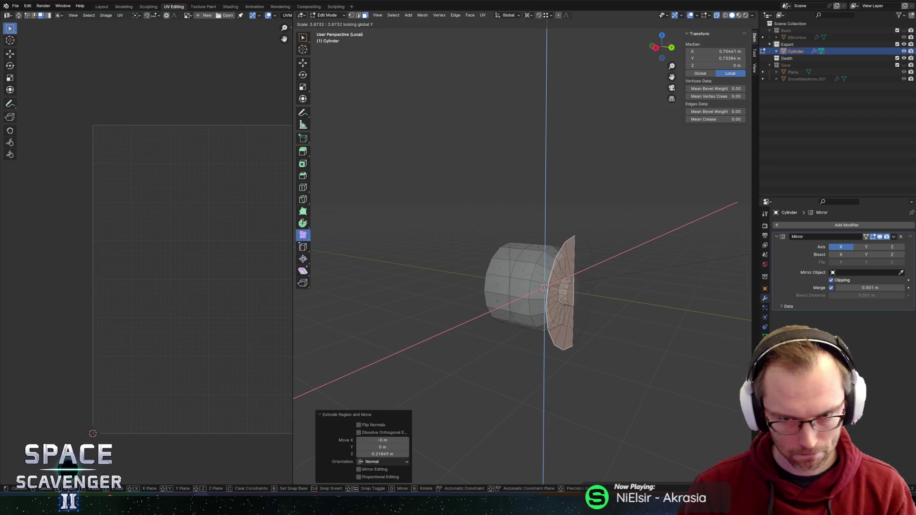
left_click(287, 255)
middle_click_drag(609, 209, 543, 210)
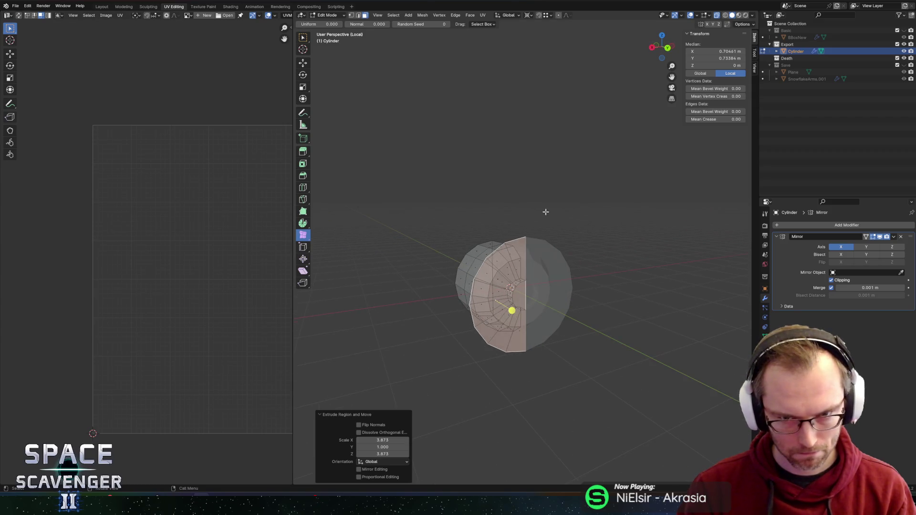
left_click(523, 238)
Raise the disc's top vertex straight up along Z into a spike.
key("g")
key("y")
key("Escape")
key("g")
key("z")
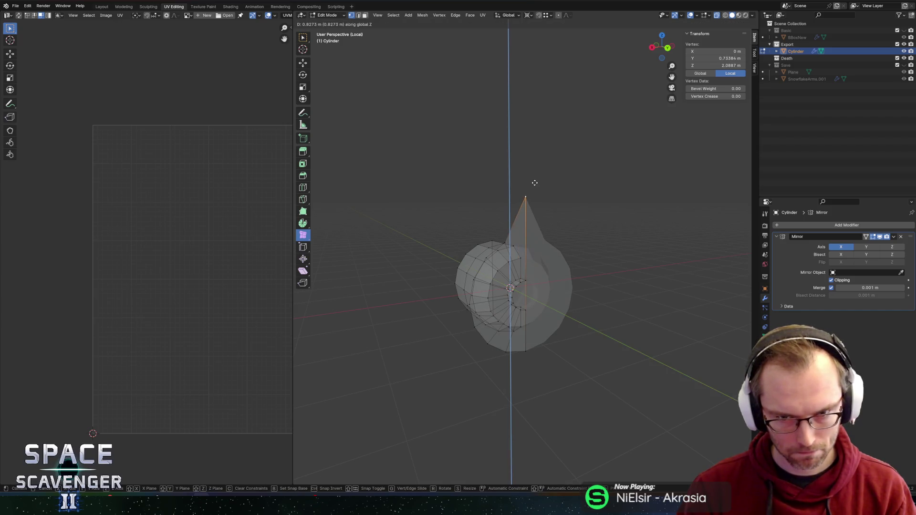
left_click(534, 182)
Unhide the geometry, try extruding the disc faces, then cancel and undo.
left_click(490, 239)
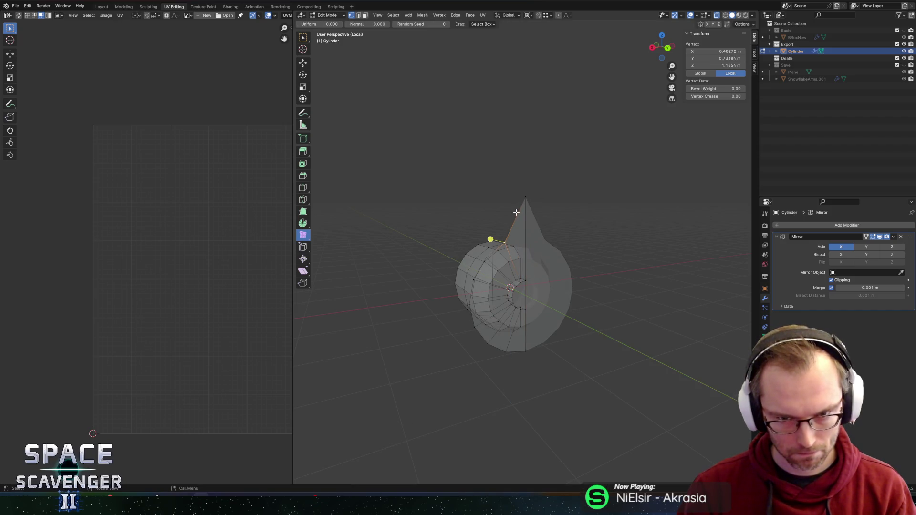
left_click(493, 206)
key("shift+h")
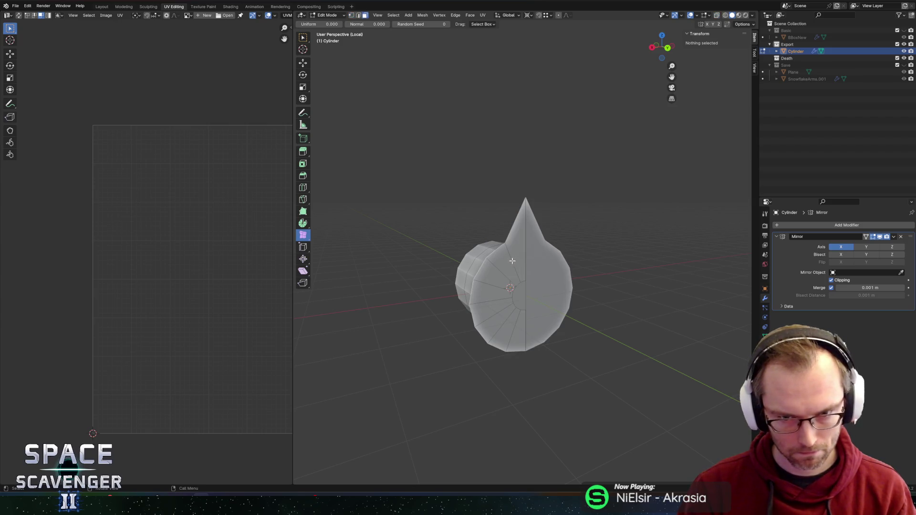
key("alt+h")
key("e")
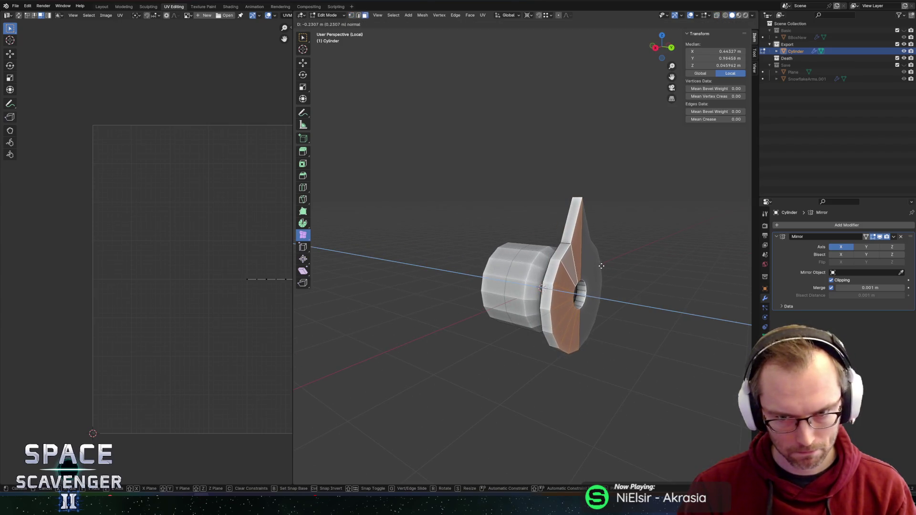
right_click(604, 266)
key("ctrl+z")
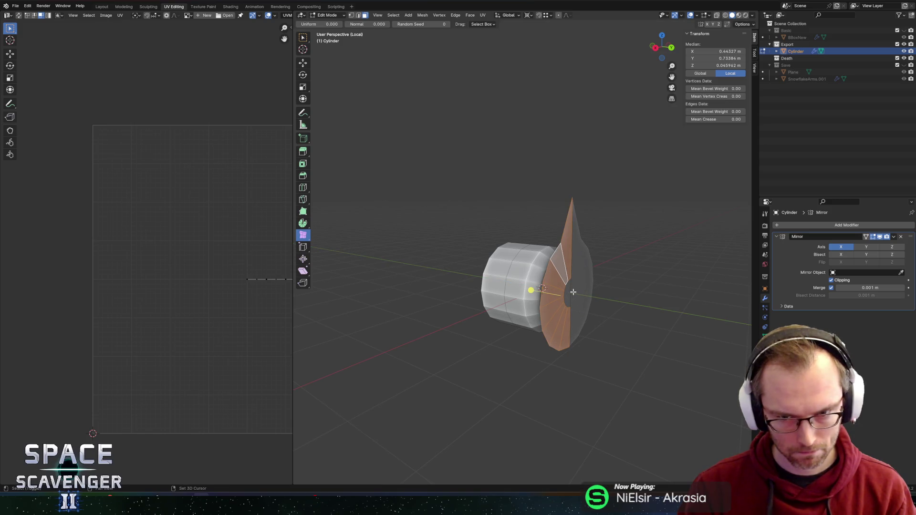
key("ctrl+z")
Check the mesh in X-ray, then extrude the faces along Y into a narrow shaft.
mouse_move(570, 291)
middle_mouse_down()
mouse_move(538, 285)
mouse_move(502, 317)
mouse_move(620, 309)
mouse_move(552, 304)
middle_mouse_up()
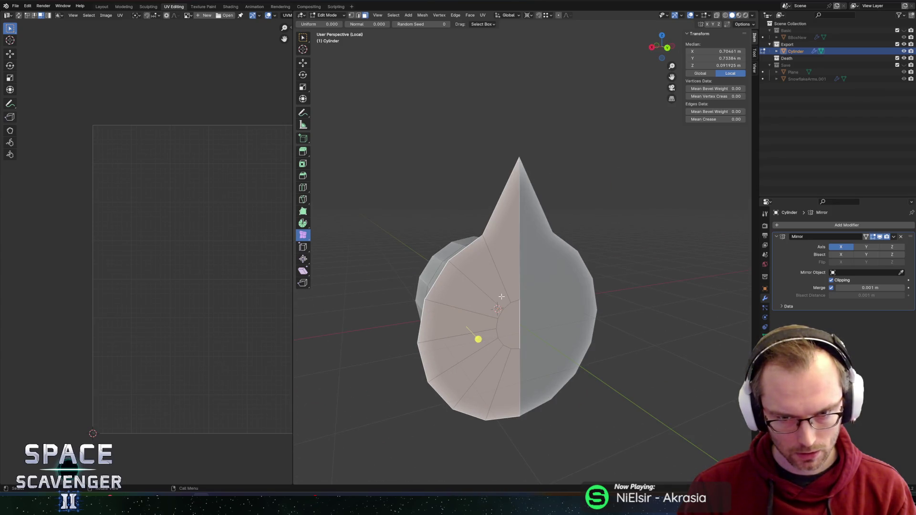
middle_click_drag(505, 280, 598, 259)
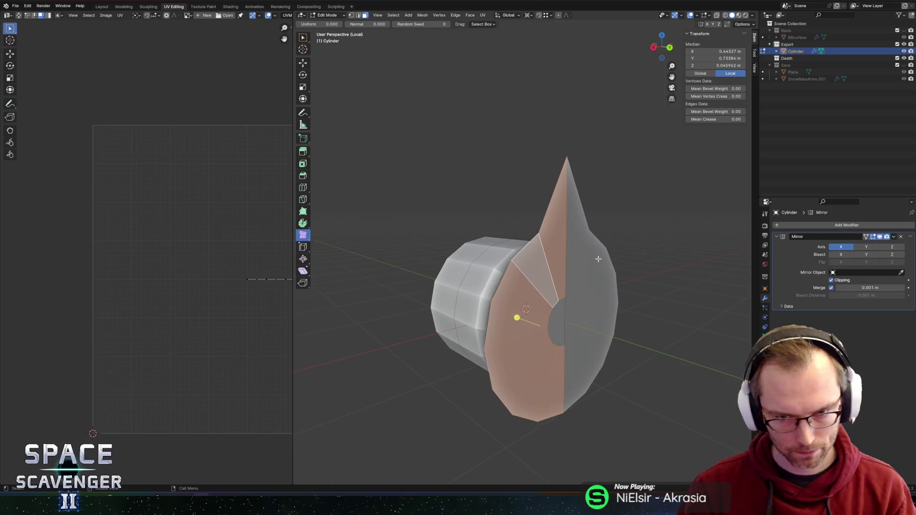
key("alt+z")
key("alt+z")
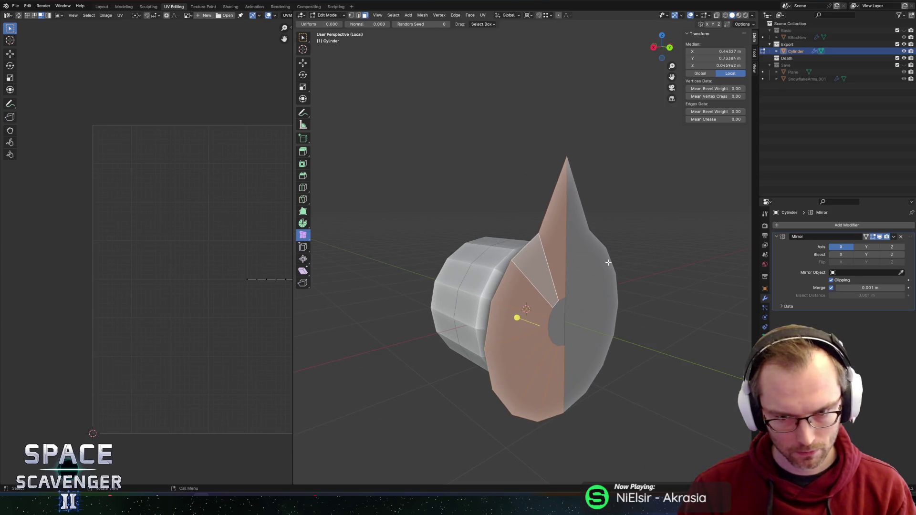
middle_click_drag(579, 265, 591, 268)
key("e")
key("y")
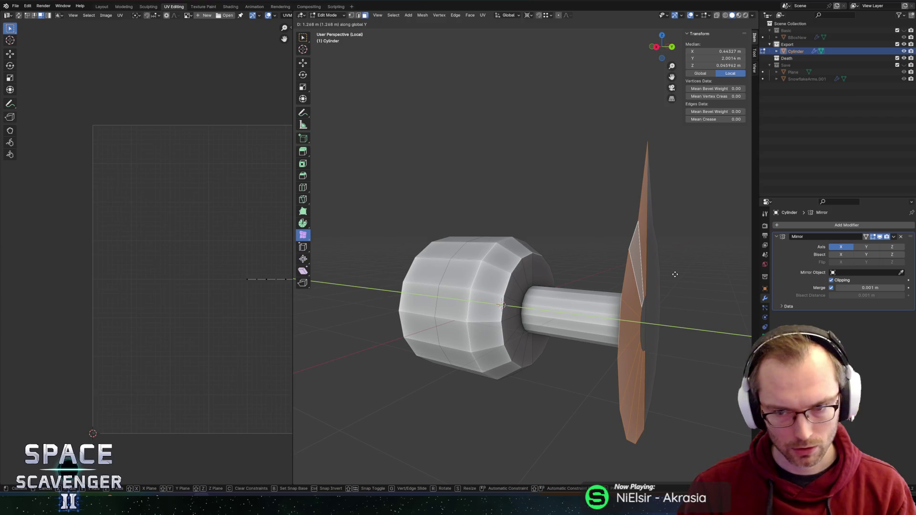
Cancel the stem extrusion and select the disc faces, growing them to the whole cone-shaped cap.
right_click(675, 274)
middle_click_drag(675, 274, 545, 258)
left_click(457, 238)
left_click(458, 354, "ctrl")
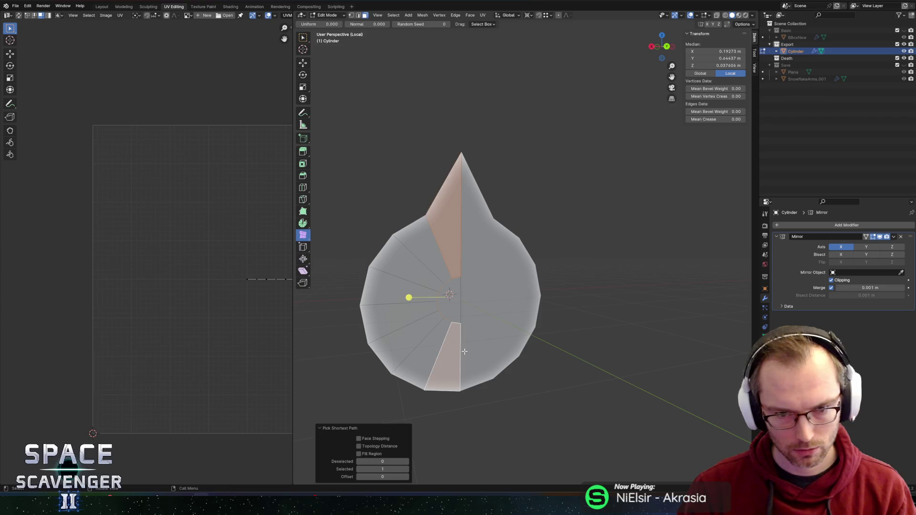
left_click(448, 257)
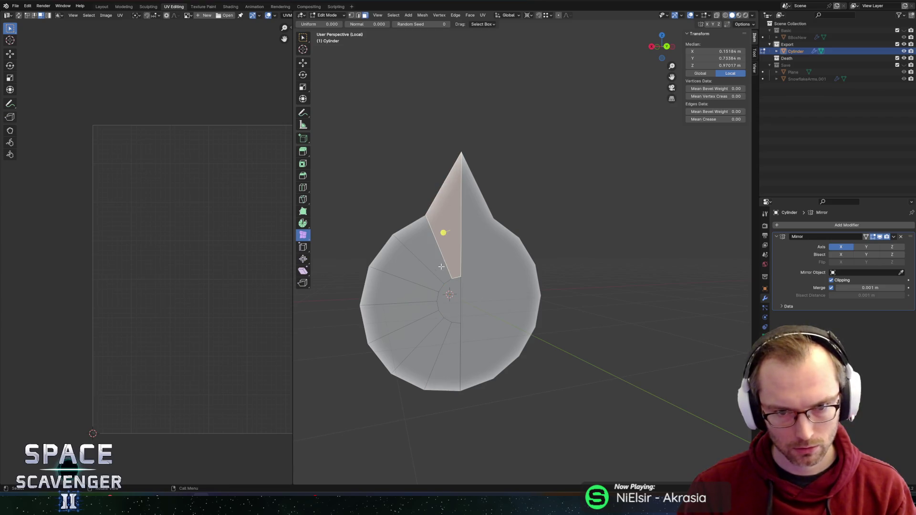
left_click(425, 251, "ctrl")
left_click(418, 292, "ctrl")
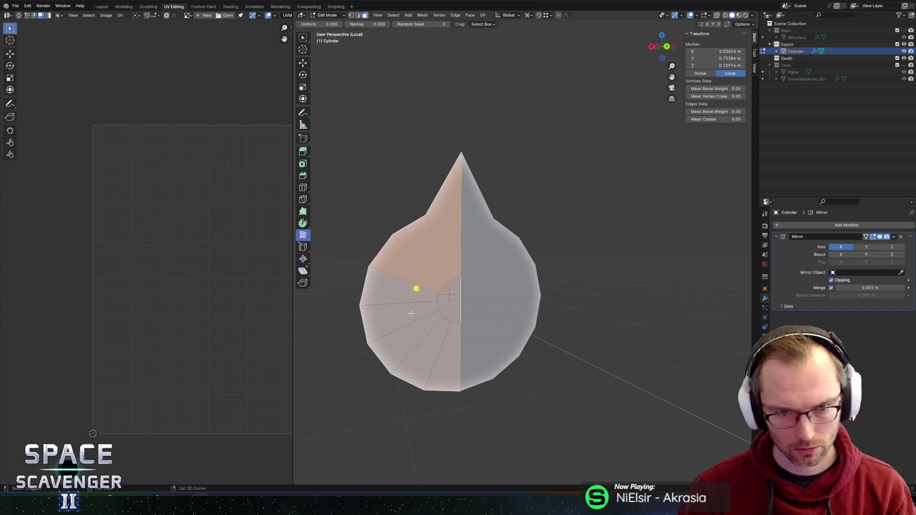
mouse_move(560, 278)
middle_mouse_down()
mouse_move(512, 253)
mouse_move(630, 250)
mouse_move(562, 239)
mouse_move(650, 257)
mouse_move(571, 250)
middle_mouse_up()
left_click(521, 251, "ctrl")
left_click(563, 238)
key("l")
Select the junction edge loop and move it along the Y axis.
mouse_move(448, 306)
middle_mouse_down()
mouse_move(591, 288)
mouse_move(561, 297)
middle_mouse_up()
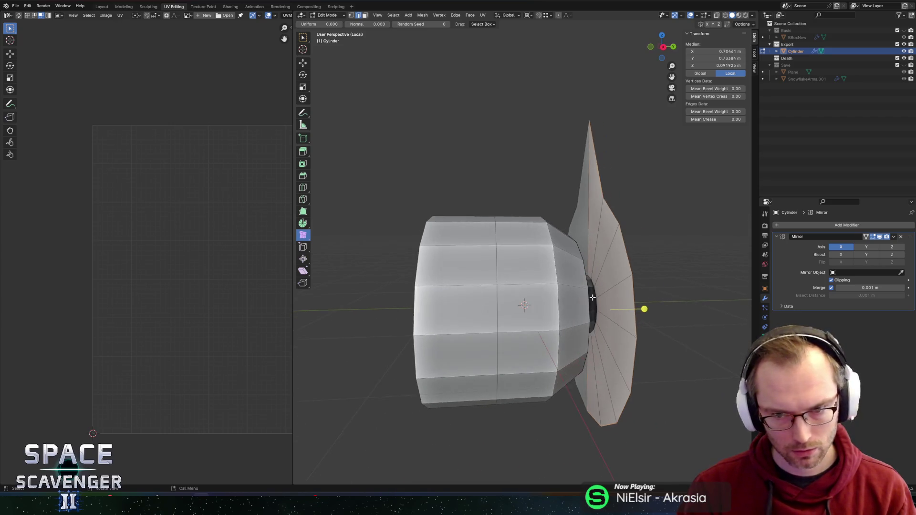
scroll(558, 296, "up", 3)
left_click(560, 297, "alt")
left_click(565, 305, "alt")
key("g")
key("y")
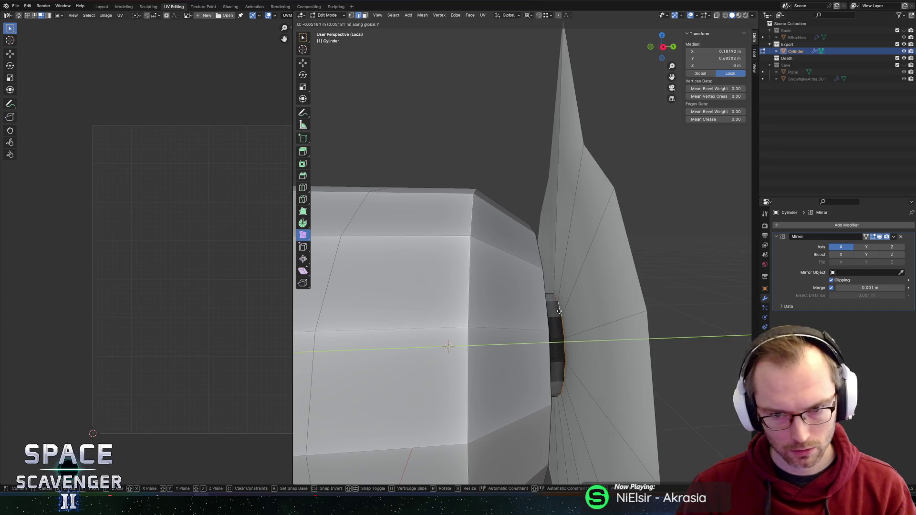
left_click(552, 311)
scroll(552, 310, "down", 3)
mouse_move(552, 311)
middle_mouse_down()
mouse_move(510, 268)
mouse_move(614, 268)
middle_mouse_up()
Undo the loop move and shift the junction loop a smaller amount along Y.
key("ctrl+z")
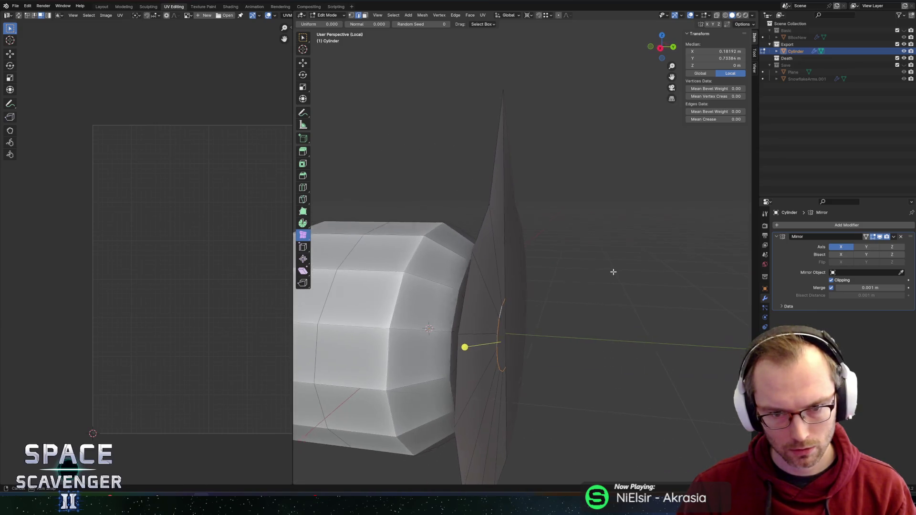
key("g")
key("y")
left_click(611, 271)
key("a")
key("ctrl+z")
key("ctrl+z")
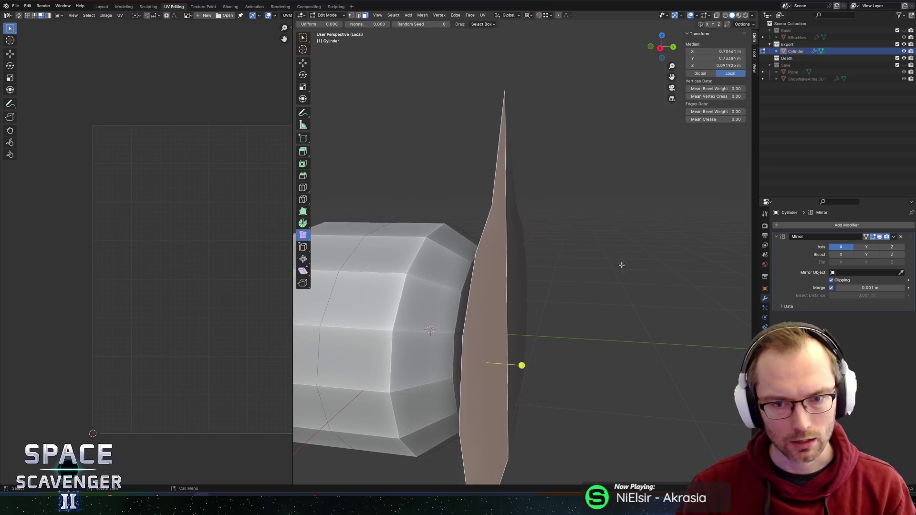
scroll(627, 257, "down", 3)
mouse_move(633, 252)
middle_mouse_down()
mouse_move(689, 252)
mouse_move(538, 247)
mouse_move(565, 251)
mouse_move(440, 289)
mouse_move(515, 276)
middle_mouse_up()
Extrude the flat disc into a thick slab and widen one side edge to 1.346, excluding Y.
key("e")
left_click(567, 259)
key("2")
left_click(440, 289)
key("s")
key("shift+y")
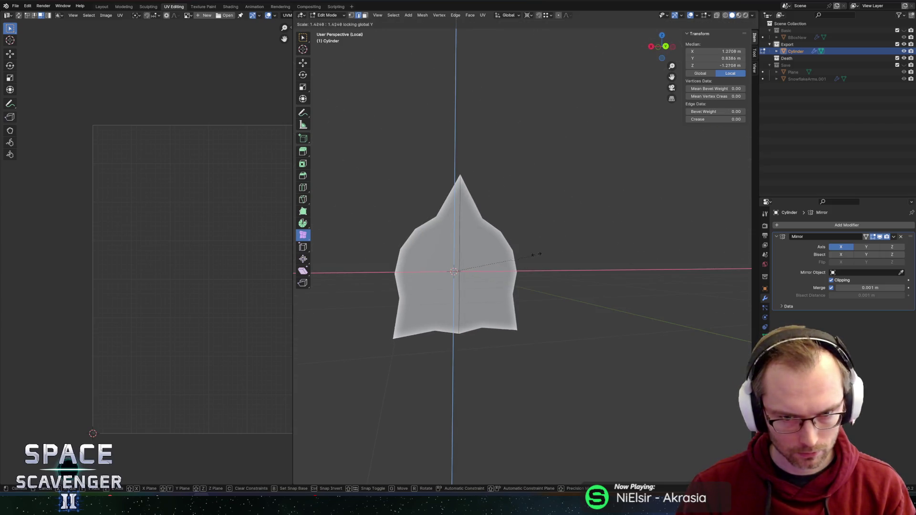
left_click(532, 260)
Widen another side edge while excluding Y, then select the slab's outer face.
mouse_move(532, 261)
middle_mouse_down()
mouse_move(426, 300)
mouse_move(562, 251)
mouse_move(552, 266)
middle_mouse_up()
left_click(424, 301)
key("s")
key("shift+y")
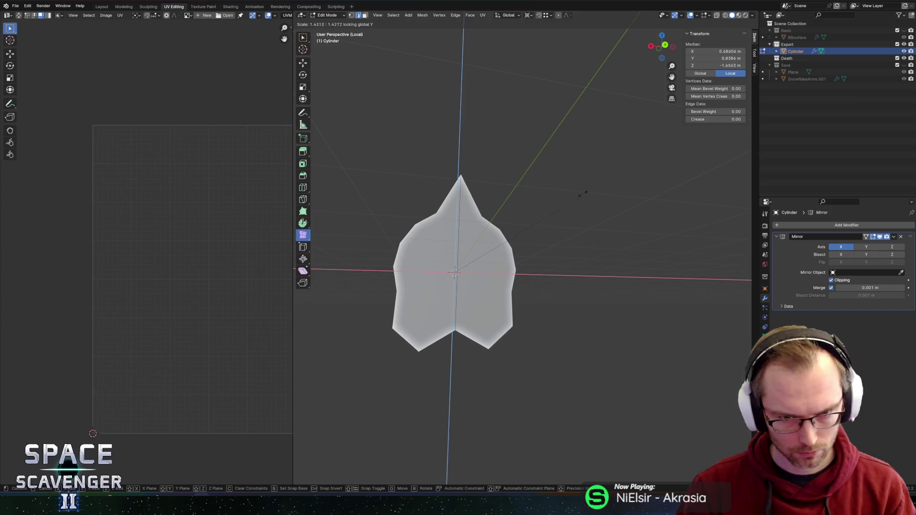
left_click(579, 195)
left_click(417, 262)
middle_click_drag(418, 262, 503, 300)
Extrude the outer face outward and shrink the new face, excluding the Y axis.
key("e")
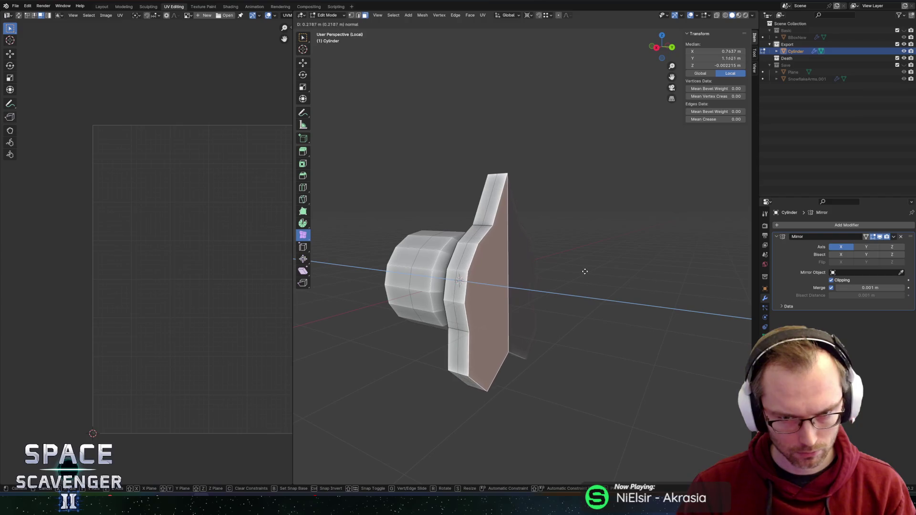
left_click(585, 270)
key("s")
key("shift+y")
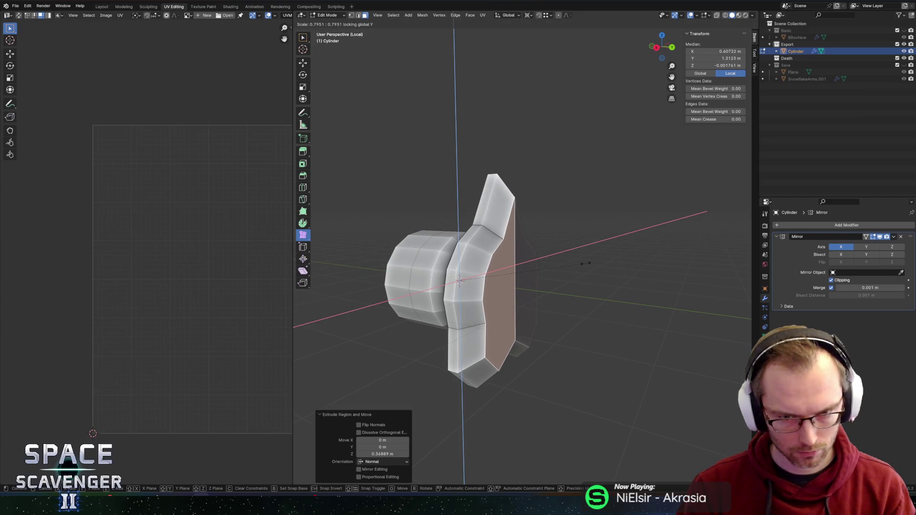
left_click(586, 264)
middle_click_drag(586, 263, 557, 202)
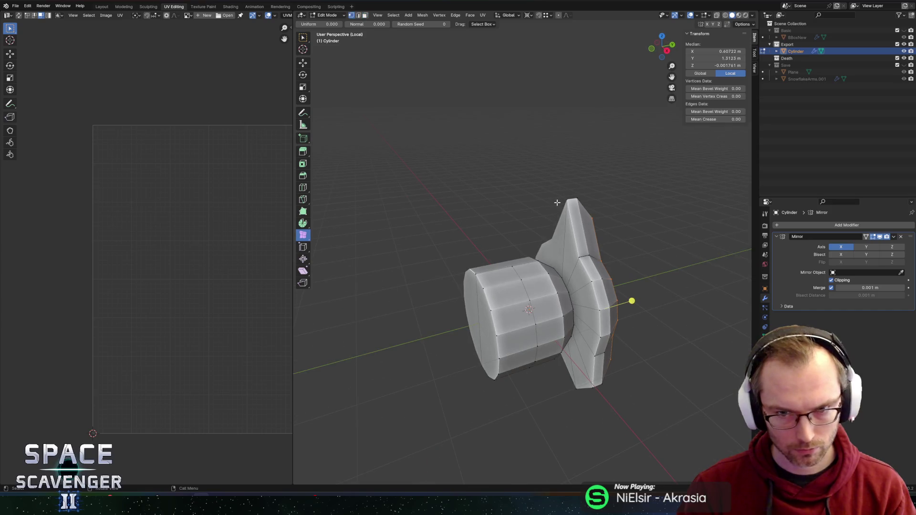
Select the top vertex and shift it along Y, then move it back.
right_click(571, 251)
left_click(543, 356)
left_click(564, 246)
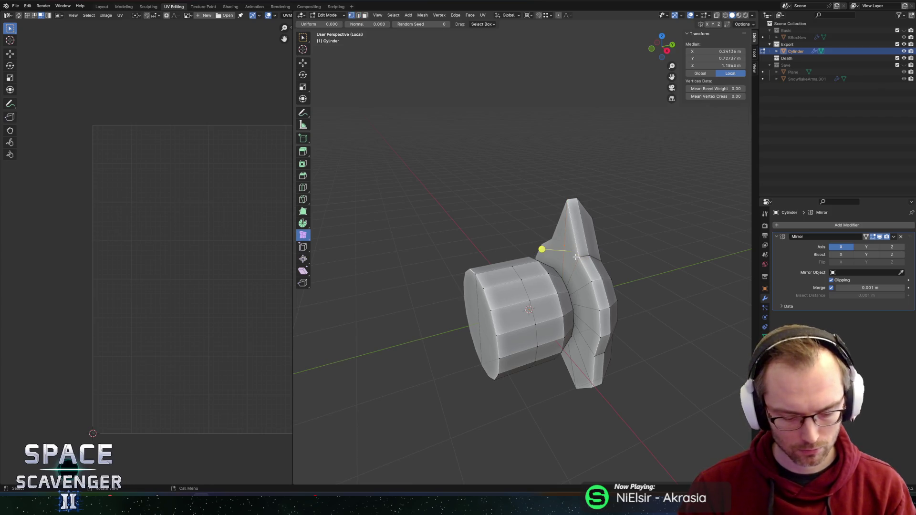
left_click(565, 208, "shift")
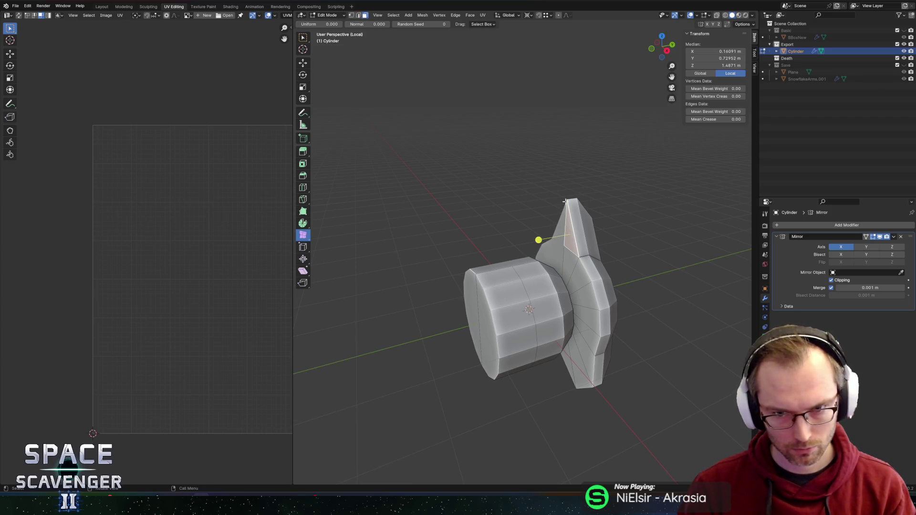
left_click(567, 201)
key("g")
key("y")
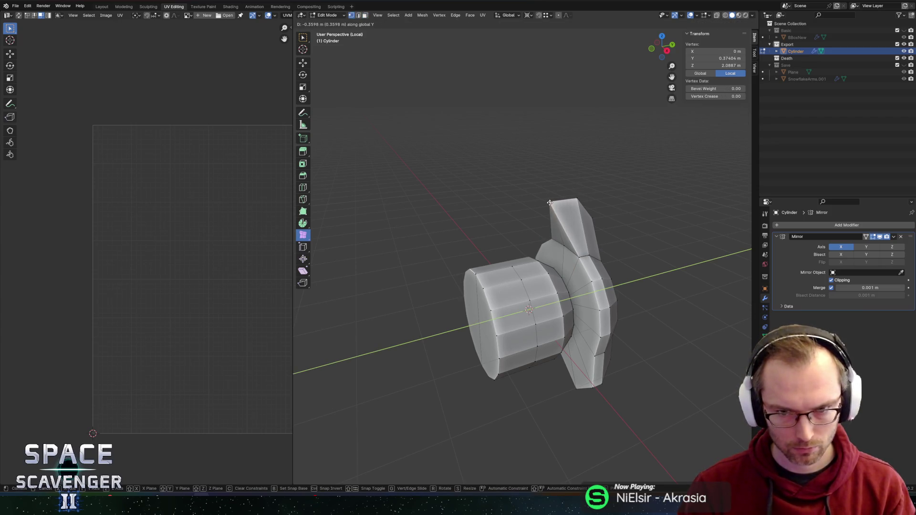
left_click(581, 199)
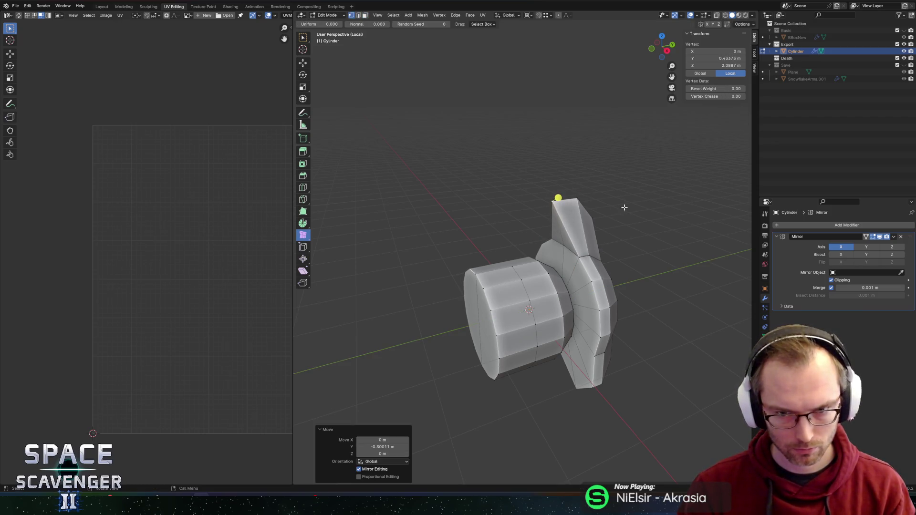
key("g")
key("y")
left_click(575, 202)
Raise the top vertex vertically and check the shape in Object Mode.
key("g")
key("z")
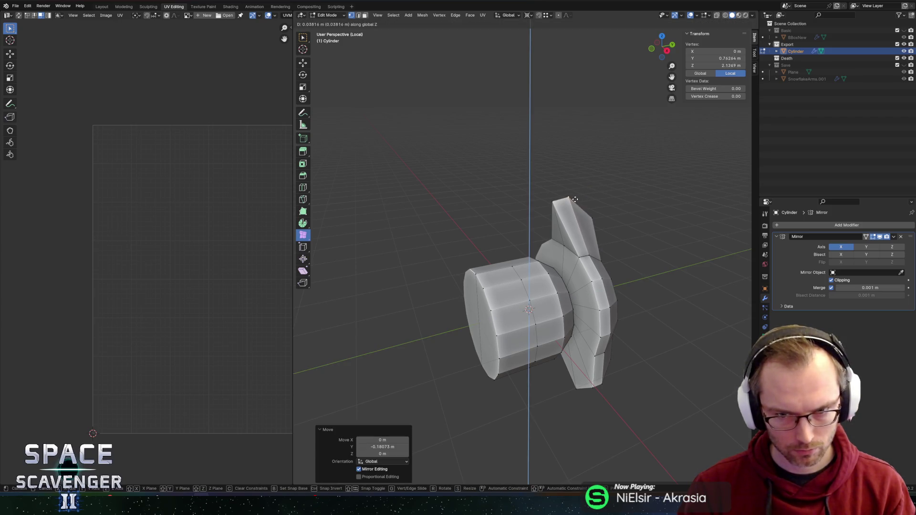
key("Escape")
key("g")
key("z")
left_click(549, 205)
key("Tab")
mouse_move(572, 203)
middle_mouse_down()
mouse_move(613, 201)
mouse_move(542, 206)
middle_mouse_up()
key("Tab")
Subdivide the edge with one cut and raise the new midpoint vertex 0.5977 m.
key("3")
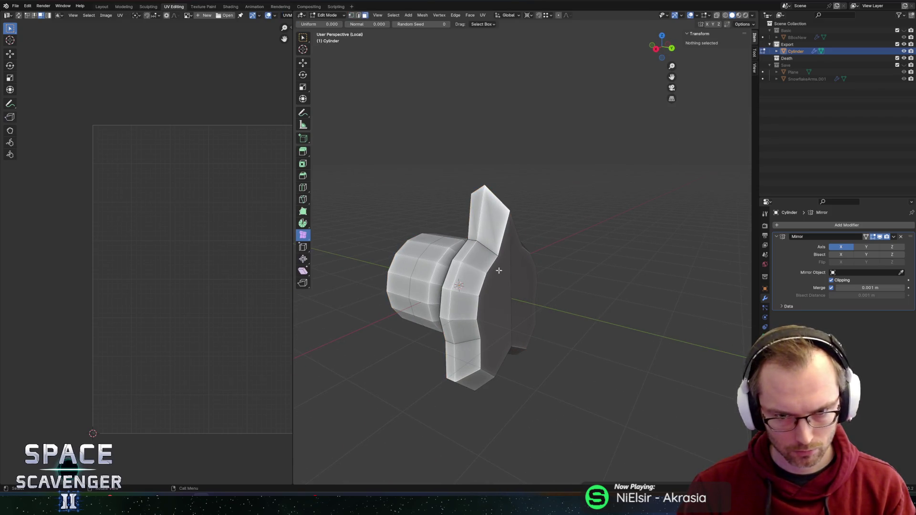
key("ctrl+z")
right_click(510, 275)
left_click(525, 278)
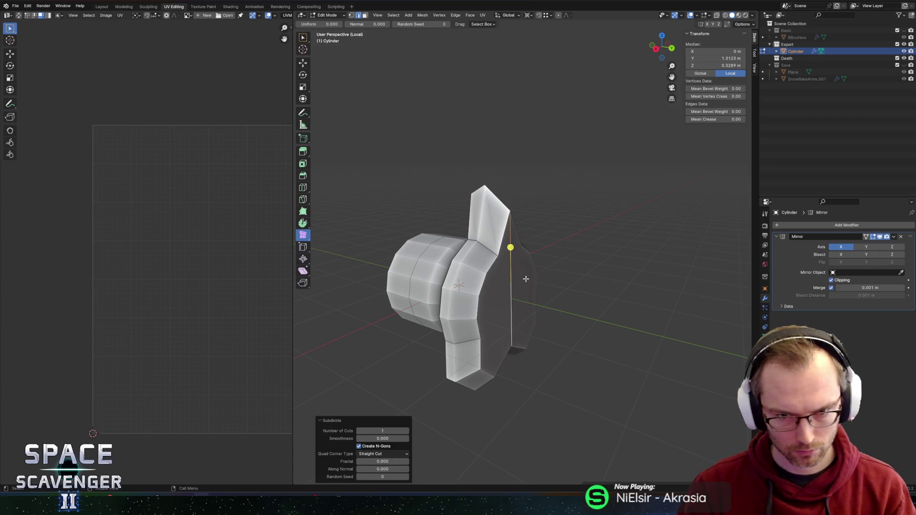
middle_click_drag(525, 278, 490, 280)
left_click(490, 280)
key("g")
key("z")
left_click(473, 252)
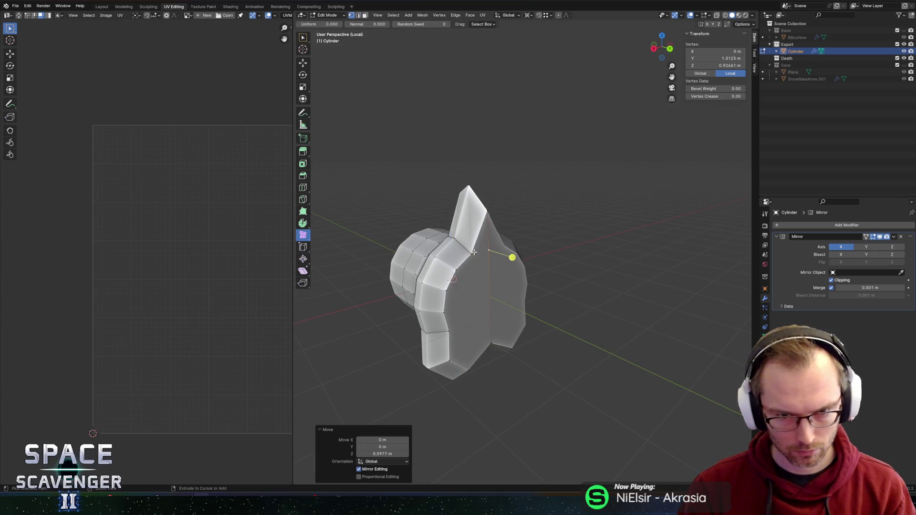
Extrude the body's large flat end face outward and shrink it, keeping depth unchanged.
left_click(473, 253, "shift")
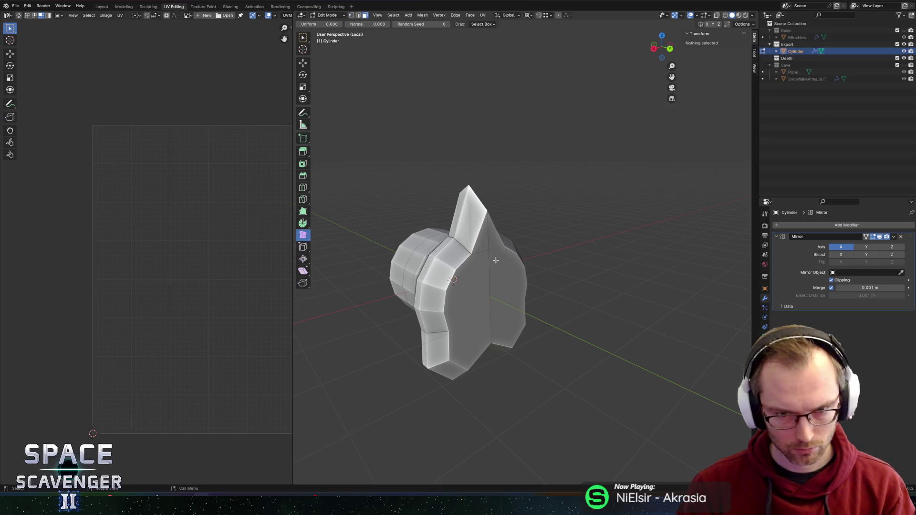
left_click(490, 248, "shift")
left_click(476, 284)
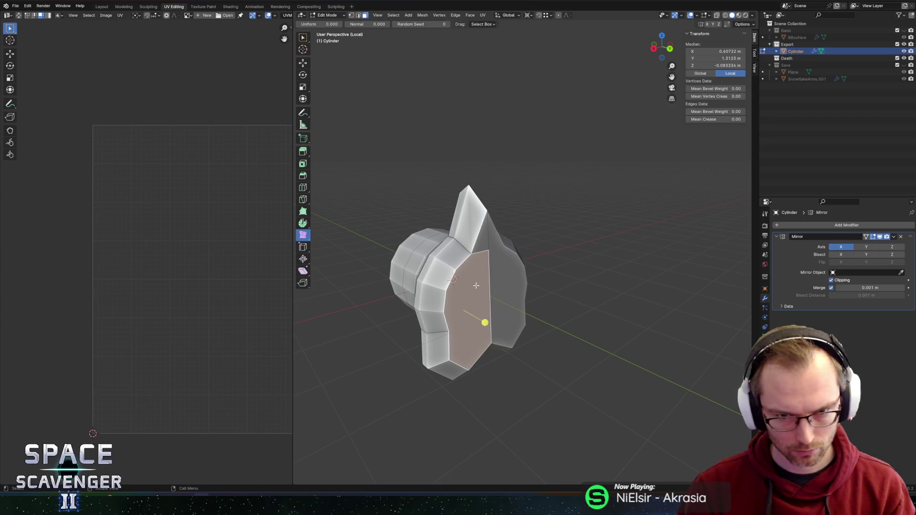
middle_click_drag(478, 285, 525, 286)
key("e")
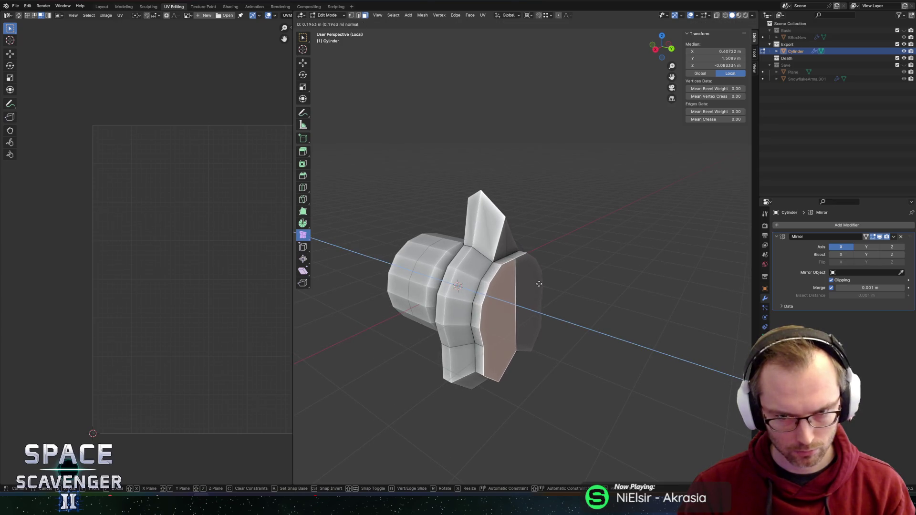
left_click(569, 284)
key("s")
key("shift+y")
left_click(574, 286)
Extrude the end face again and shrink it into a tapered tip, then review the shape.
mouse_move(574, 286)
middle_mouse_down()
mouse_move(563, 245)
mouse_move(535, 248)
mouse_move(574, 258)
middle_mouse_up()
key("e")
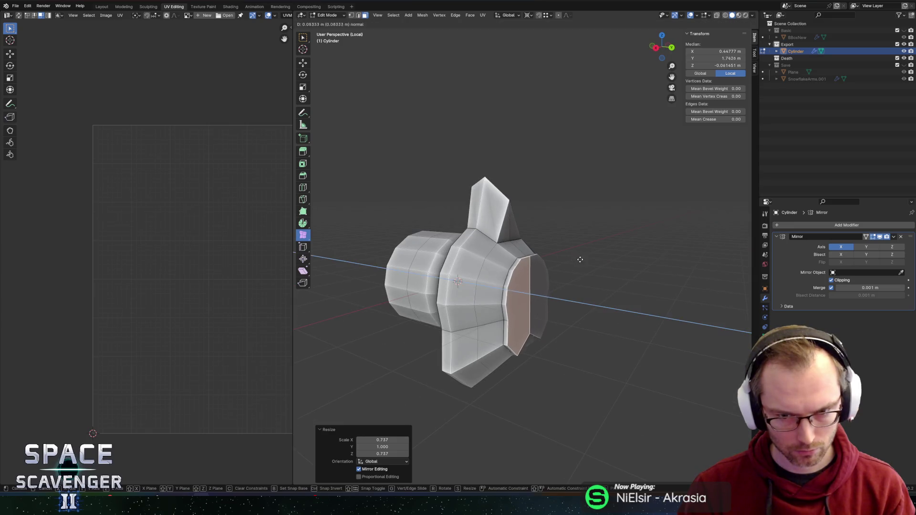
left_click(586, 260)
key("s")
key("shift+y")
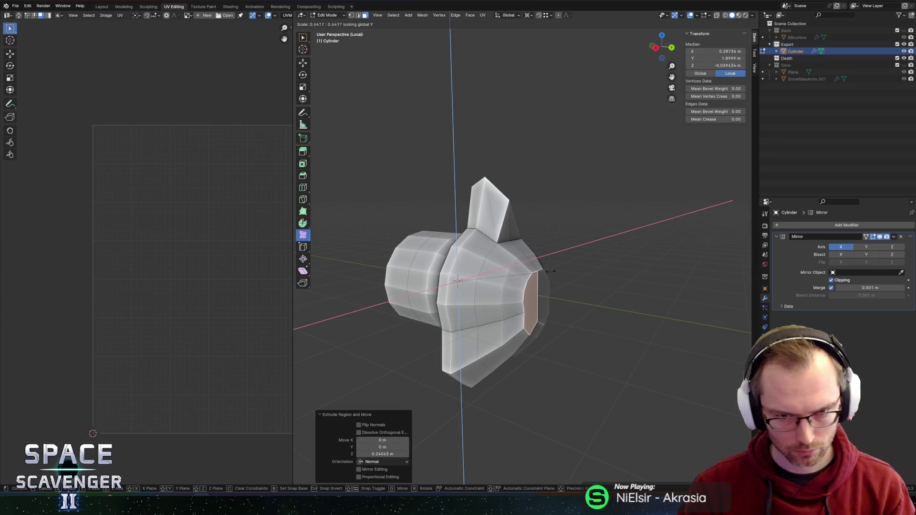
left_click(520, 271)
mouse_move(564, 304)
middle_mouse_down()
mouse_move(602, 300)
mouse_move(548, 256)
mouse_move(574, 241)
mouse_move(634, 243)
mouse_move(571, 243)
mouse_move(541, 230)
middle_mouse_up()
key("Tab")
scroll(549, 250, "down", 3)
scroll(577, 245, "up", 3)
key("Tab")
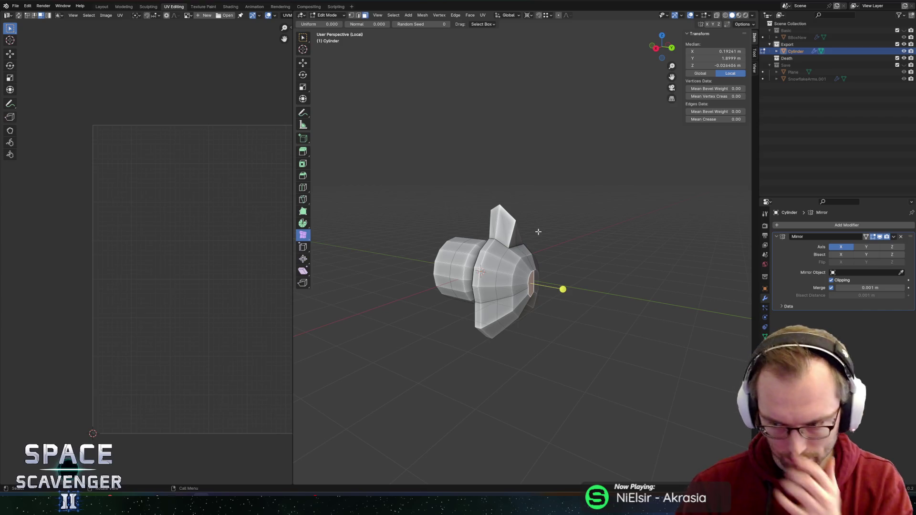
Widen the selected lower body on X and Z, leaving the depth axis unchanged.
key("Tab")
middle_click_drag(547, 237, 506, 287)
key("Tab")
scroll(512, 327, "up", 2)
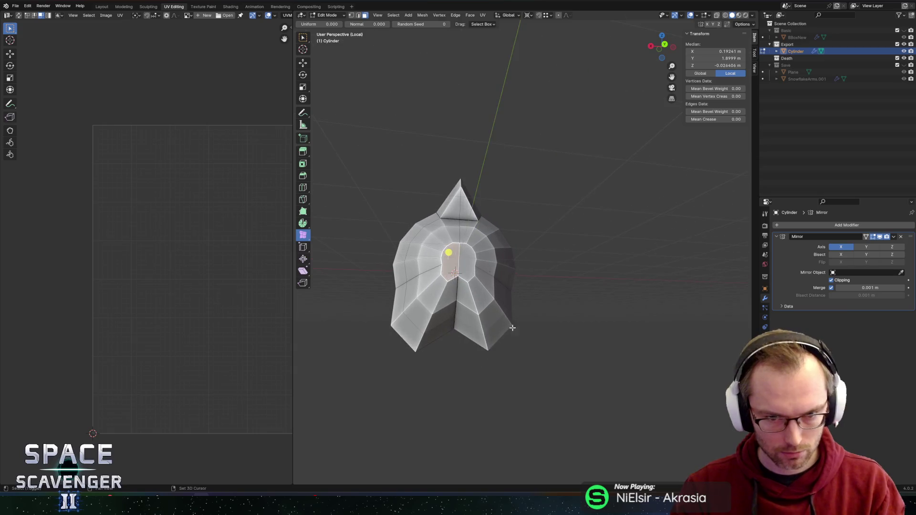
middle_click_drag(512, 328, 532, 316)
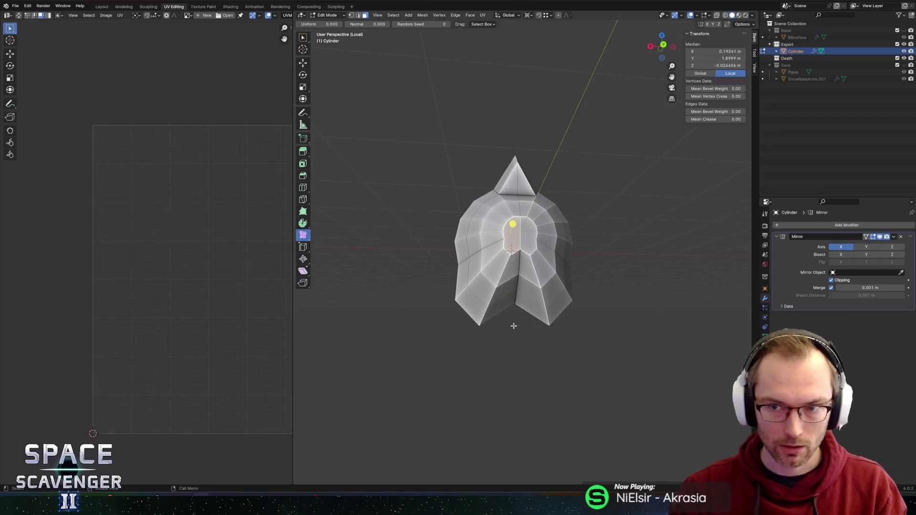
middle_click_drag(506, 303, 609, 290)
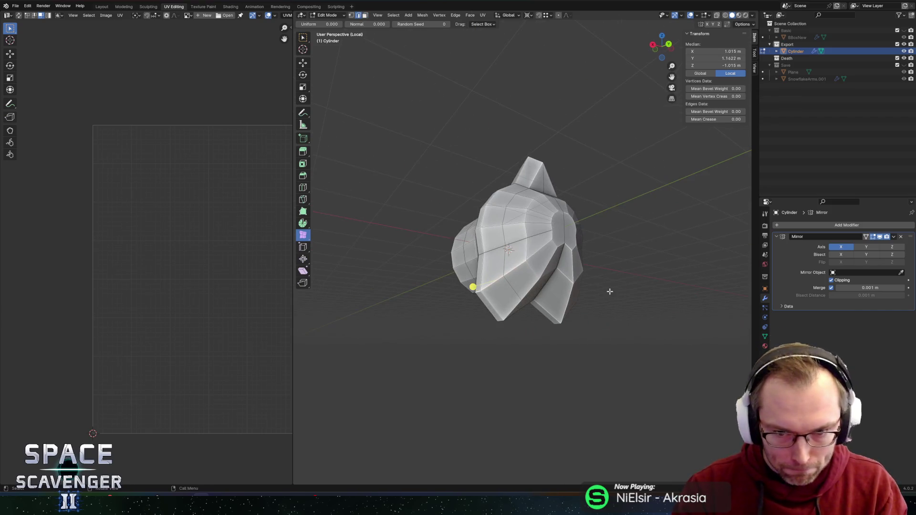
key("s")
key("shift+y")
left_click(467, 294)
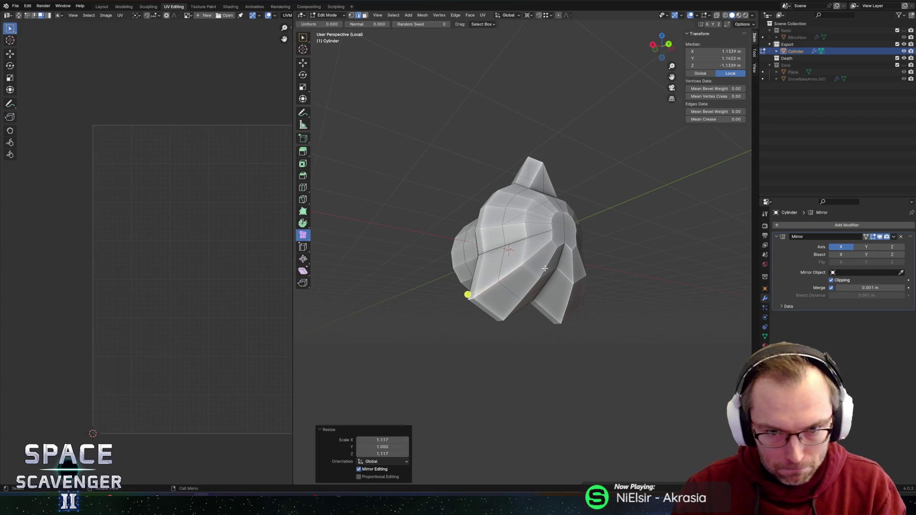
Scale a lower-body edge excluding Y, then widen the selection further.
left_click(446, 248)
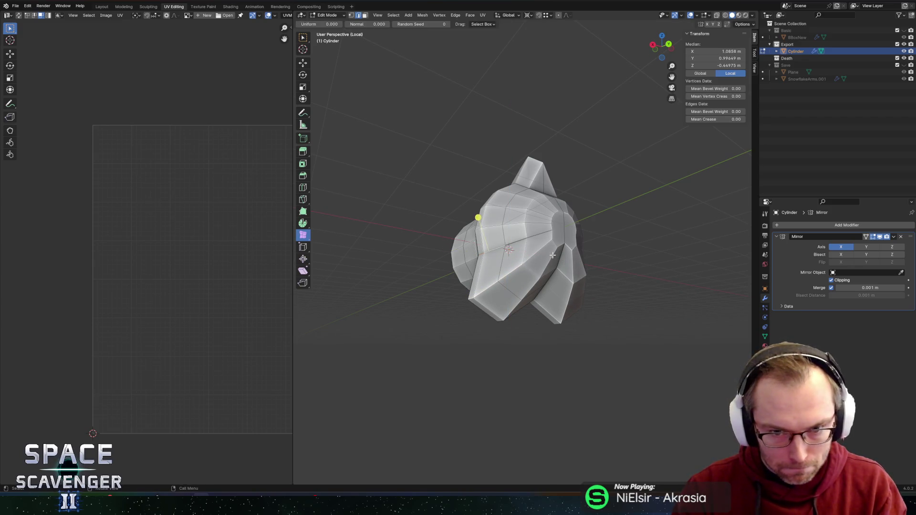
key("s")
key("shift+y")
left_click(556, 238)
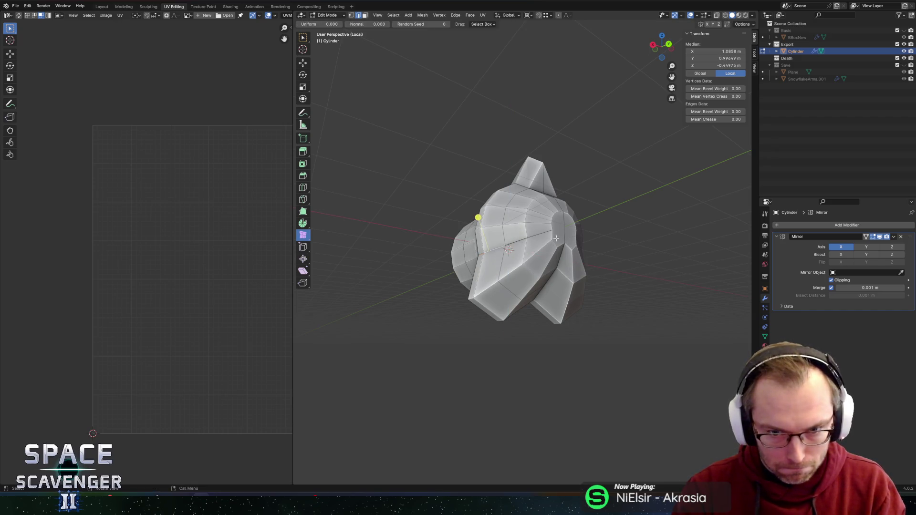
key("s")
key("shift+y")
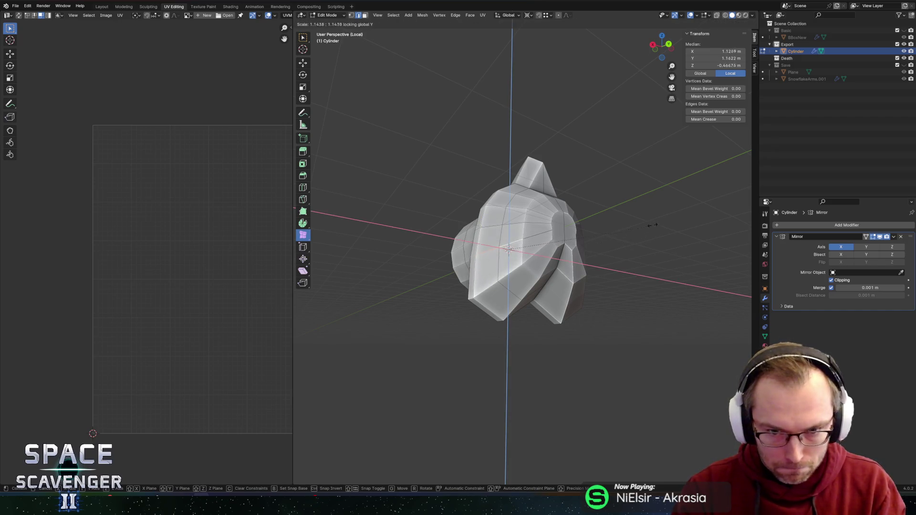
left_click(676, 147)
Check the body from the back view, then narrow the ring of faces to about 0.808.
key("Tab")
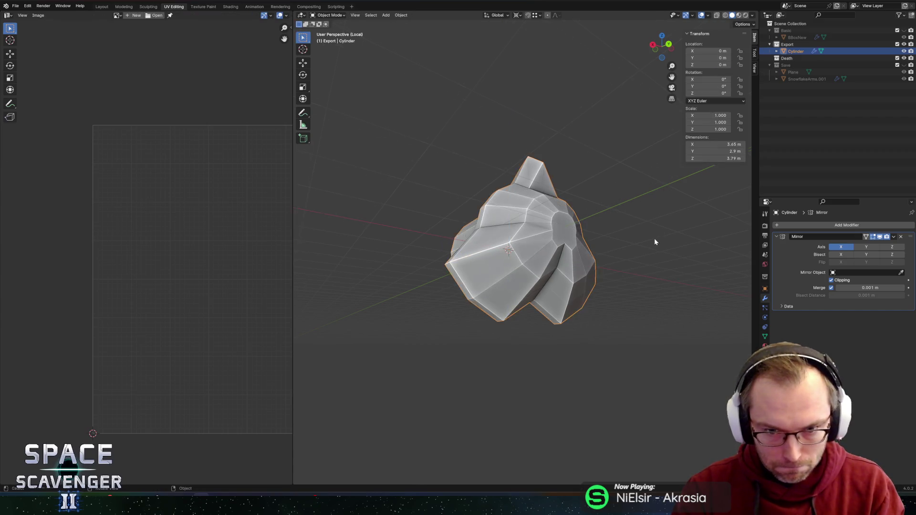
key("ctrl+KP_1")
middle_click_drag(619, 251, 636, 244)
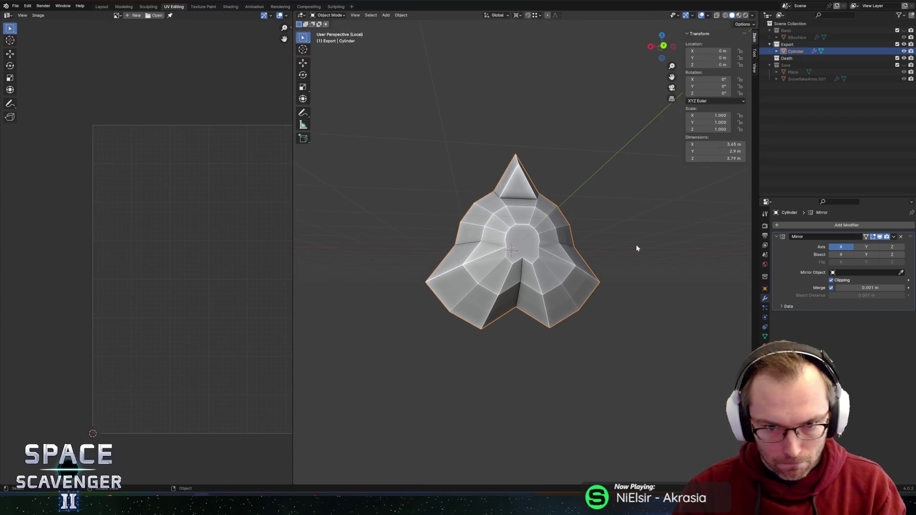
key("Tab")
key("s")
key("shift+y")
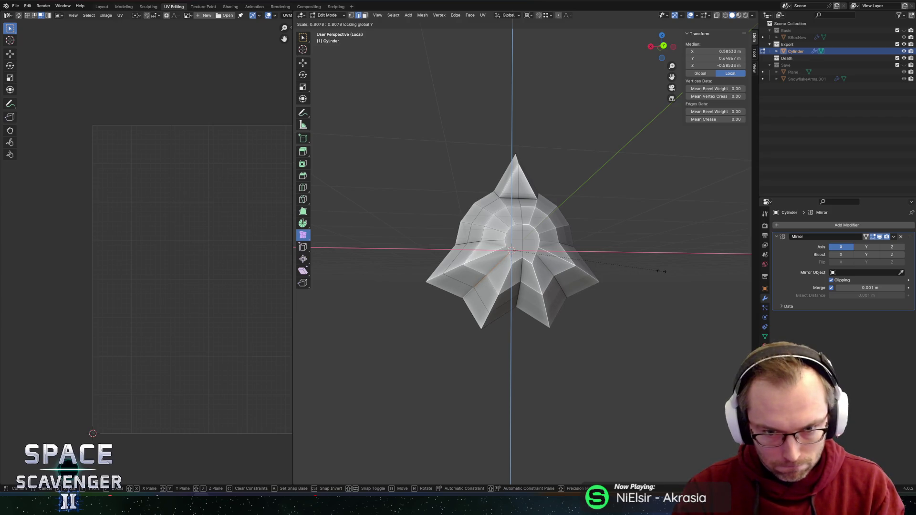
Confirm the slightly narrower body shape and review the model from a near side view.
left_click(659, 271)
key("Tab")
mouse_move(657, 275)
middle_mouse_down()
mouse_move(592, 252)
mouse_move(668, 254)
mouse_move(636, 253)
middle_mouse_up()
key("Tab")
mouse_move(578, 313)
middle_mouse_down()
mouse_move(592, 300)
mouse_move(507, 289)
middle_mouse_up()
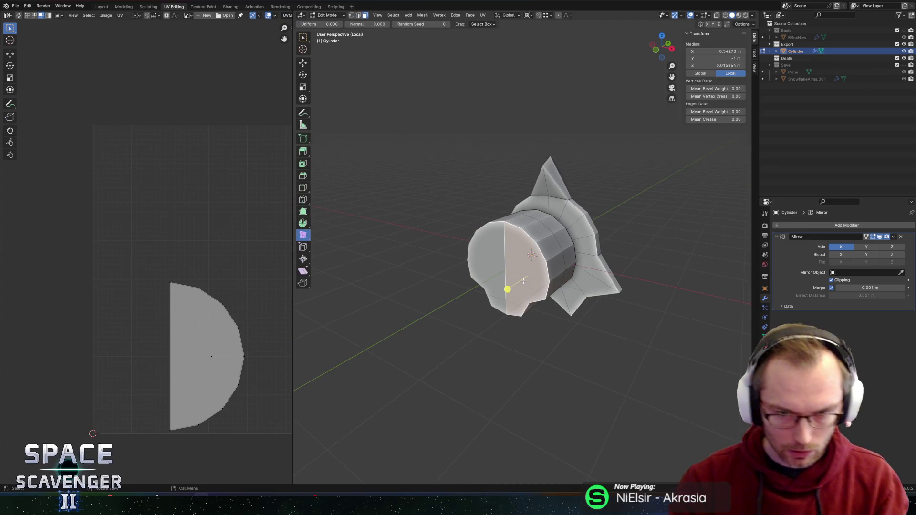
mouse_move(577, 262)
middle_mouse_down()
mouse_move(494, 232)
mouse_move(511, 244)
mouse_move(482, 248)
mouse_move(584, 240)
mouse_move(508, 250)
middle_mouse_up()
Select a lower side face and try moving it sideways and outward, undoing the outward move.
left_click(513, 246)
left_click(511, 248)
key("g")
key("x")
left_click(542, 249)
key("g")
key("z")
key("z")
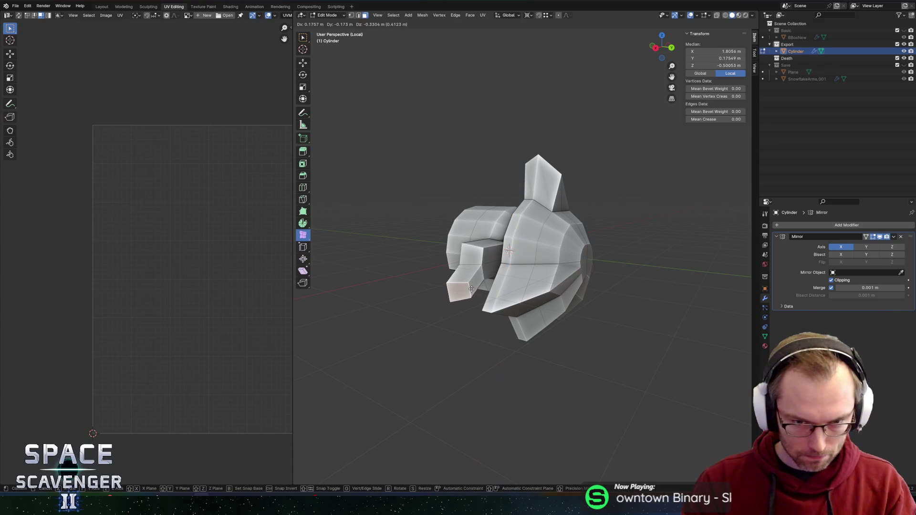
left_click(471, 286)
key("ctrl+z")
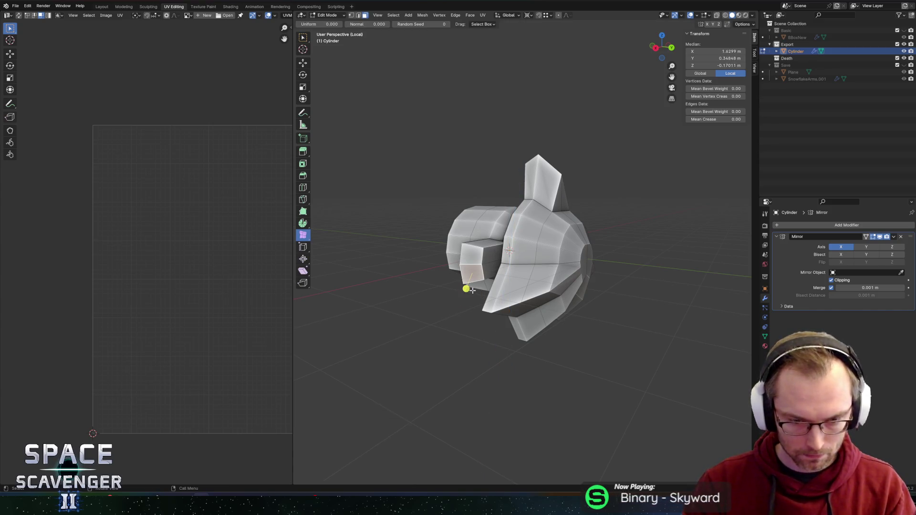
Extrude the side face along its normals into a long arm about 1.52 m out.
key("alt+e")
left_click(472, 296)
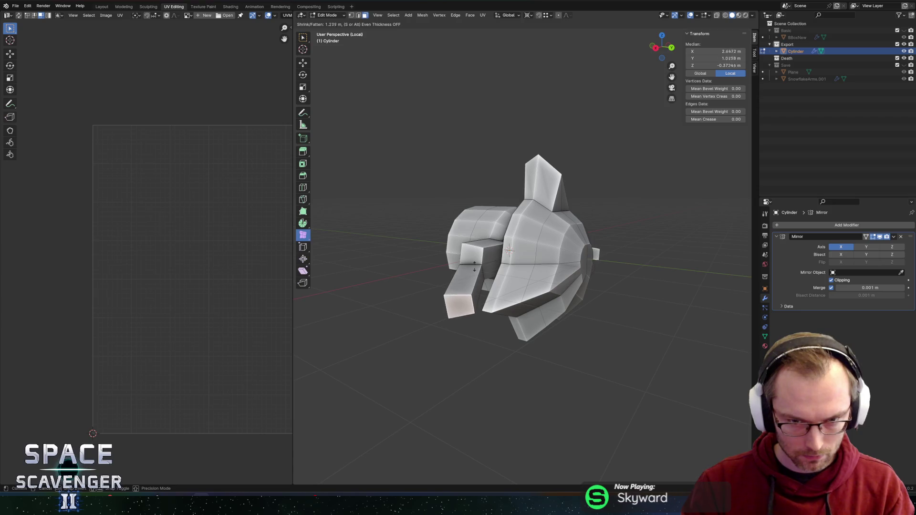
left_click(474, 266)
key("ctrl+z")
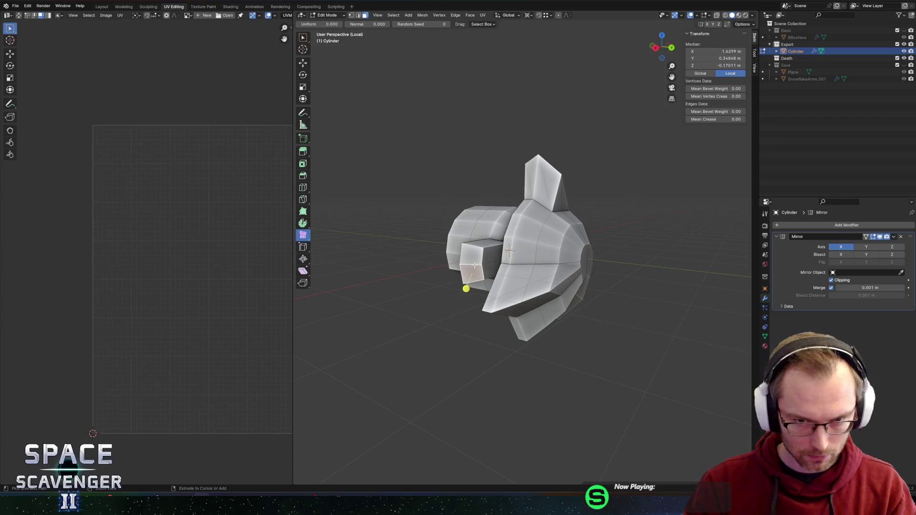
left_click(461, 286)
key("alt+e")
left_click(479, 276)
left_click(479, 242)
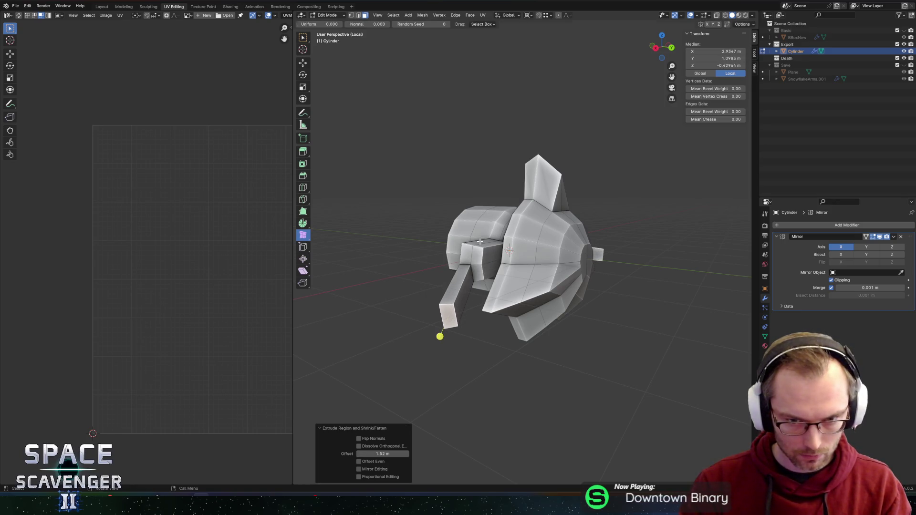
Switch to Normal orientation and scale the arm tips along Y into broad flippers.
middle_click_drag(452, 286, 477, 297)
key("comma")
left_click(474, 327)
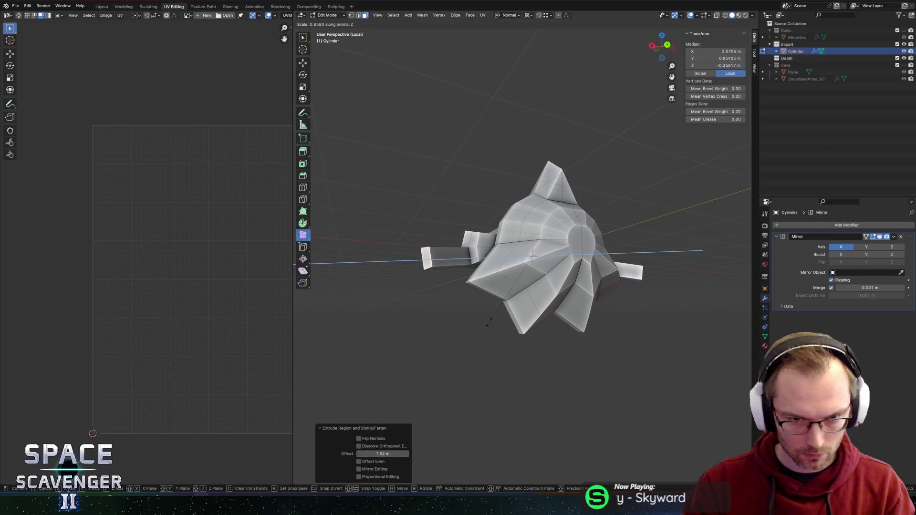
key("s")
key("Escape")
key("s")
key("y")
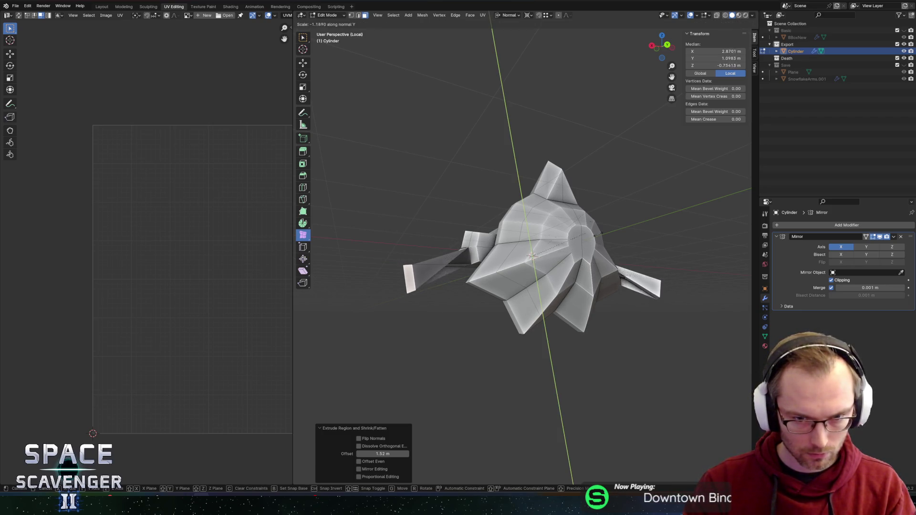
left_click(618, 406)
Extrude the flipper ends further, lower them and sweep the tips along the normal Y axis.
middle_click_drag(609, 382, 546, 250)
key("e")
left_click(535, 265)
key("e")
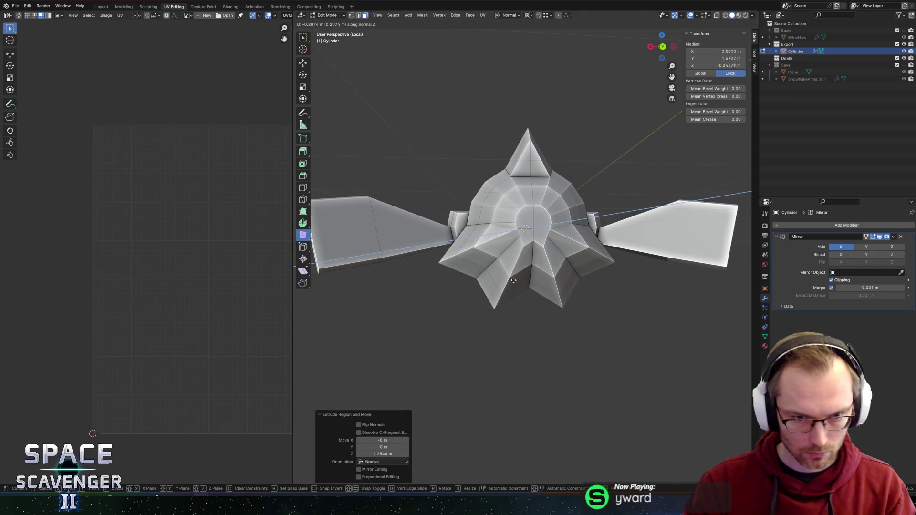
left_click(525, 281)
key("g")
key("y")
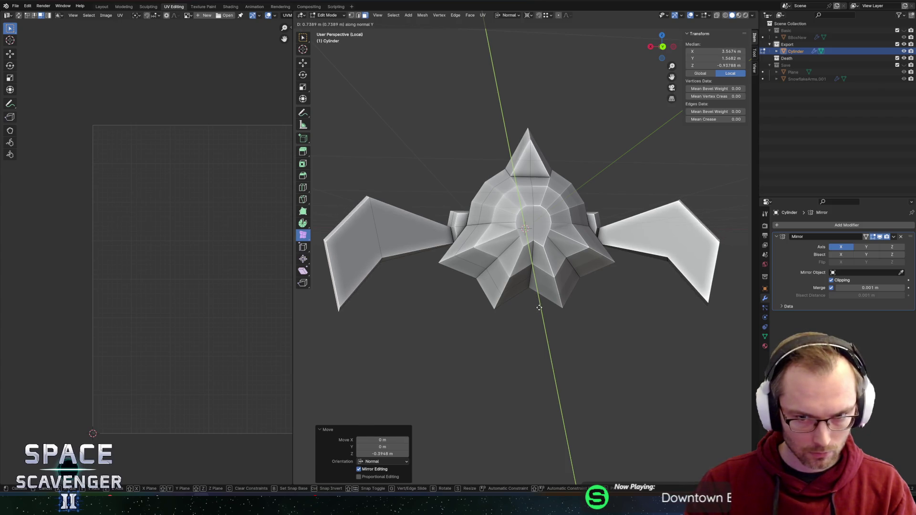
left_click(539, 310)
Raise the two top edges of the flipper along Z.
left_click(407, 219)
middle_click_drag(429, 189, 430, 219)
left_click(409, 242)
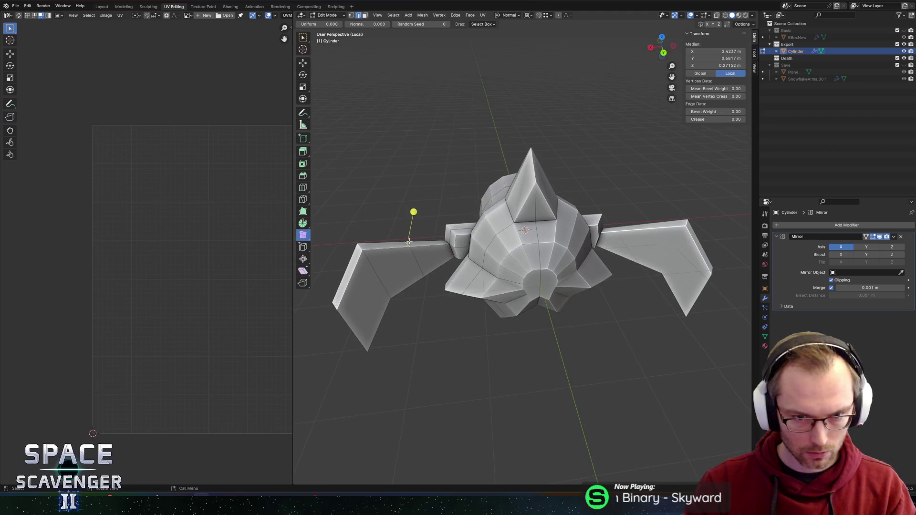
key("alt+z")
key("alt+z")
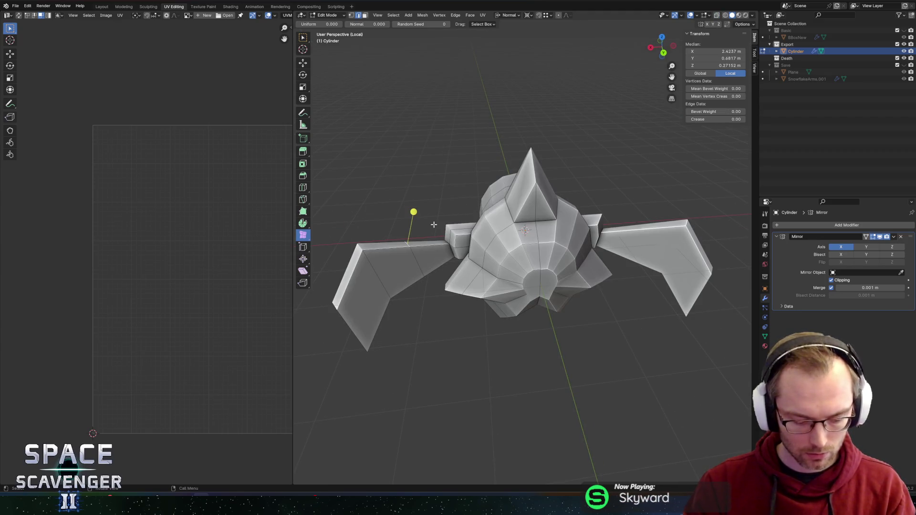
key("g")
key("z")
key("z")
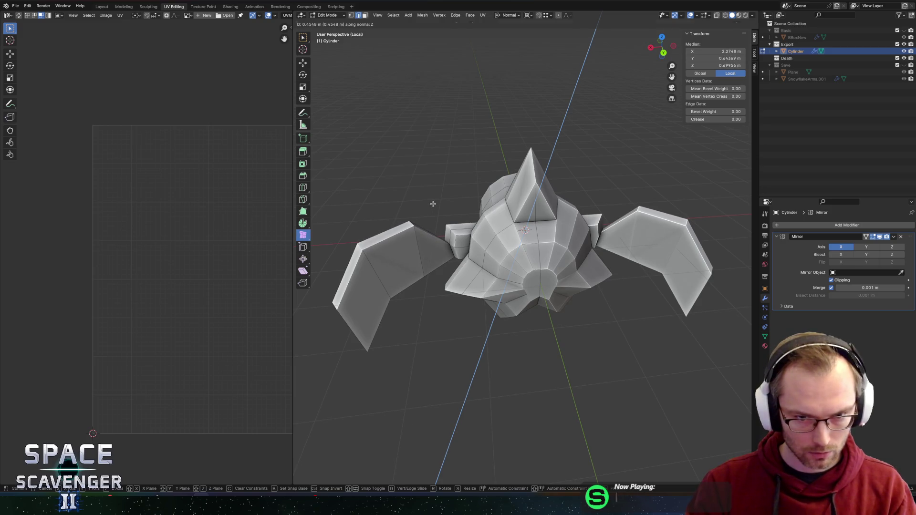
left_click(430, 202)
Slide an edge near the flipper root and review the whole model in object mode.
middle_click_drag(430, 203, 491, 263)
left_click(474, 264, "shift")
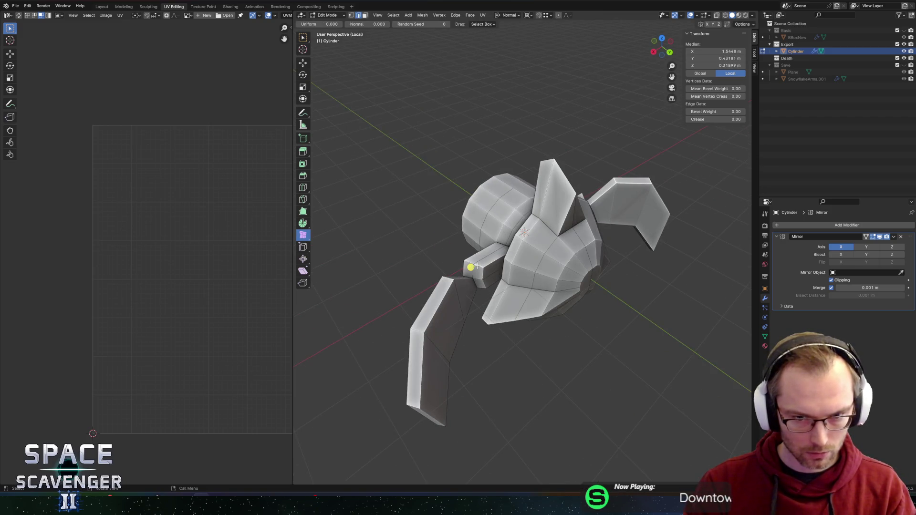
key("g")
key("g")
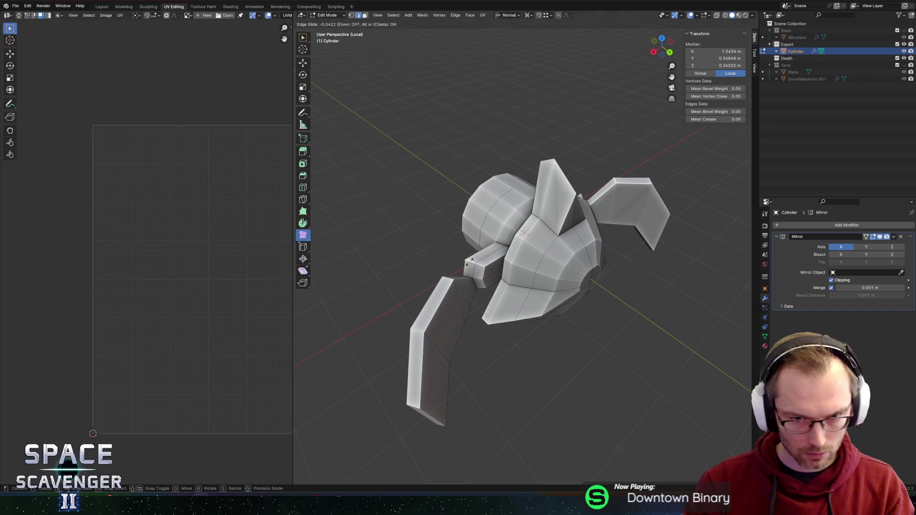
left_click(478, 254)
key("Tab")
scroll(456, 250, "down", 3)
mouse_move(456, 250)
middle_mouse_down()
mouse_move(624, 186)
mouse_move(501, 180)
mouse_move(587, 147)
mouse_move(584, 159)
mouse_move(471, 186)
mouse_move(557, 216)
middle_mouse_up()
scroll(501, 180, "up", 3)
double_click(795, 51)
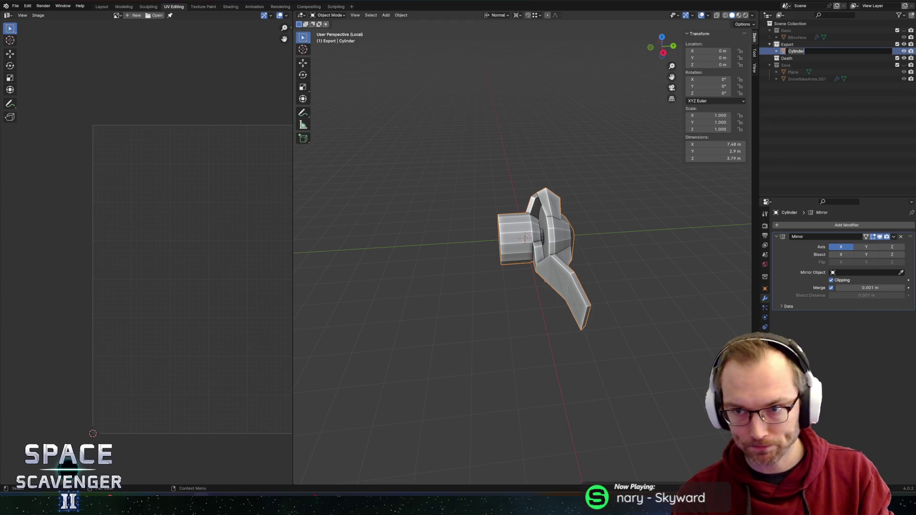
Rename the object to Penguin and save the file as Penguin.blend.
type("Pengui")
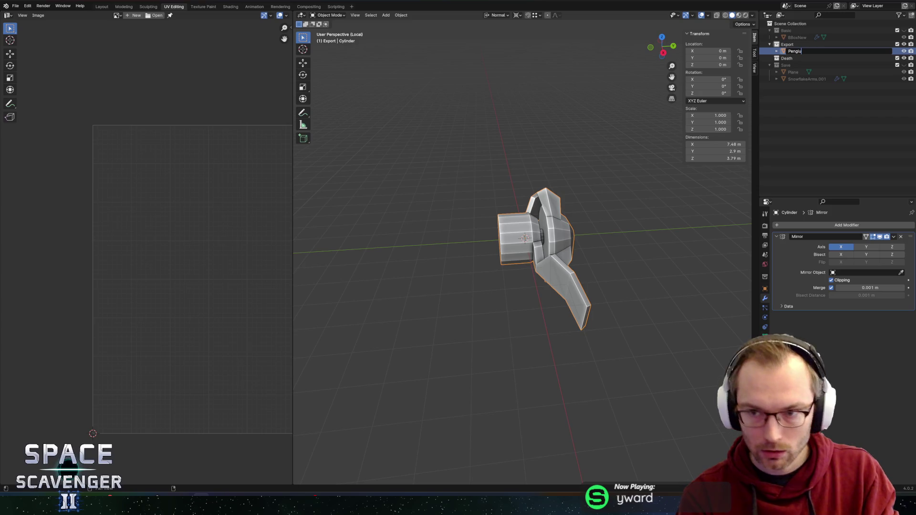
type("n")
key("Return")
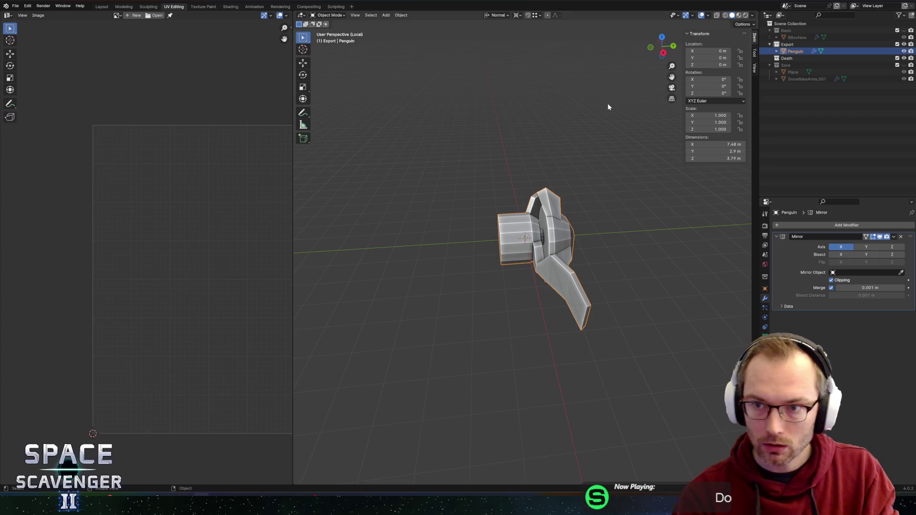
key("ctrl+s")
Export Penguin.fbx into the Enemies folder using the Unity export preset.
left_click(805, 44)
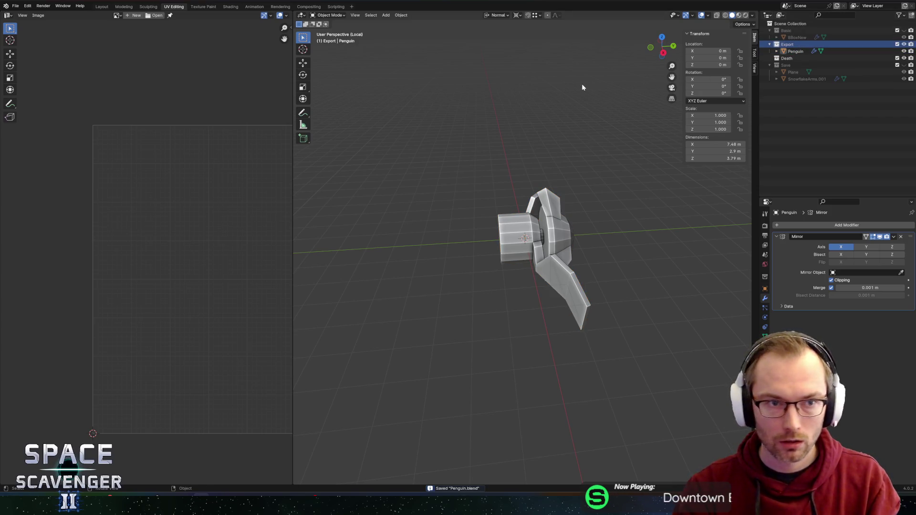
key("ctrl+shift+e")
left_click(207, 67)
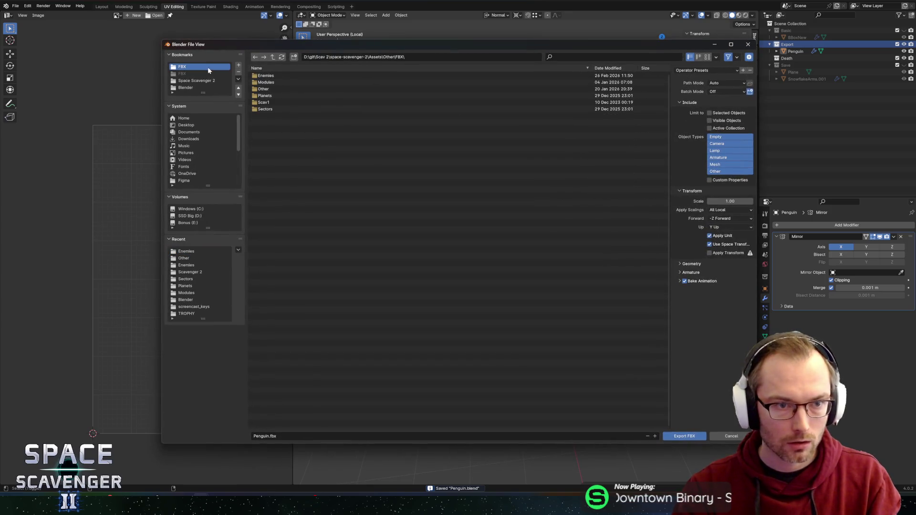
double_click(282, 76)
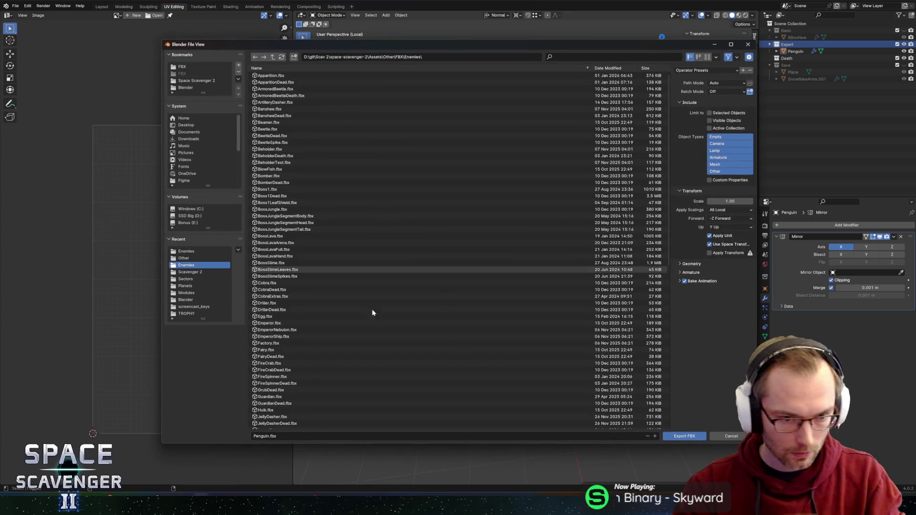
left_click(695, 71)
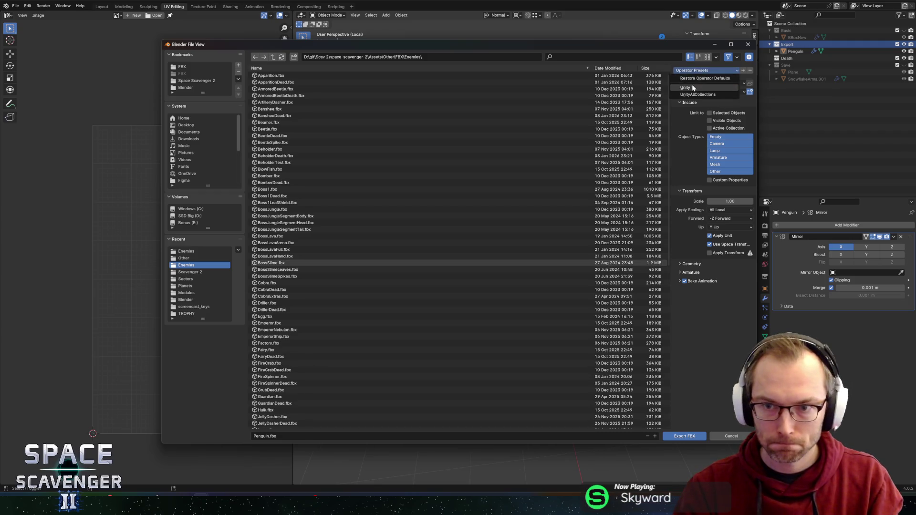
left_click(730, 88)
left_click(684, 436)
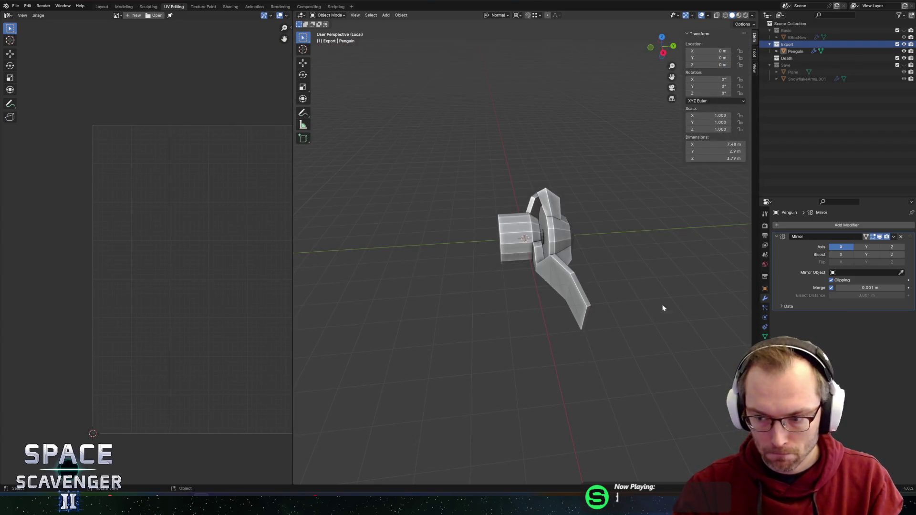
middle_click_drag(662, 307, 609, 288)
key("Tab")
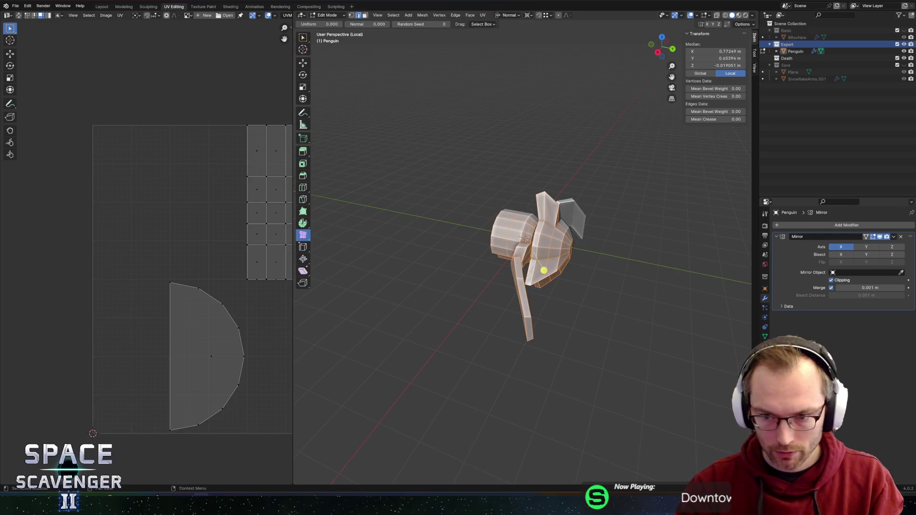
Assign the PaletteNew material to the penguin mesh.
left_click(765, 346)
left_click(778, 282)
left_click(811, 305)
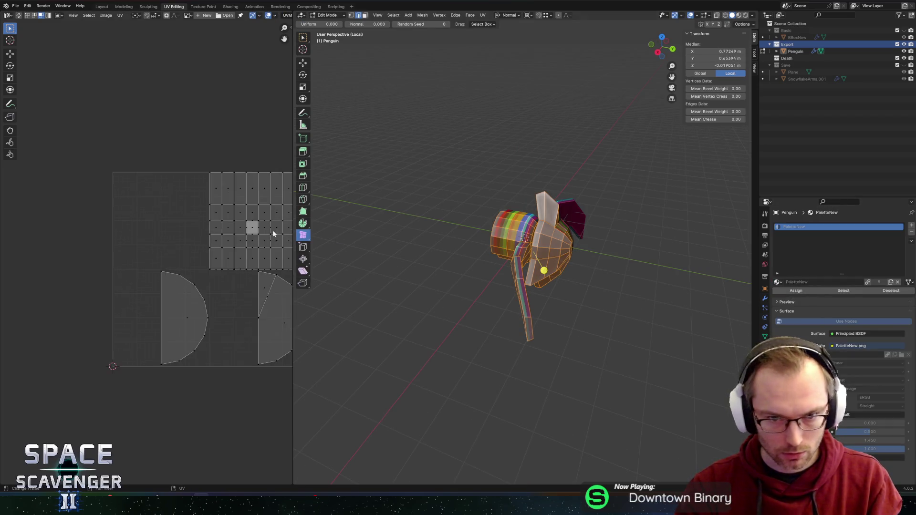
Shrink all the mesh's UVs and place them on the teal swatch of the PaletteNew image.
key("Home")
key("a")
key("s")
left_click(177, 257)
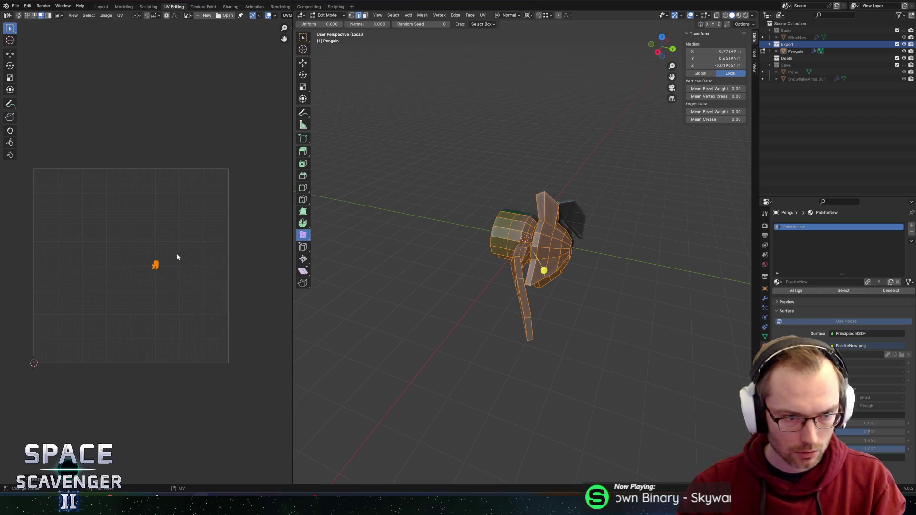
left_click(188, 15)
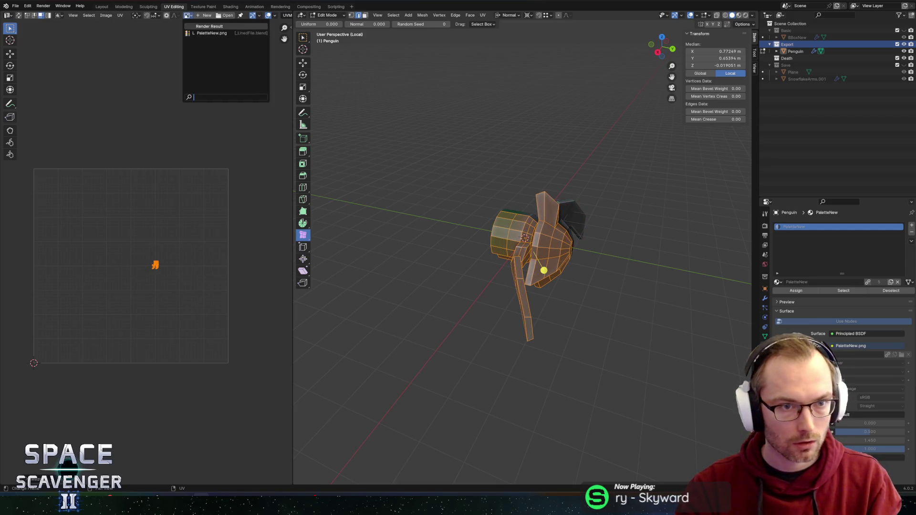
left_click(210, 30)
scroll(146, 189, "up", 2)
key("g")
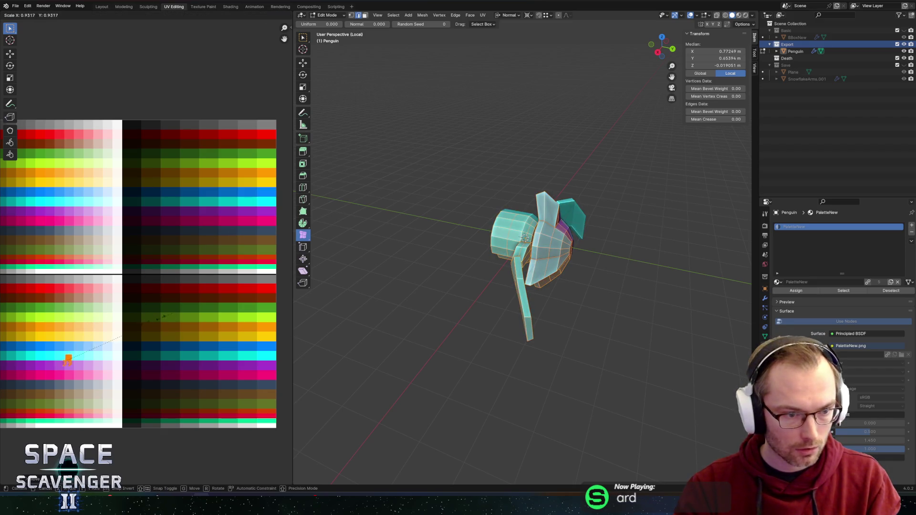
left_click(121, 332)
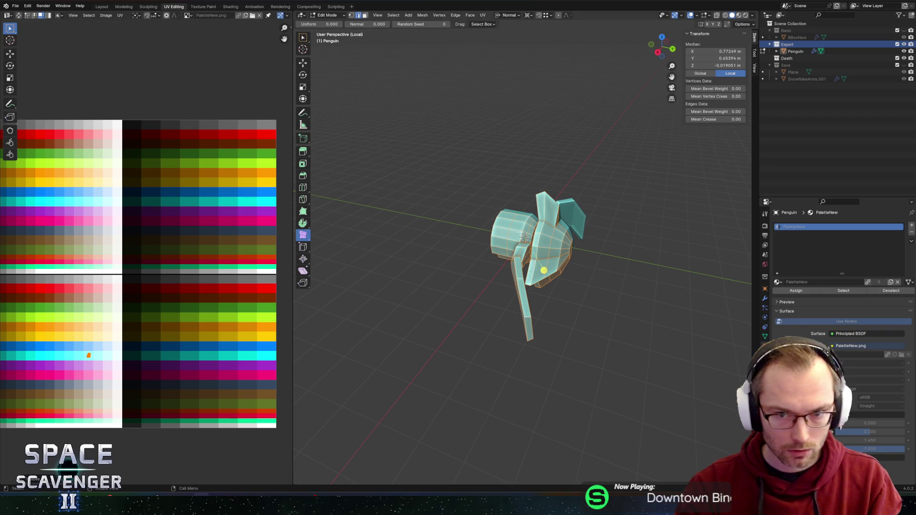
Move the pointed top face's UVs onto a red palette swatch.
left_click(552, 208)
scroll(530, 195, "up", 5)
mouse_move(538, 180)
middle_mouse_down()
mouse_move(530, 196)
mouse_move(542, 151)
middle_mouse_up()
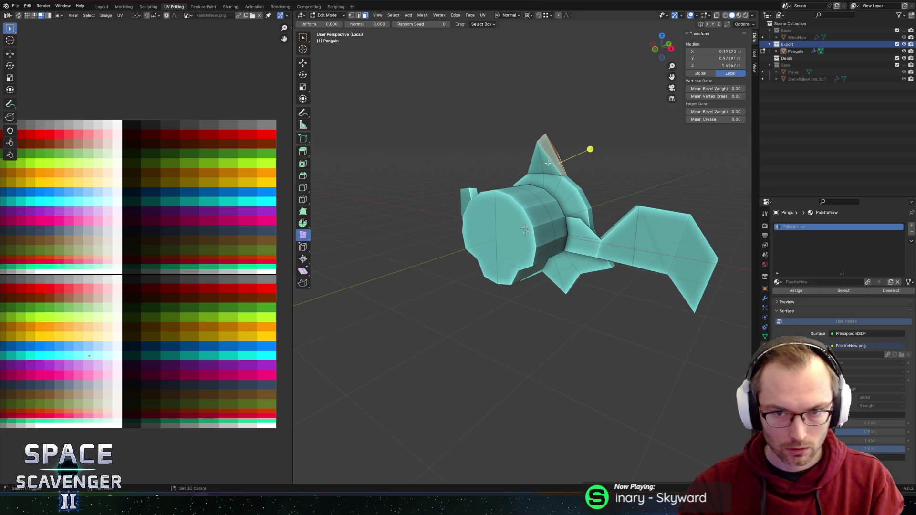
middle_click_drag(608, 149, 553, 155)
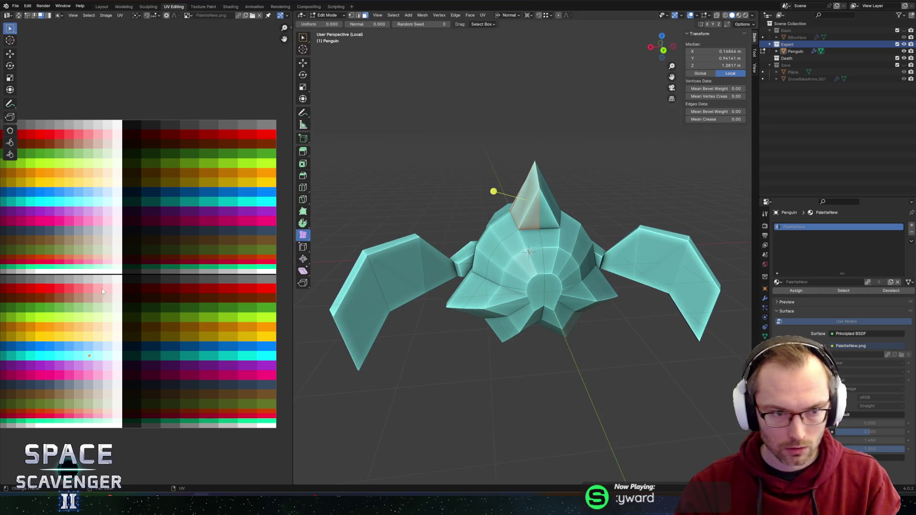
middle_click_drag(106, 341, 162, 324)
key("g")
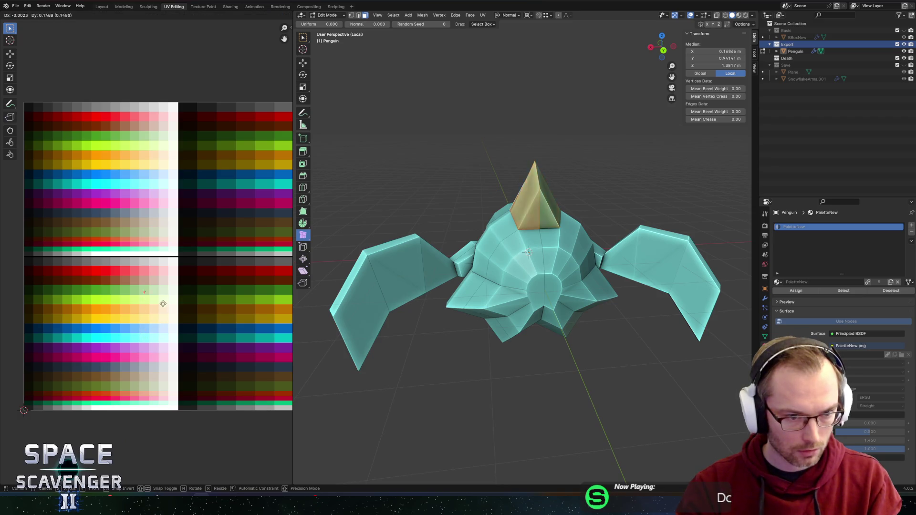
left_click(150, 289)
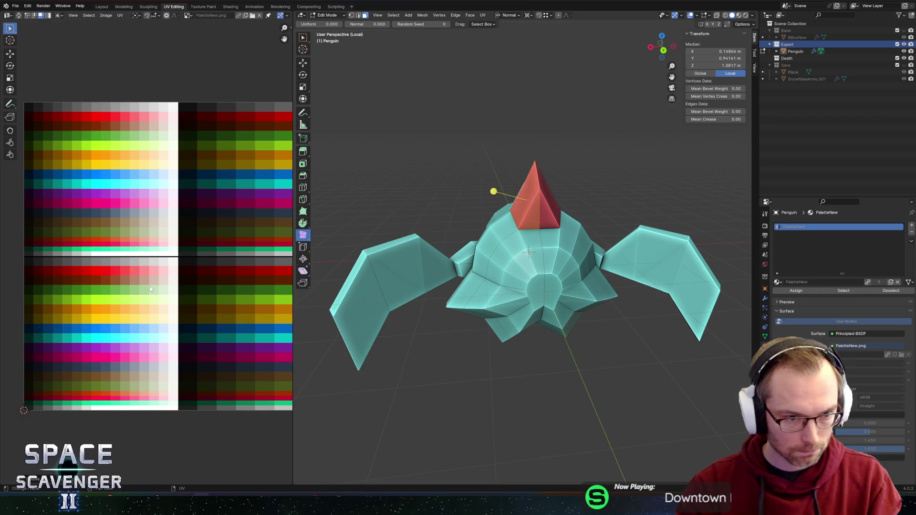
key("g")
left_click(156, 289)
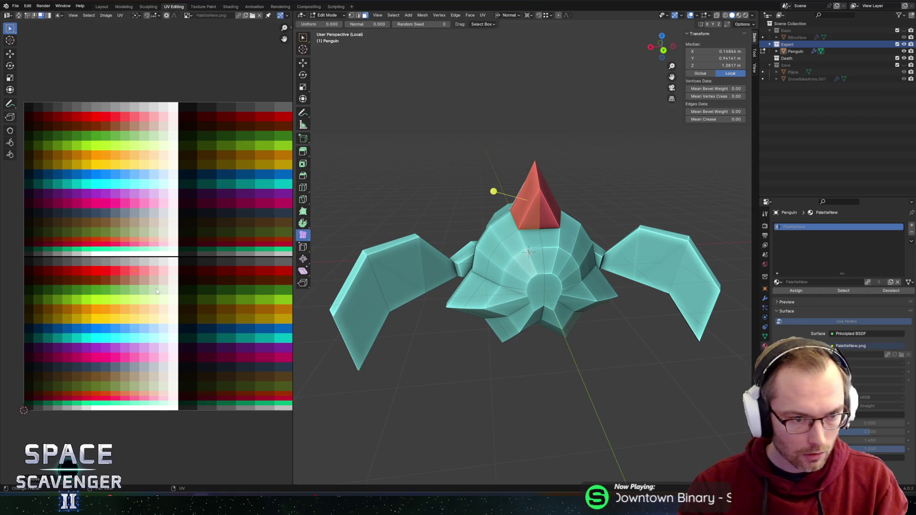
key("Tab")
scroll(525, 176, "down", 5)
mouse_move(551, 160)
middle_mouse_down()
mouse_move(611, 169)
mouse_move(486, 176)
middle_mouse_up()
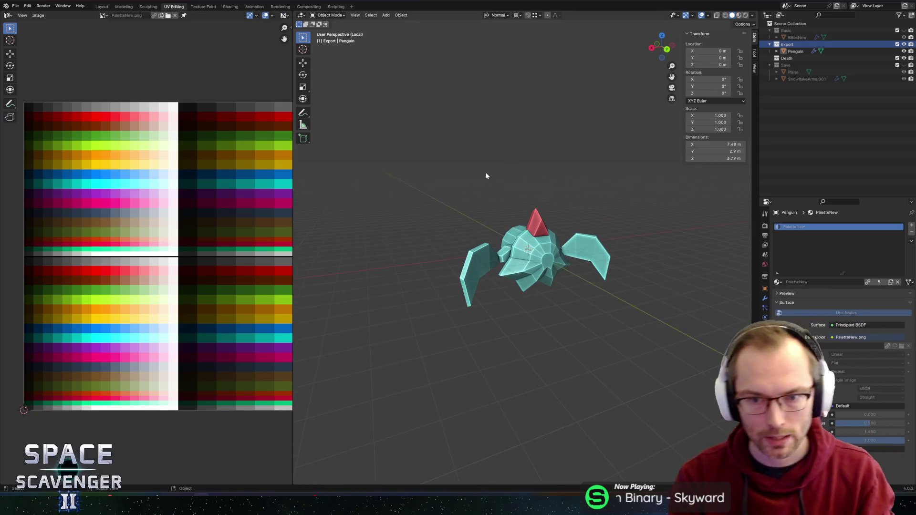
Apply Shade Smooth to the penguin object.
left_click(556, 261)
right_click(555, 256)
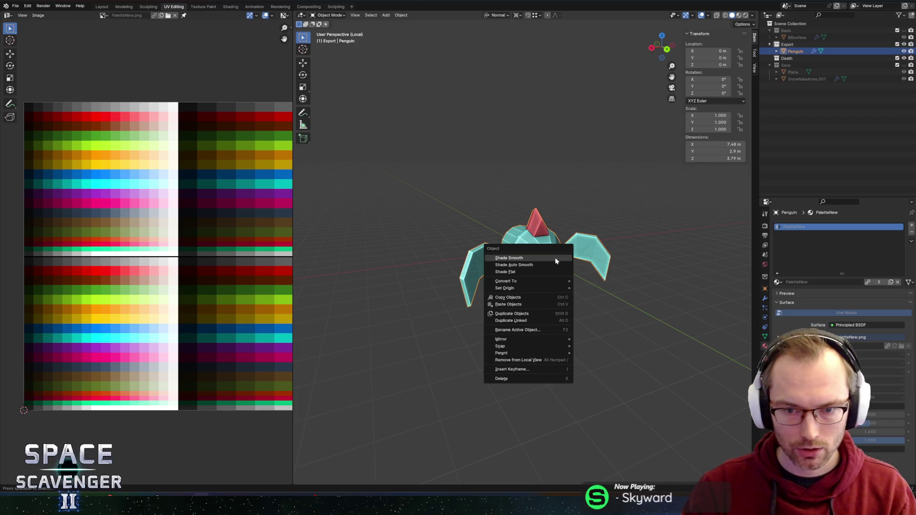
left_click(548, 259)
mouse_move(560, 211)
middle_mouse_down()
mouse_move(549, 189)
mouse_move(556, 171)
middle_mouse_up()
left_click(570, 168)
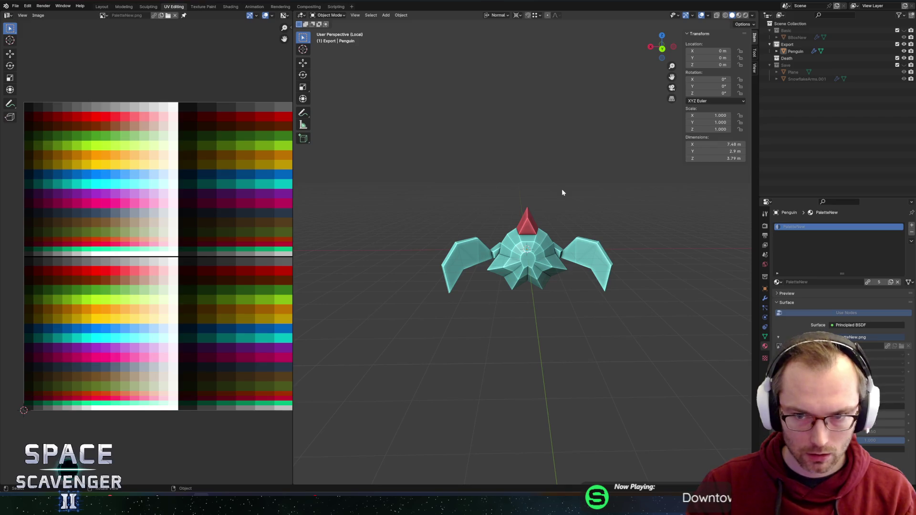
Re-export the penguin FBX file and switch away from Blender.
key("ctrl+shift+e")
left_click(688, 439)
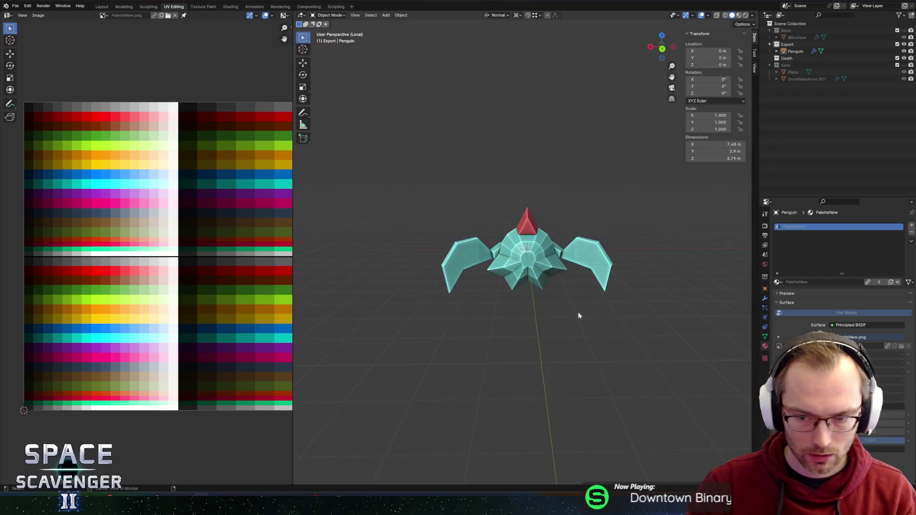
key("alt+Tab")
key("alt+Tab")
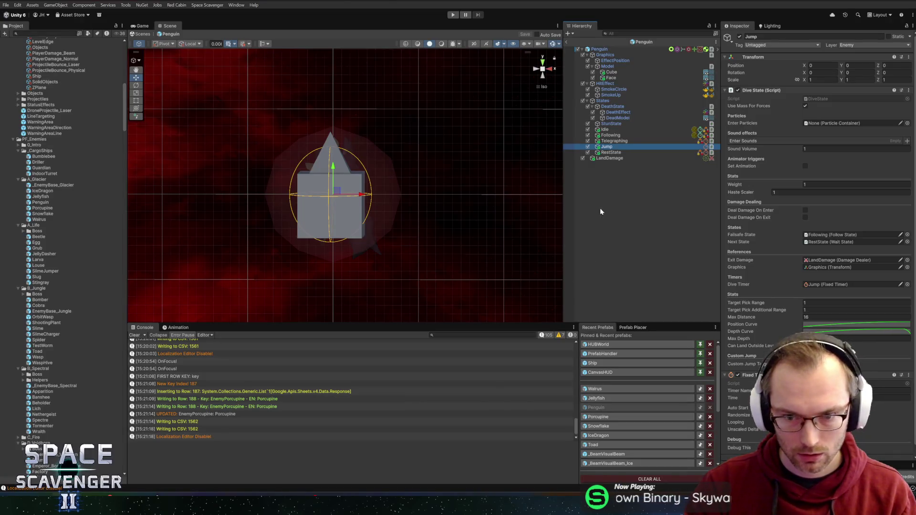
Duplicate the Cube object in the prefab and name the copy Penguin.
left_click(611, 72)
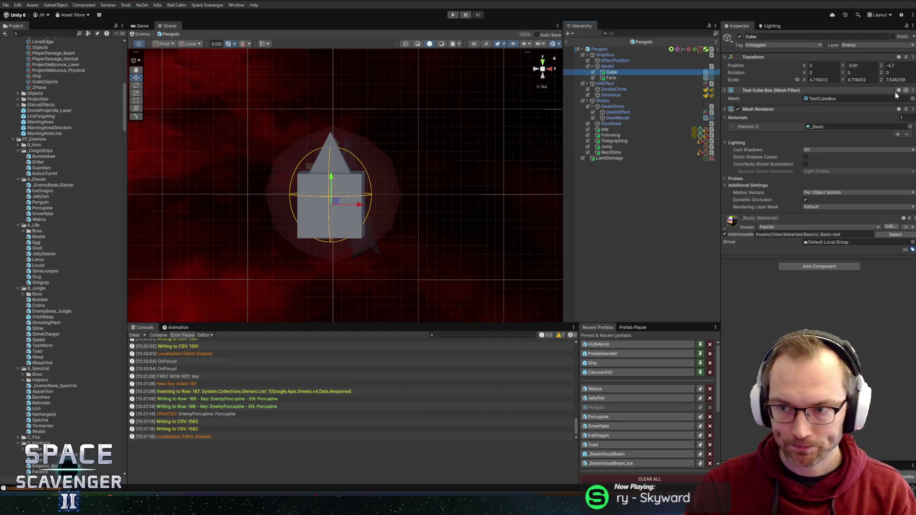
key("ctrl+d")
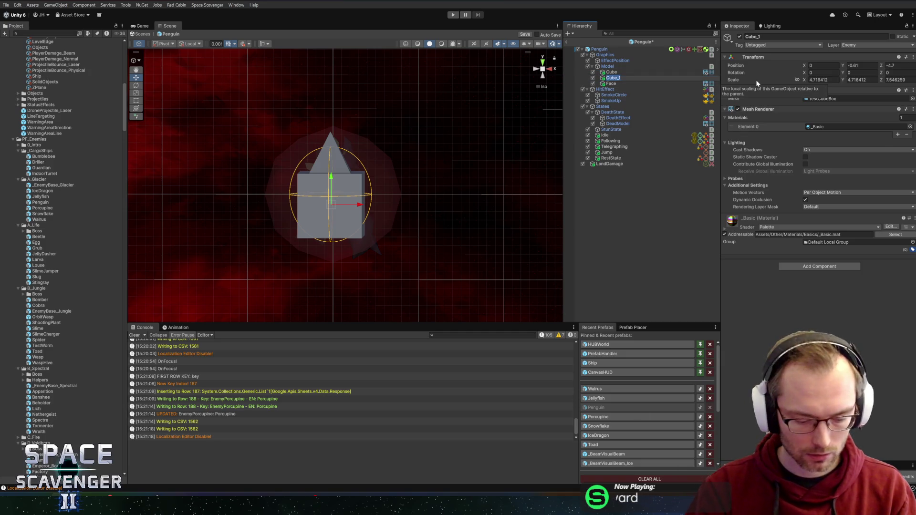
type("Penguin")
key("Return")
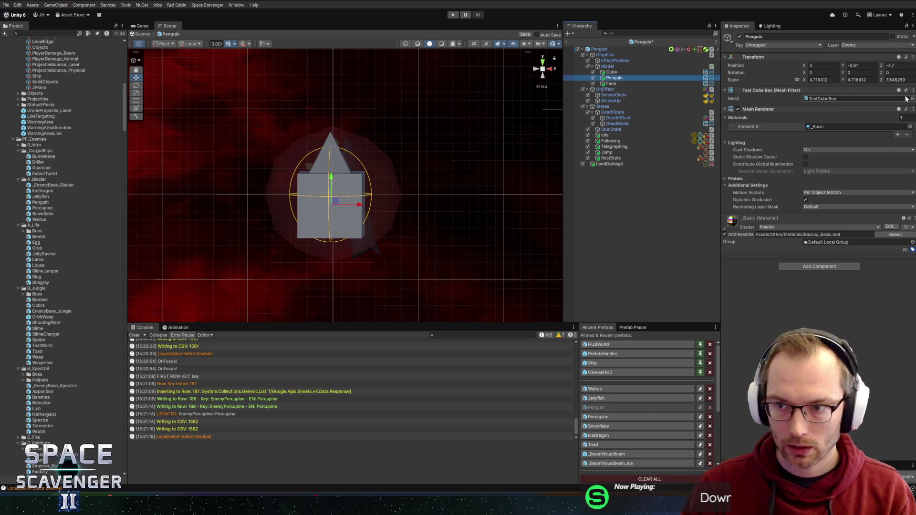
Give the Penguin object the Penguin mesh and set its scale to 1.
left_click(912, 99)
type("penguin")
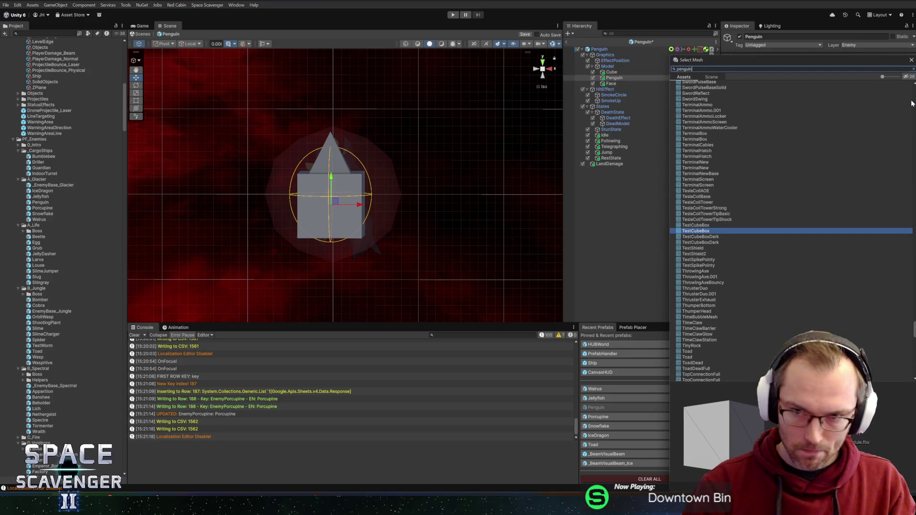
double_click(685, 90)
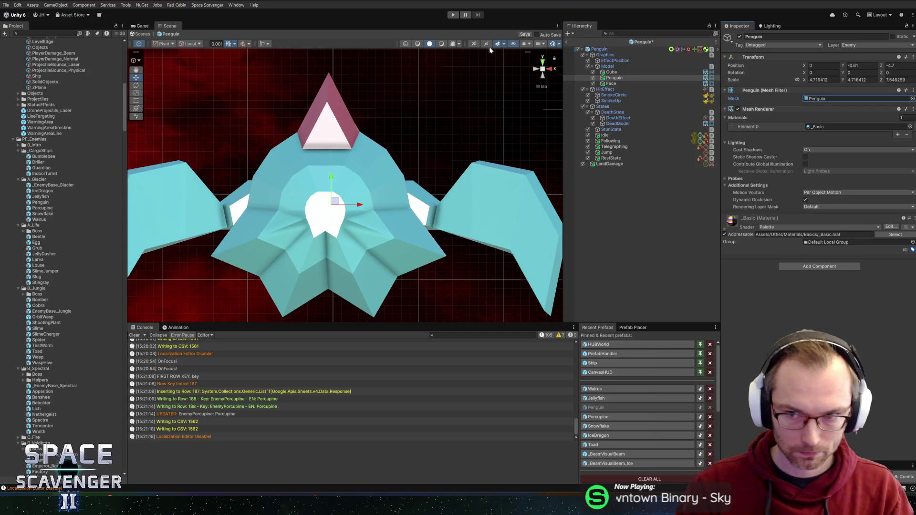
type("1")
key("Tab")
key("Tab")
type("1")
mouse_move(327, 165)
left_mouse_down("alt")
mouse_move(419, 186)
mouse_move(528, 184)
mouse_move(379, 167)
left_mouse_up("alt")
Move the Cube below Penguin in the hierarchy and disable the old Cube and Face objects.
left_click(611, 84)
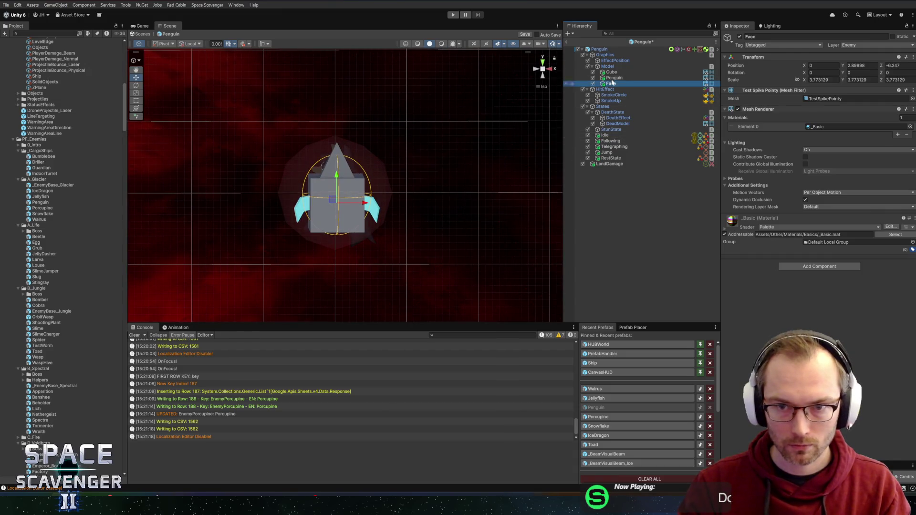
left_click(612, 72)
left_click_drag(618, 82, 617, 83)
left_click(616, 84, "shift")
left_click(592, 78)
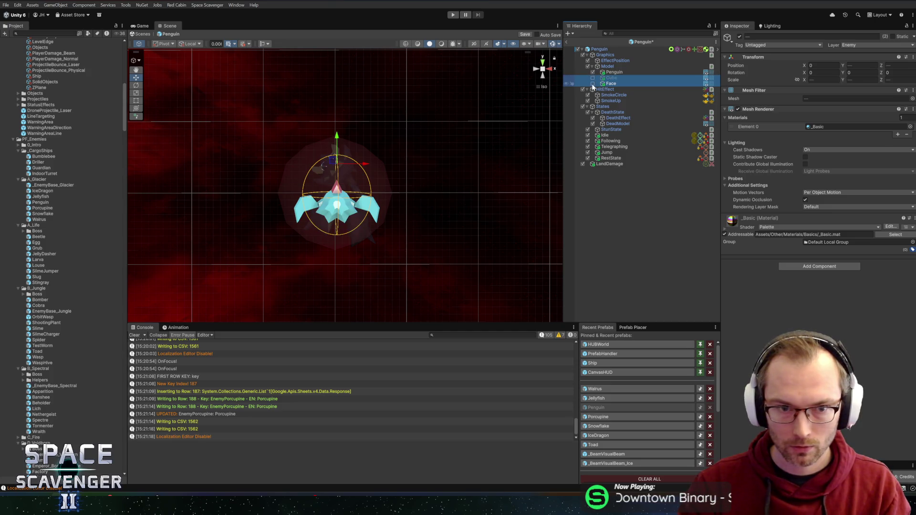
Set the Penguin's position Y and Z to 0 and exit the prefab to the Core scene.
left_click(615, 73)
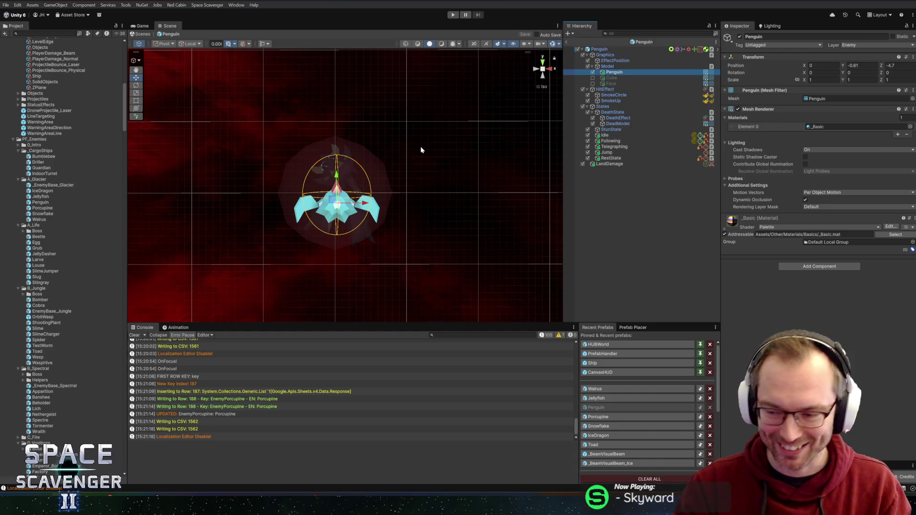
scroll(395, 171, "up", 3)
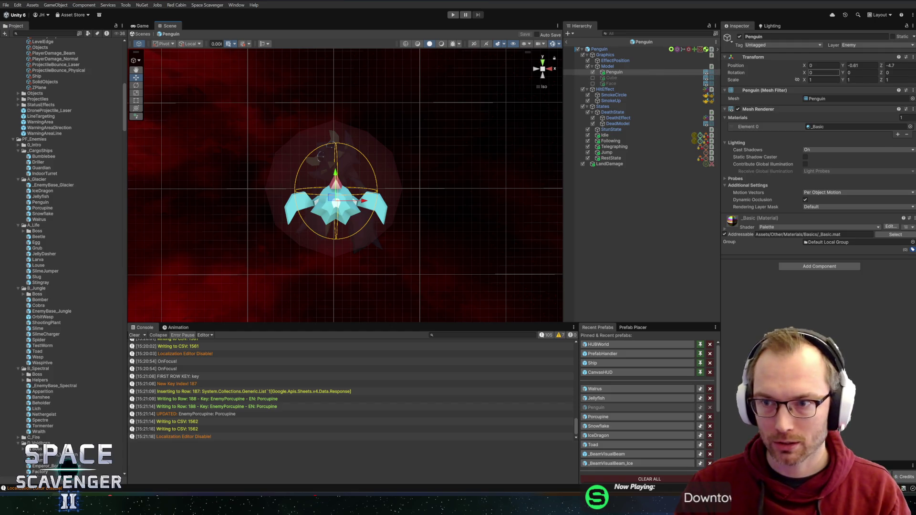
type("00")
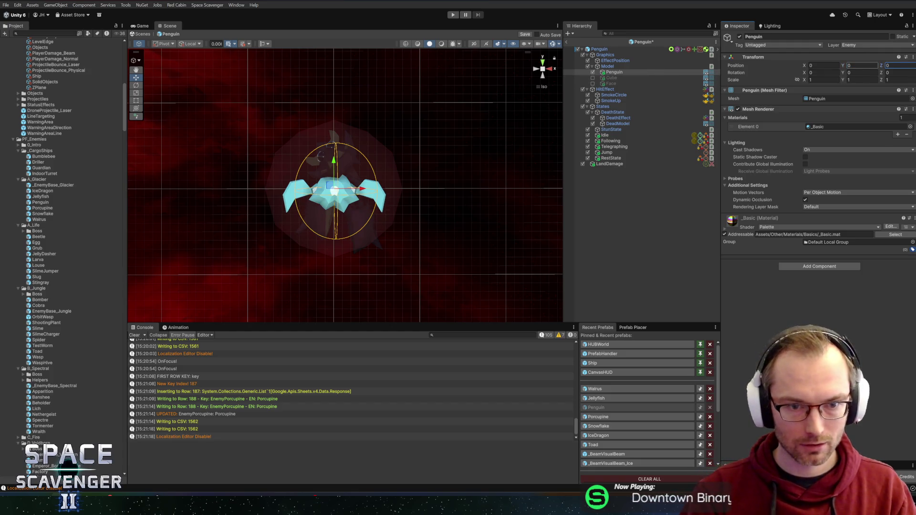
mouse_move(392, 112)
left_mouse_down("alt")
mouse_move(378, 127)
mouse_move(476, 131)
mouse_move(374, 142)
mouse_move(267, 108)
left_mouse_up("alt")
left_click(567, 43)
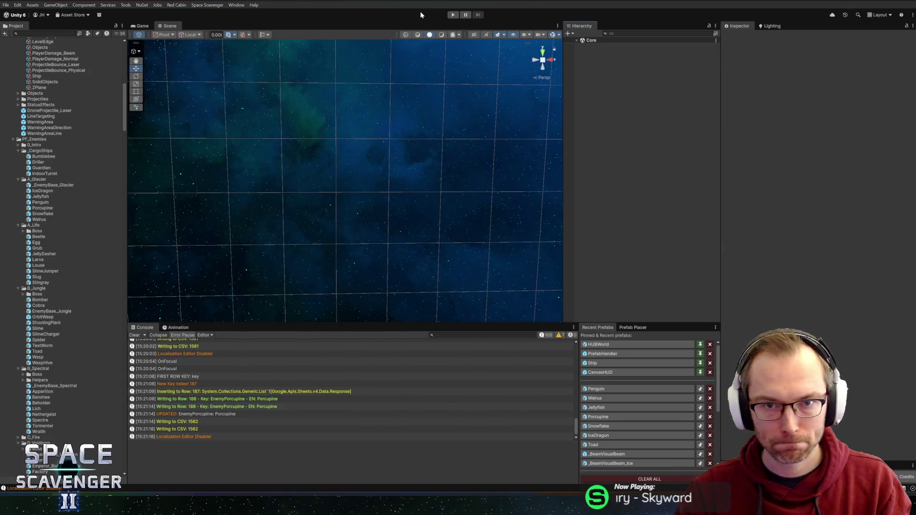
Play the game with a maximized Game view and run 'spawn Penguin' in the debug console.
left_click(452, 14)
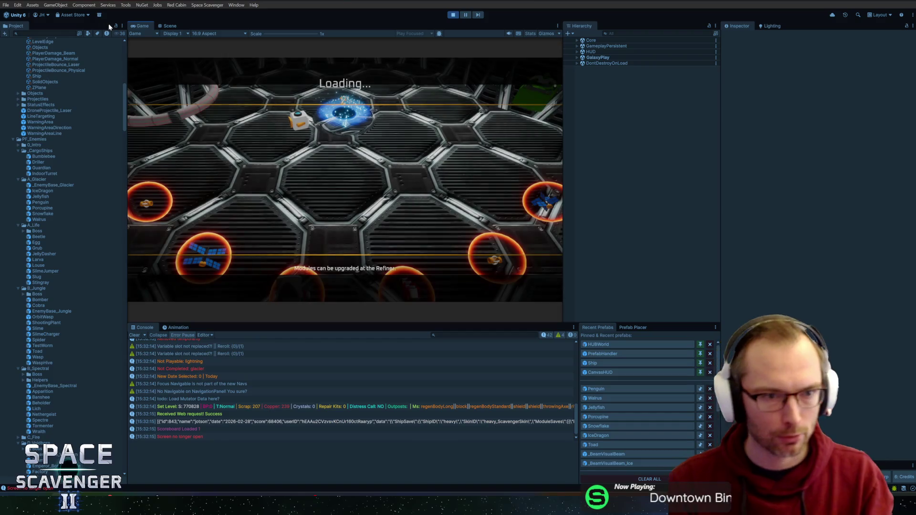
double_click(136, 29)
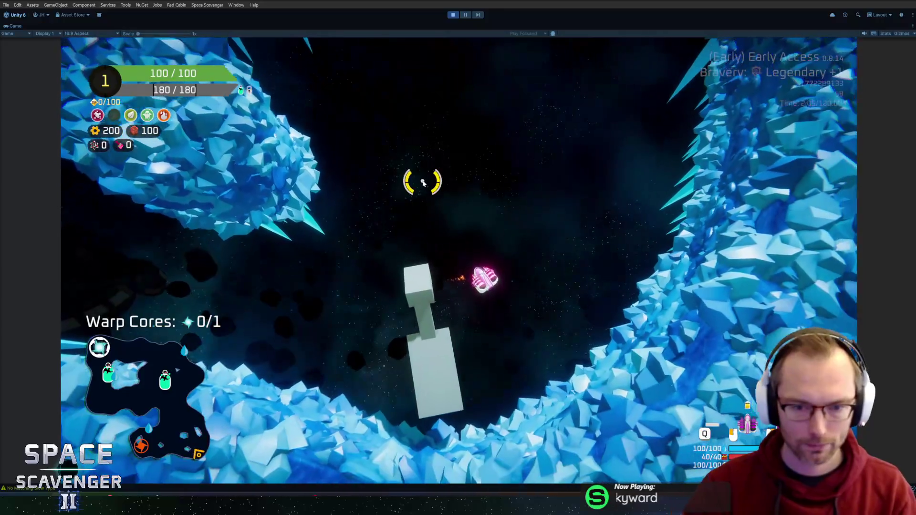
type("spawn pe")
key("Tab")
key("Return")
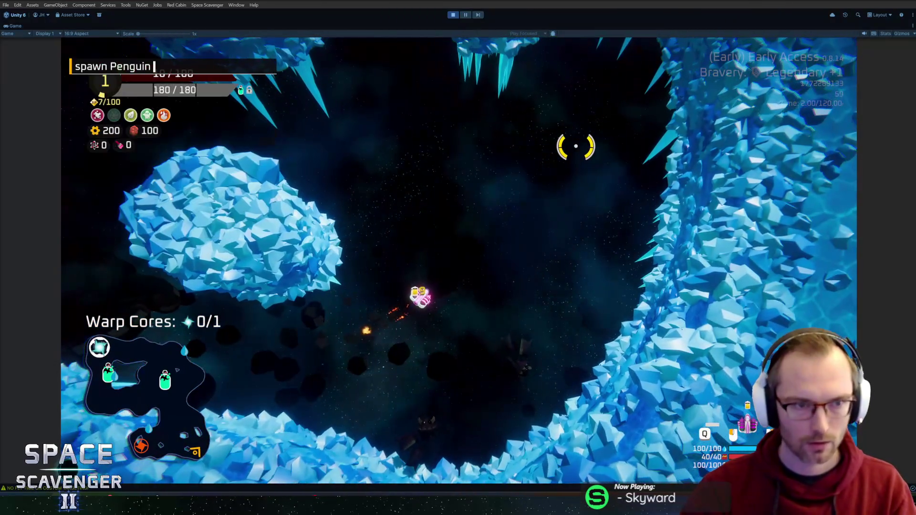
Run the 'add hp 2' debug command to refill the ship's health to 100/100.
key("grave")
type("add hp 2")
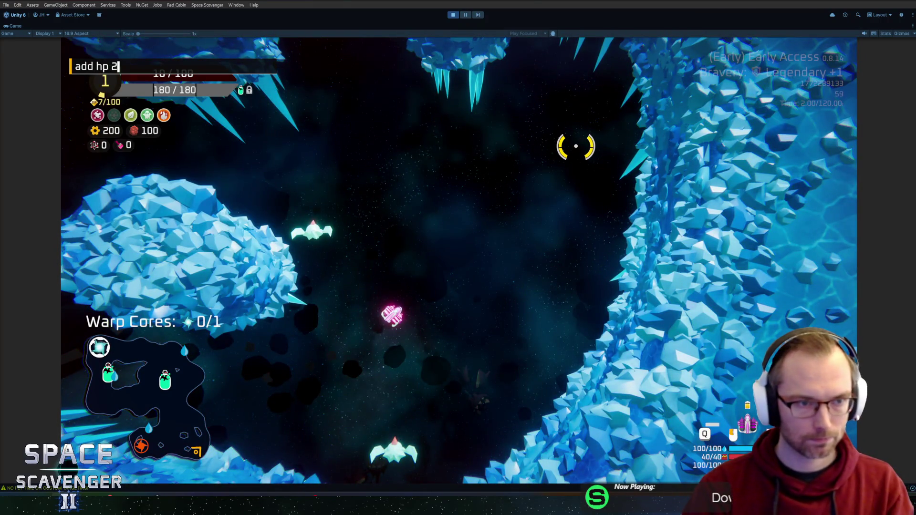
key("Return")
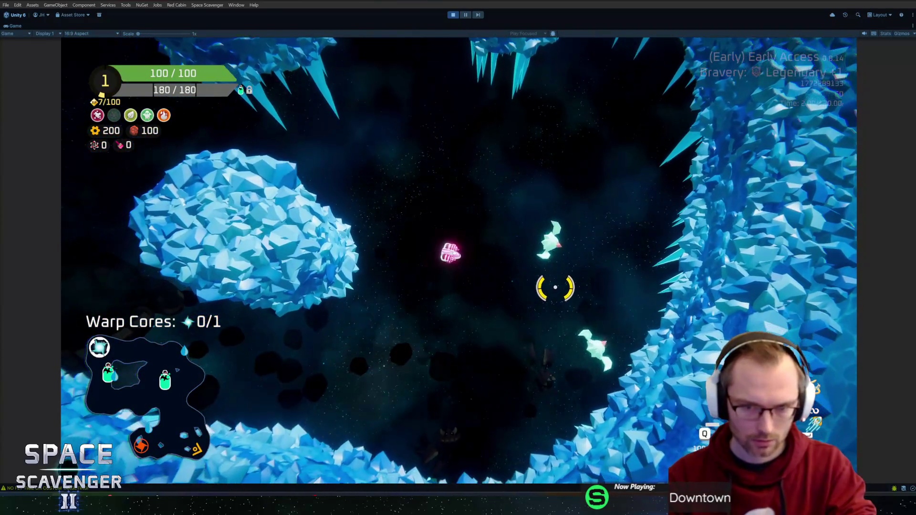
key("grave")
Spawn a Snowflake enemy with 'spawn Snowflake', then stop the game.
type("spawn snowfl")
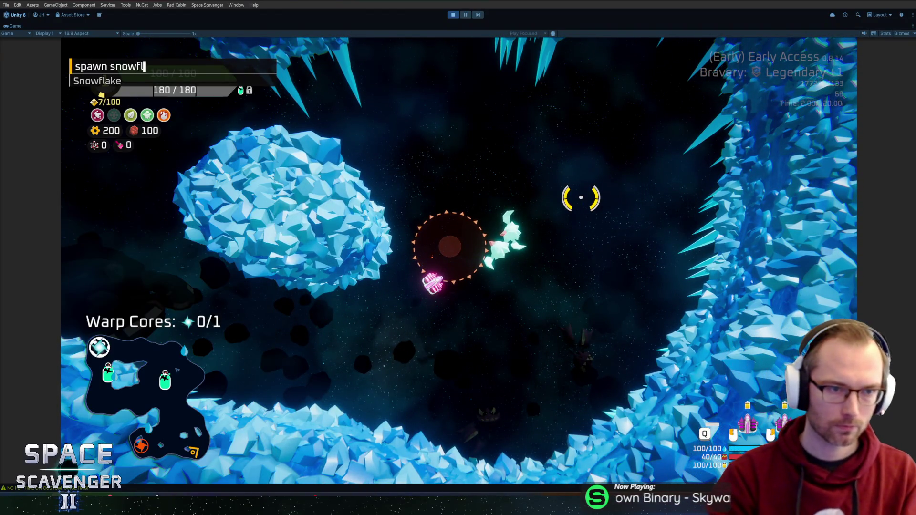
key("Return")
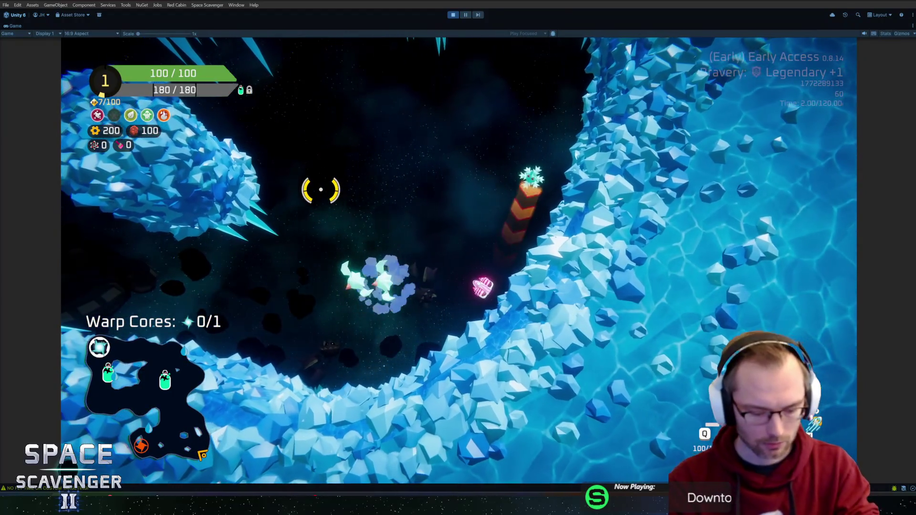
key("ctrl+p")
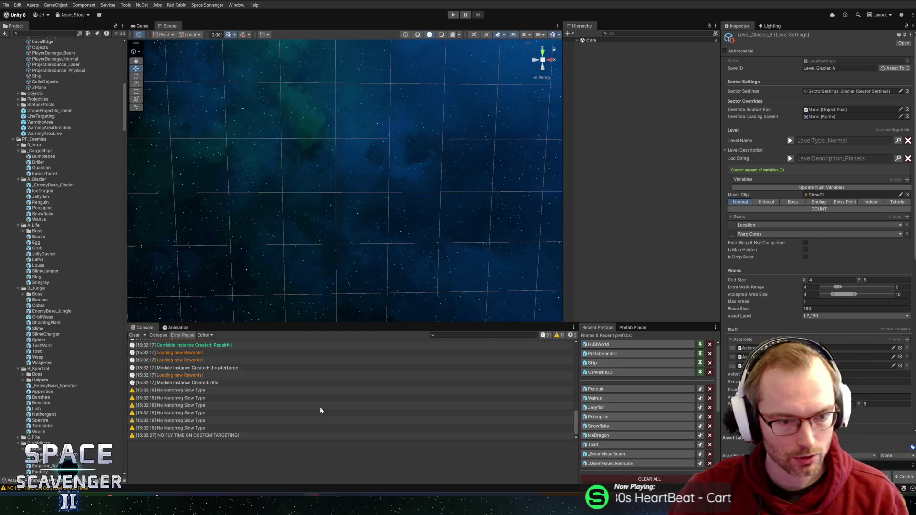
Inspect the stack trace and source line of the 'NO FLY TIME ON CUSTOM TARGETING!' warning.
left_click(222, 436)
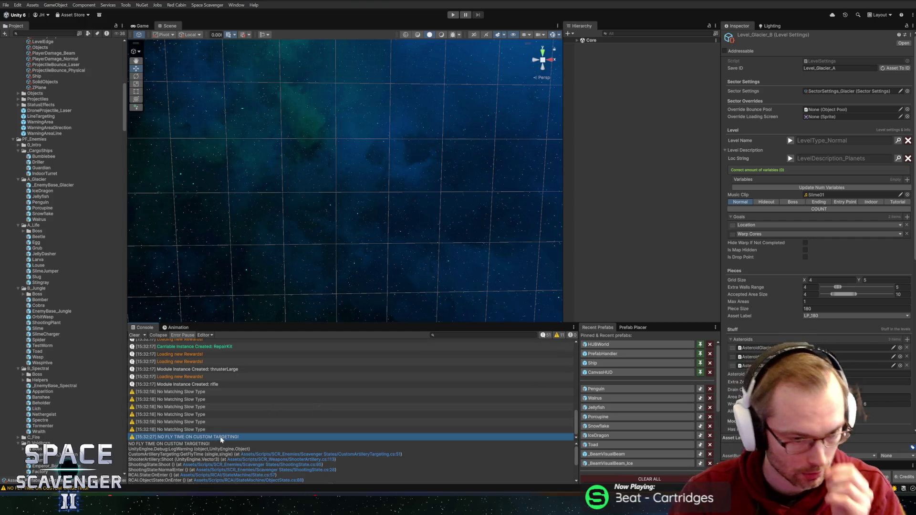
double_click(221, 437)
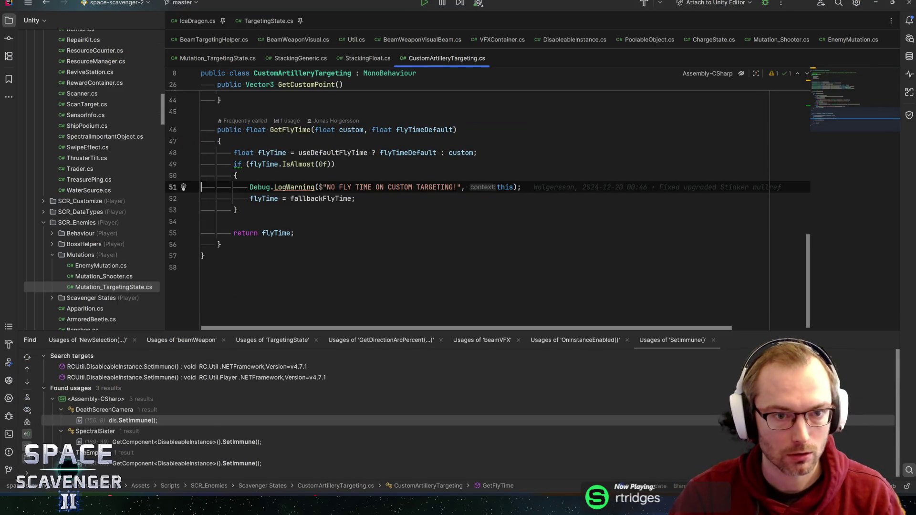
key("alt+Tab")
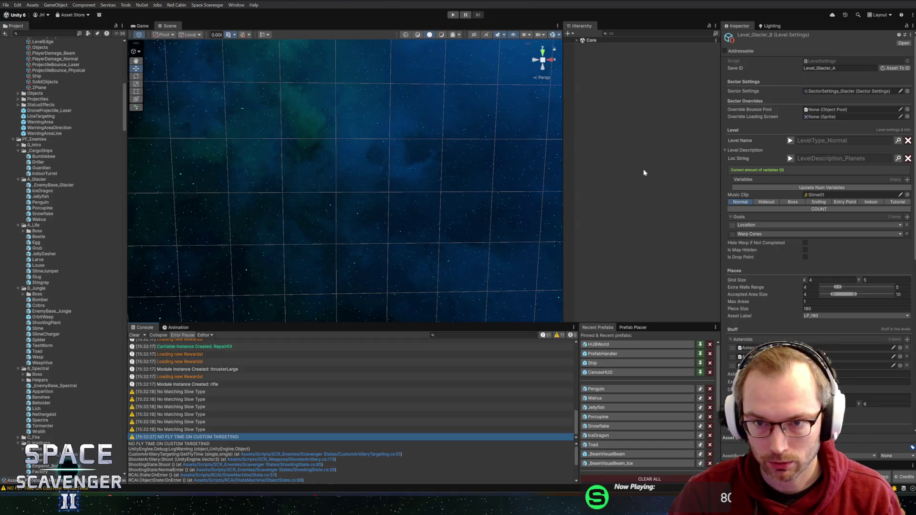
Open the IceDragon prefab from Recent Prefabs, then return to CustomArtilleryTargeting.cs's GetFlyTime code.
left_click(599, 436)
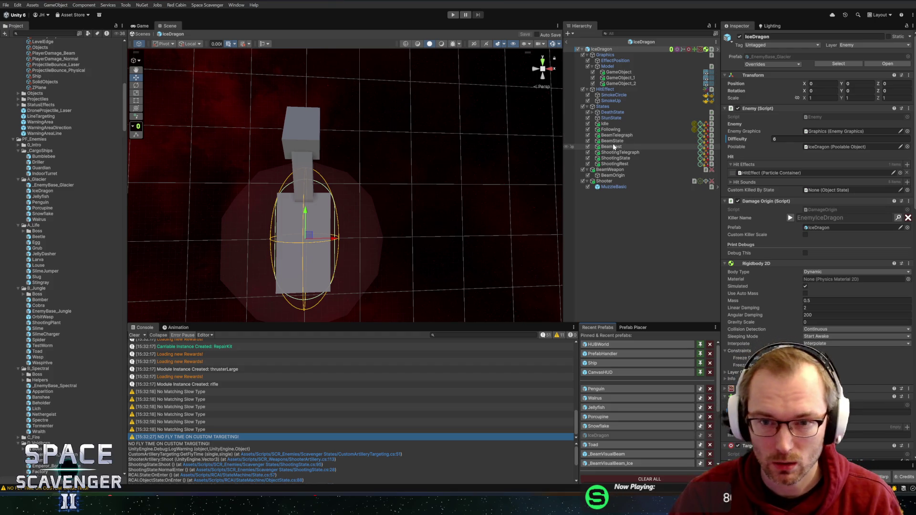
key("alt+Tab")
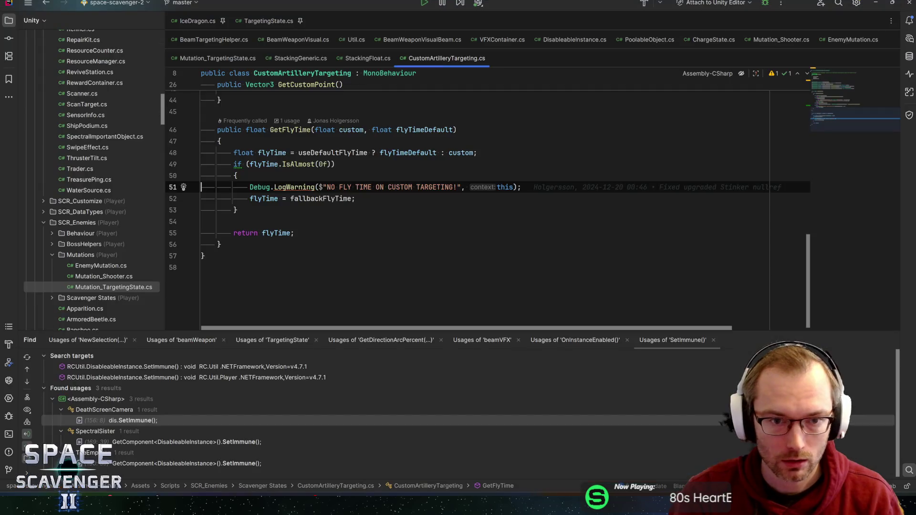
Read the fallbackFlyTime and IsAlmost docs in CustomArtilleryTargeting.cs, then return to Unity.
mouse_move(320, 199)
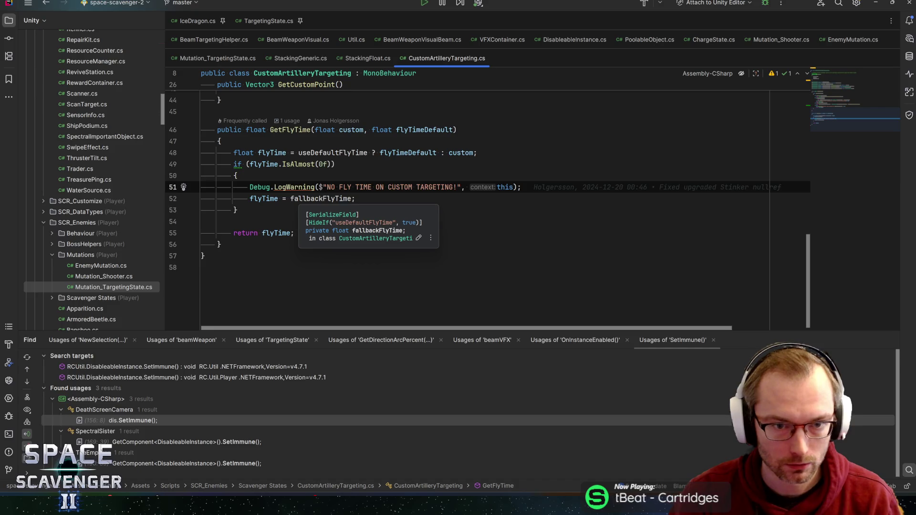
mouse_move(295, 164)
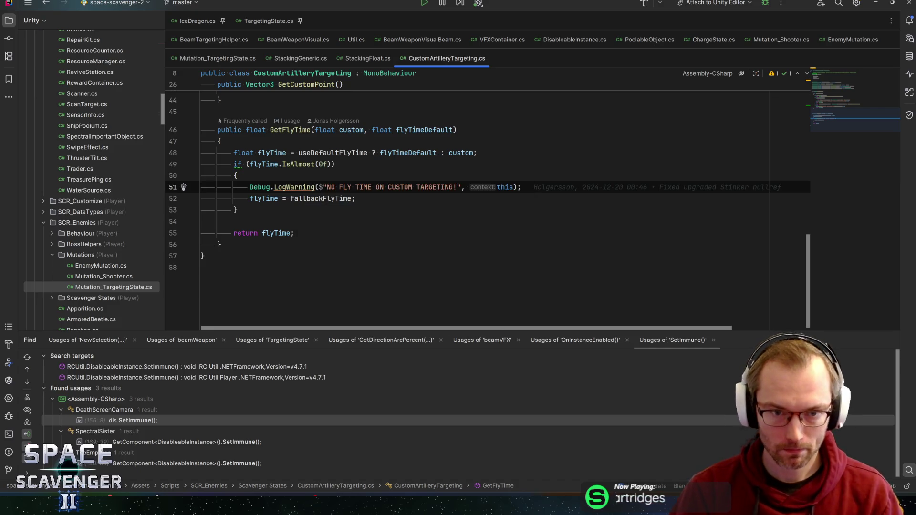
key("alt+Tab")
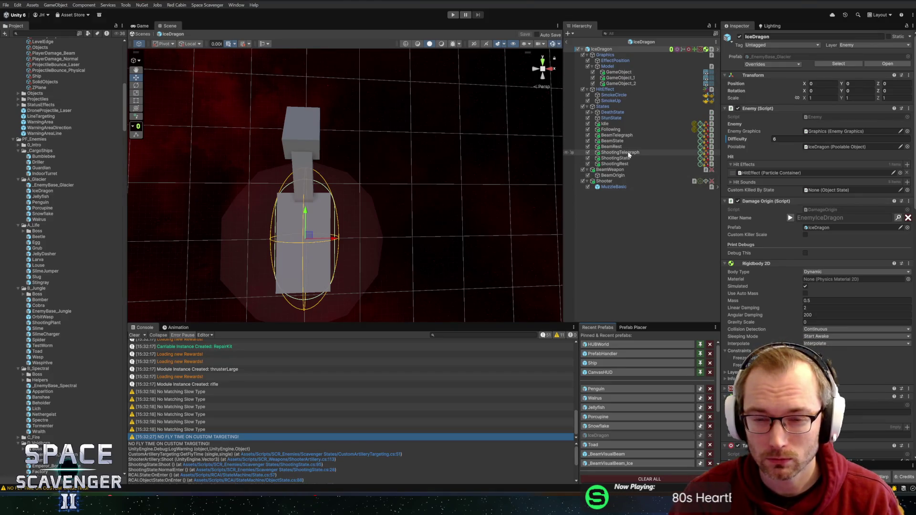
Compare the IceDragon's ShootingState settings with the useDefaultFlyTime check on line 48.
left_click(624, 159)
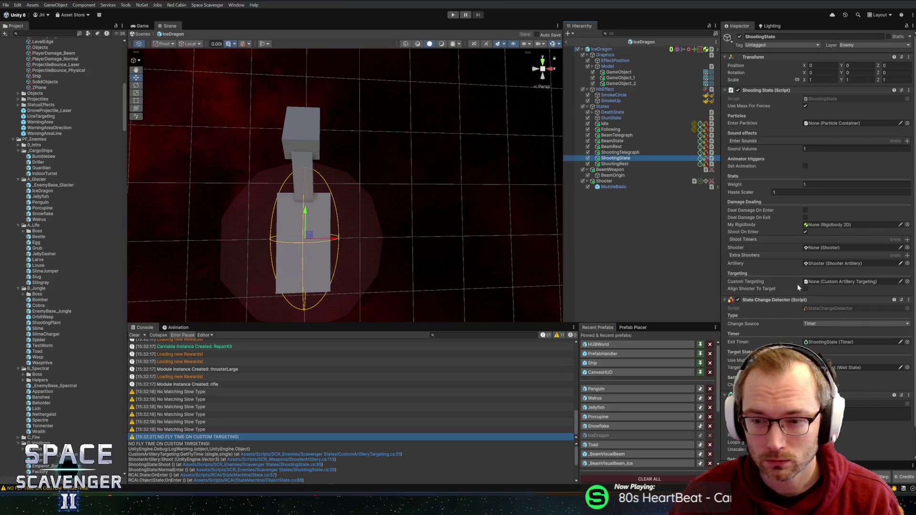
scroll(793, 283, "down", 3)
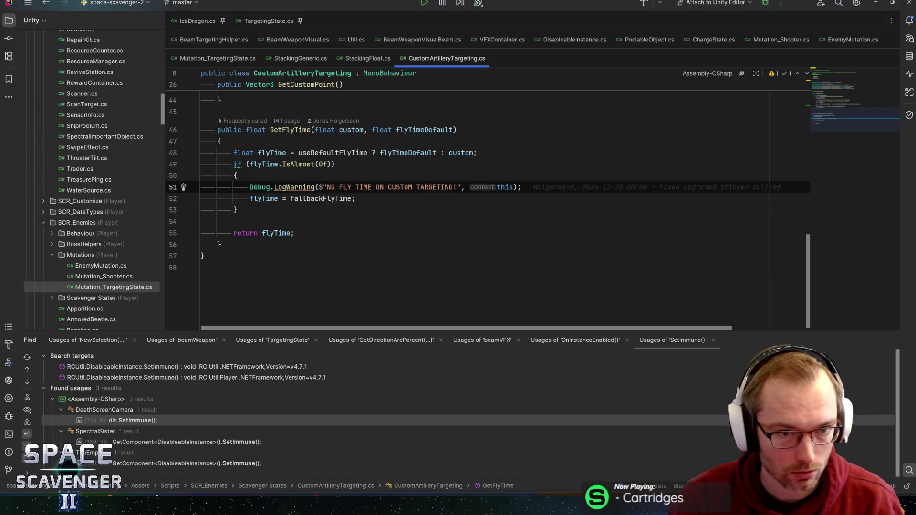
left_click(300, 153)
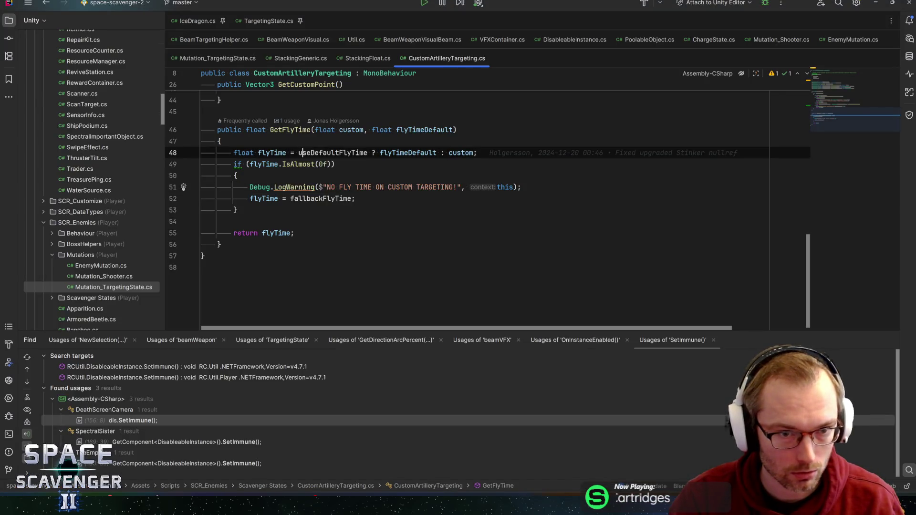
key("alt+Tab")
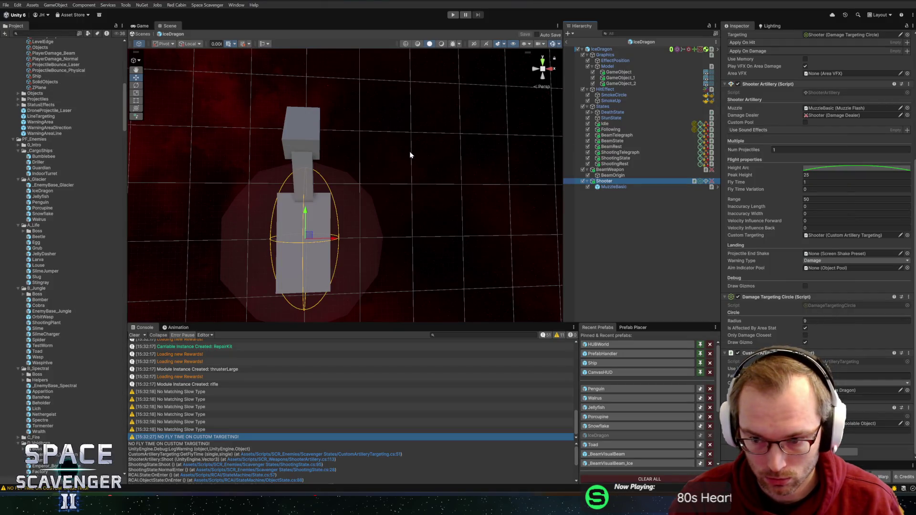
key("alt+Tab")
Review the fallbackFlyTime assignment on line 52, then find the GetFlyTime call in ShooterArtillery.cs.
left_click(299, 199)
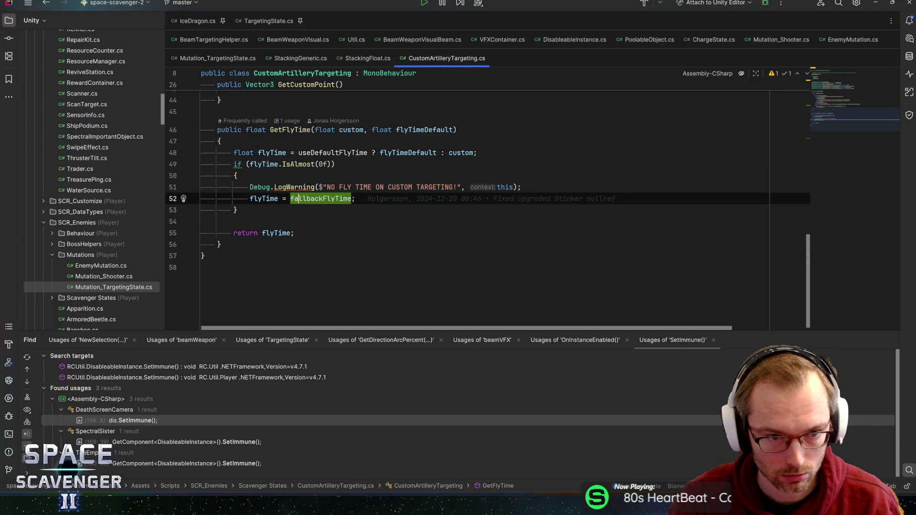
left_click(340, 152)
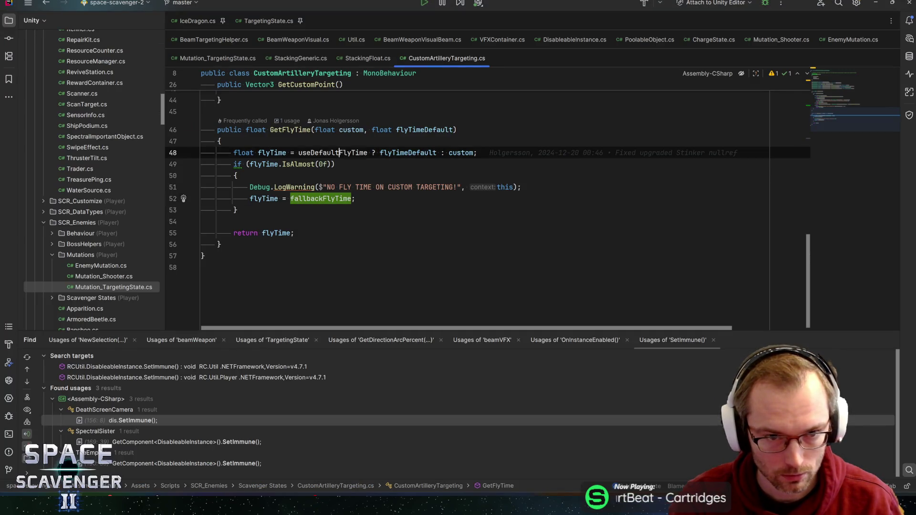
key("alt+Tab")
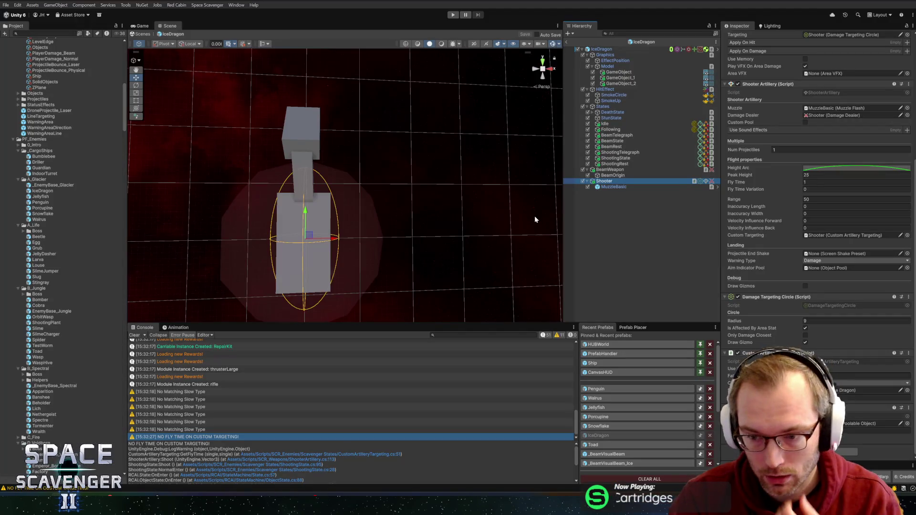
key("alt+Tab")
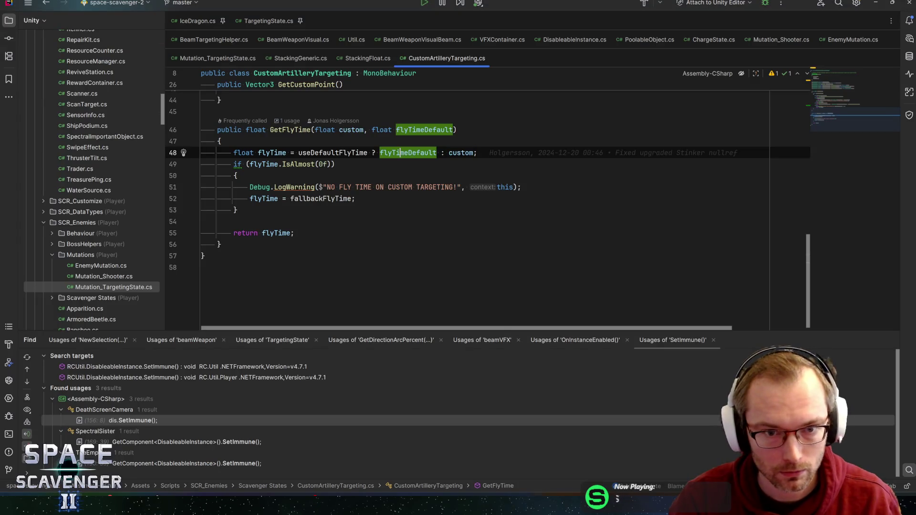
key("ctrl+minus")
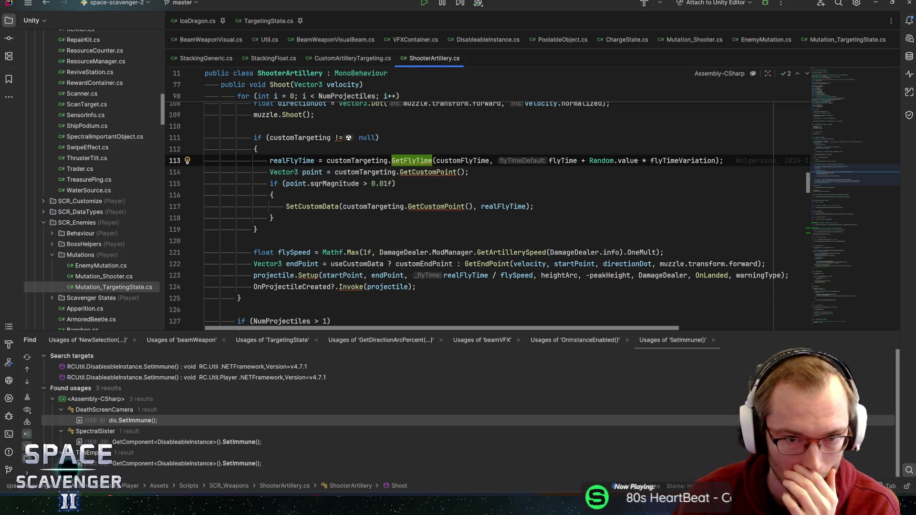
Check the GetFlyTime declaration and its call site in ShooterArtillery.cs.
key("F12")
key("alt+Tab")
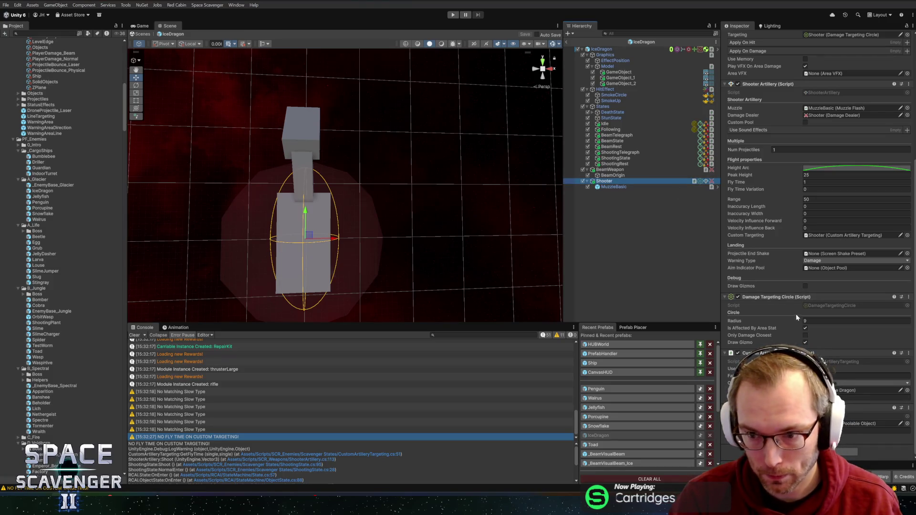
key("alt+Tab")
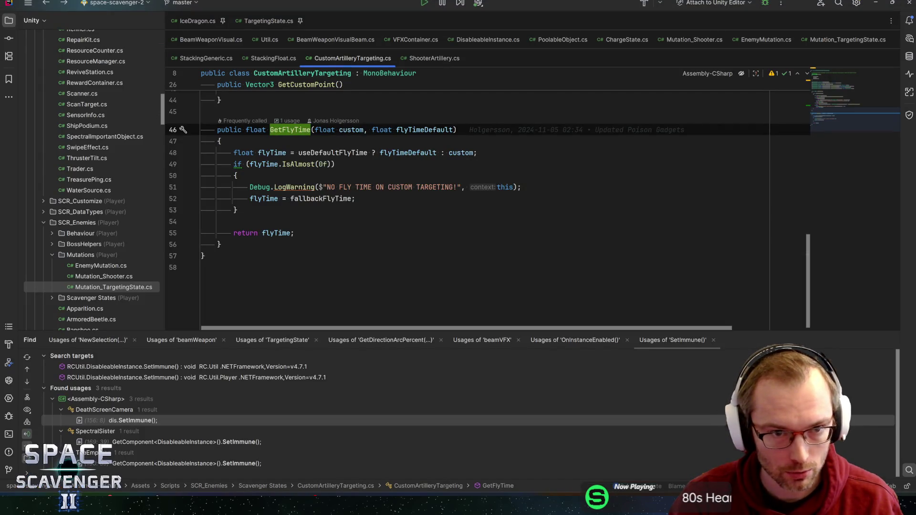
key("ctrl+minus")
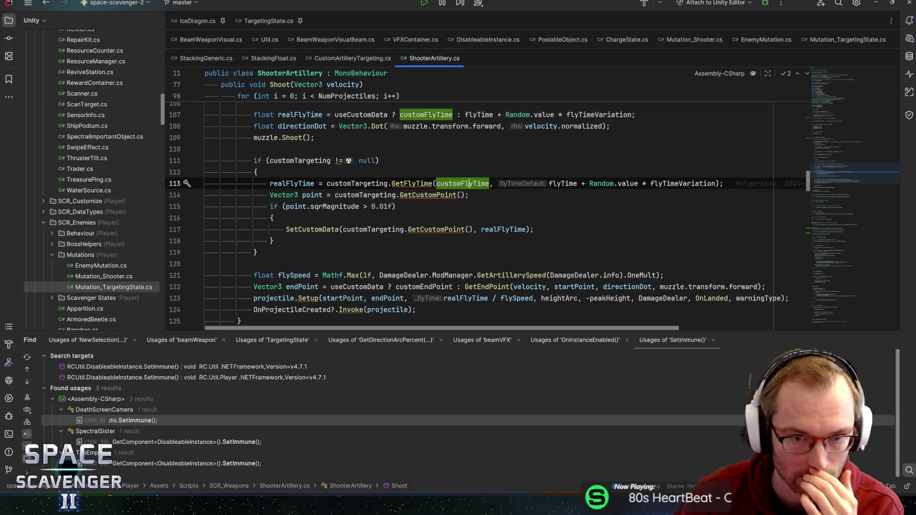
scroll(477, 215, "up", 2)
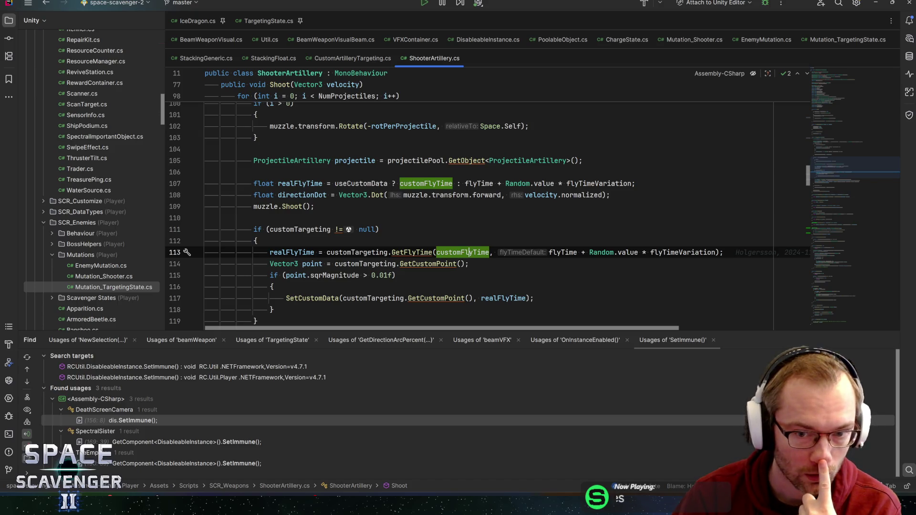
Save the IceDragon prefab in Unity and return to the Core scene.
key("alt+Tab")
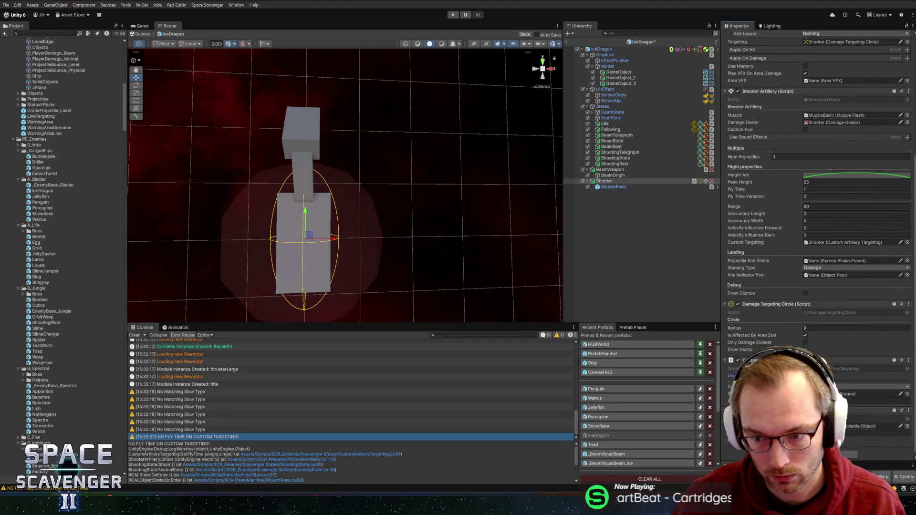
key("ctrl+s")
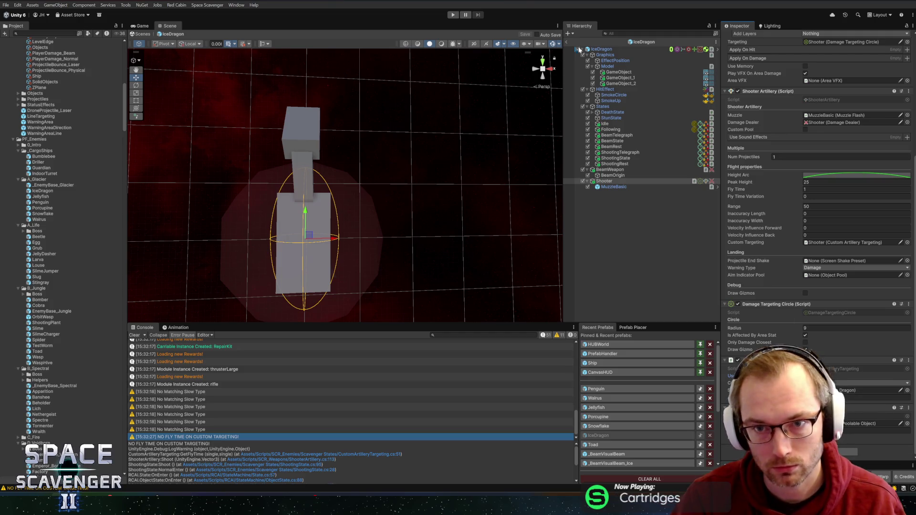
left_click(566, 42)
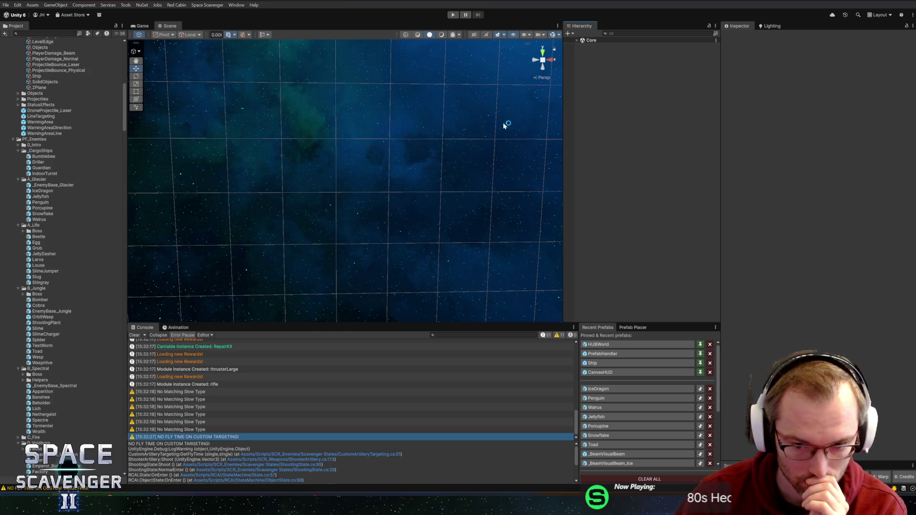
Enter Play mode and maximize the Game view to fill the window.
left_click(453, 15)
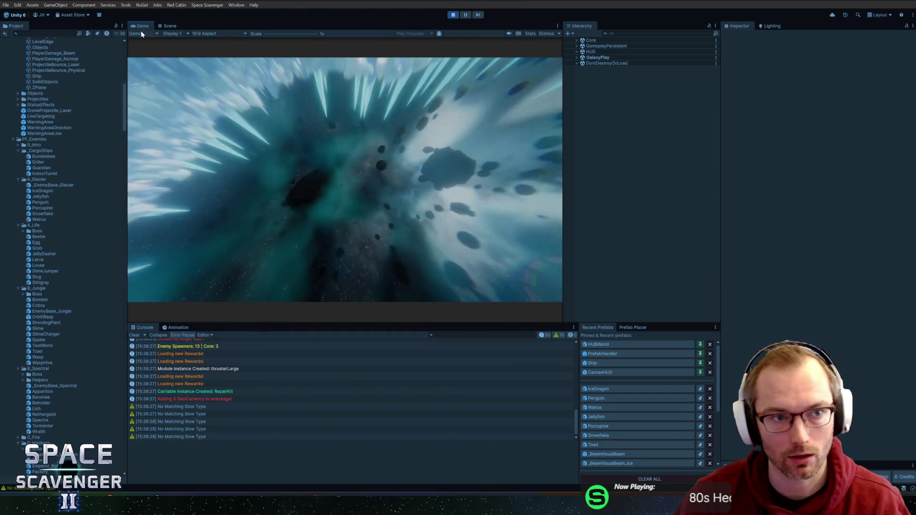
double_click(145, 26)
Fly the ship through the ice cavern, pull in a green core and fire at the grey block.
key("w")
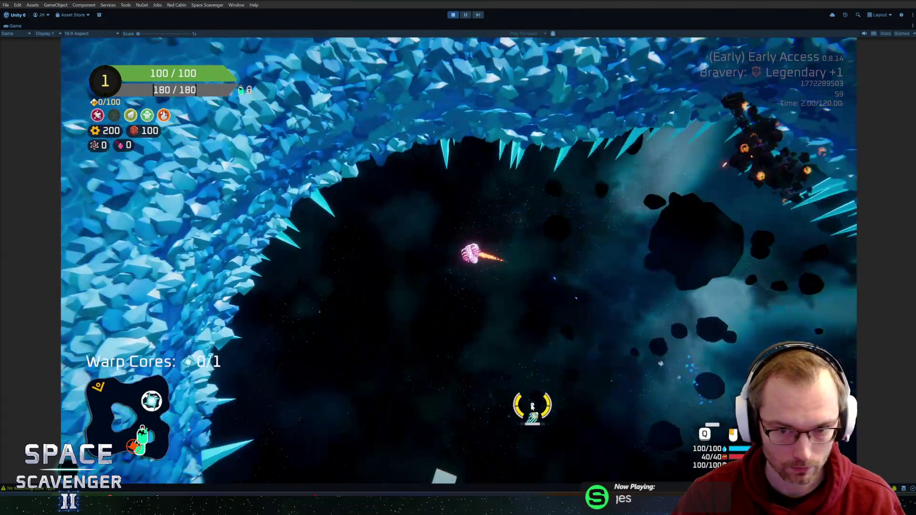
key("s")
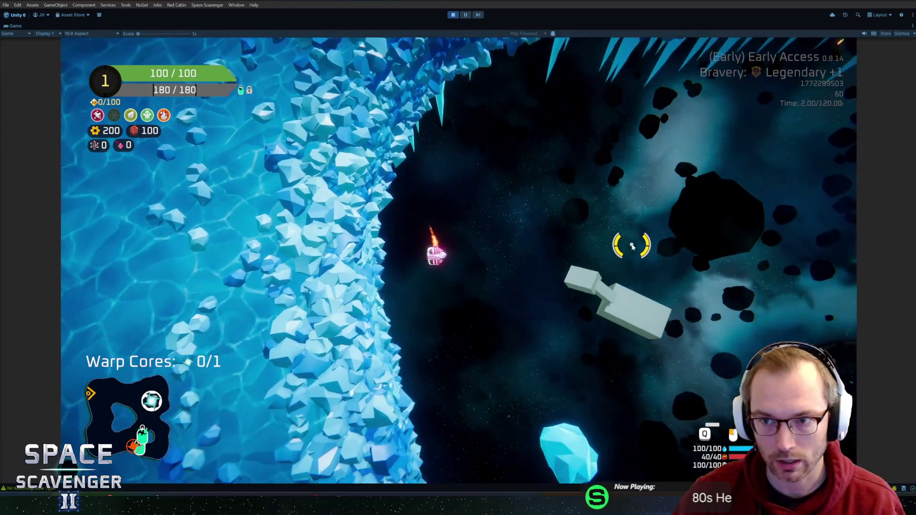
key("w")
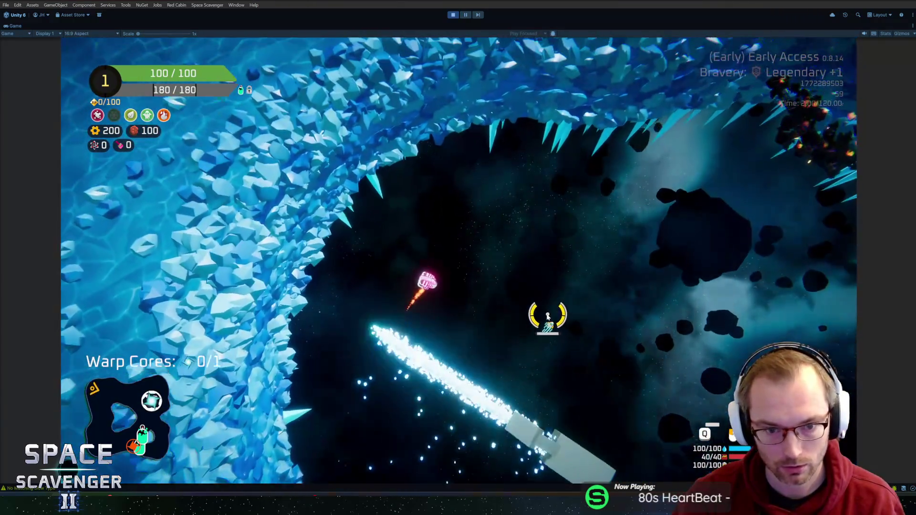
key("s")
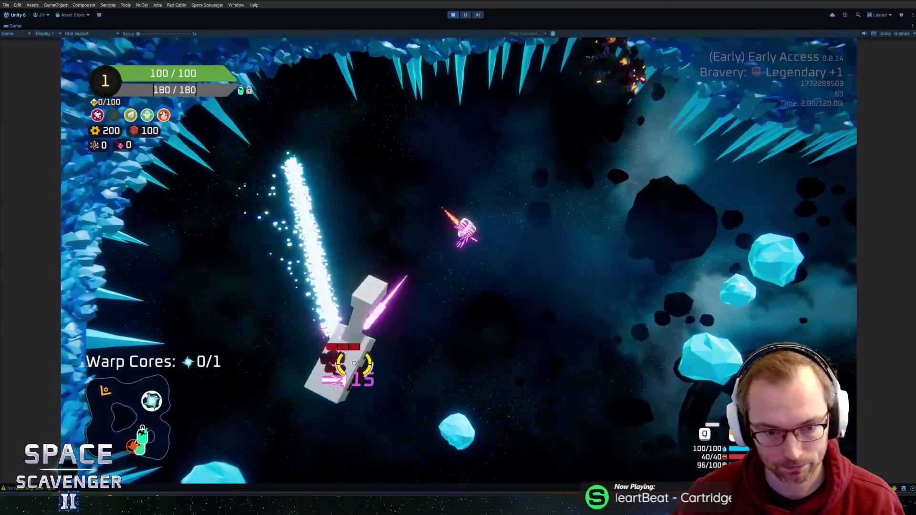
key("space")
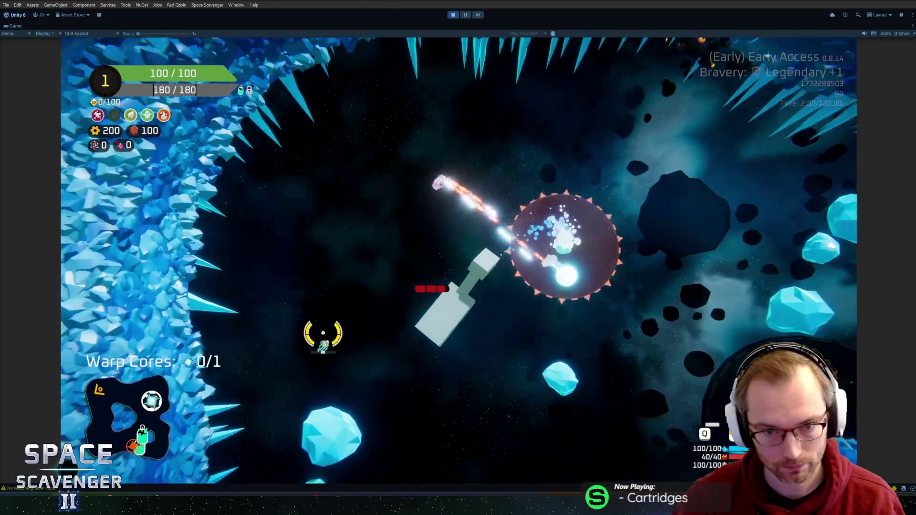
key("d")
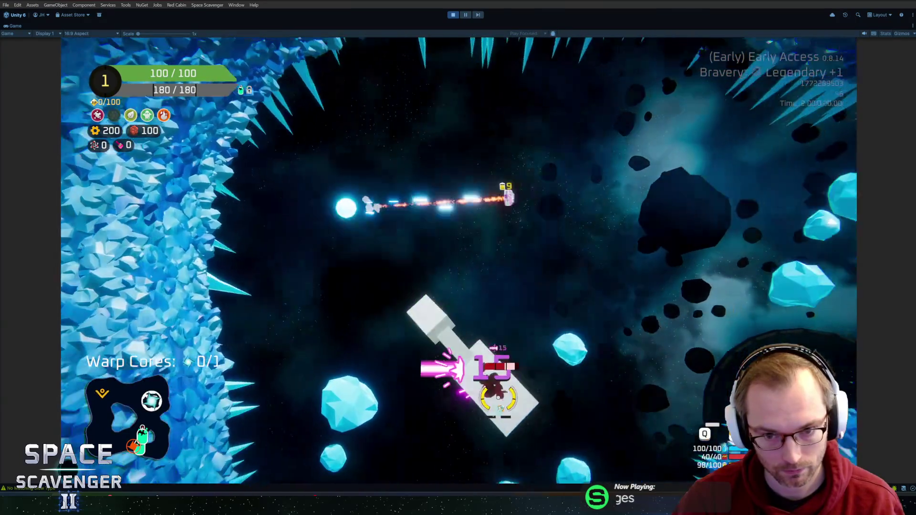
key("d")
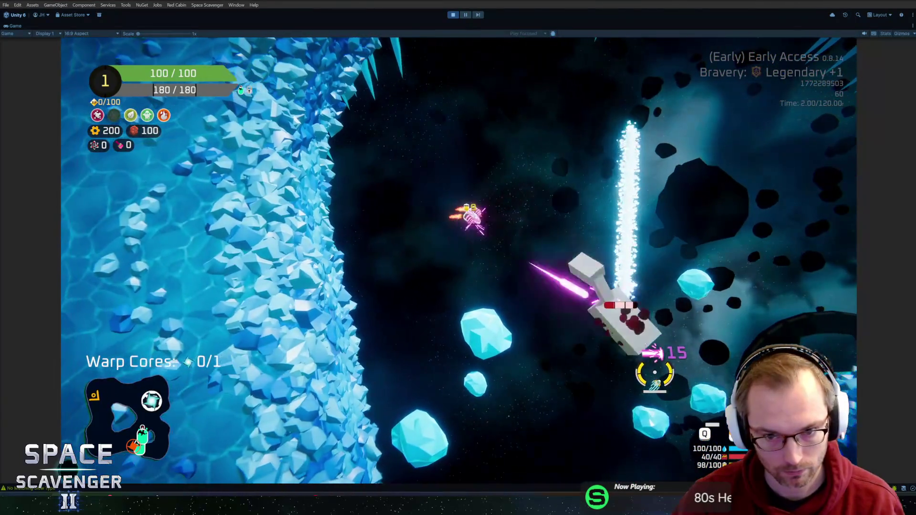
key("w")
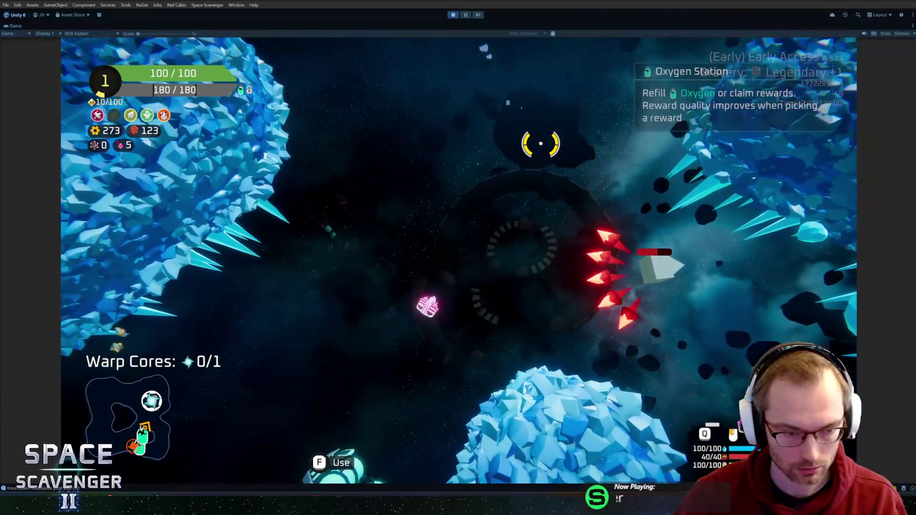
Spawn Penguin enemies with the in-game console command 'spawn Penguin', then stop Play mode.
key("shift+space")
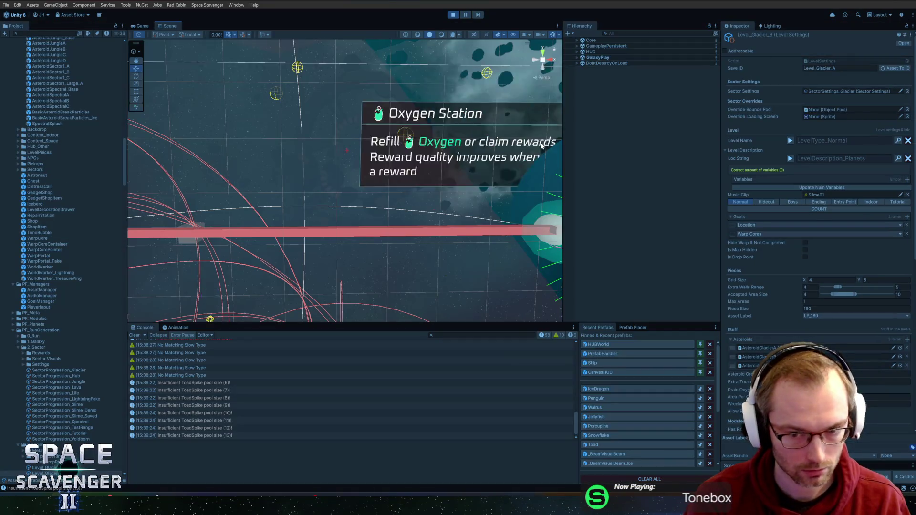
key("grave")
type("spawn Penguin")
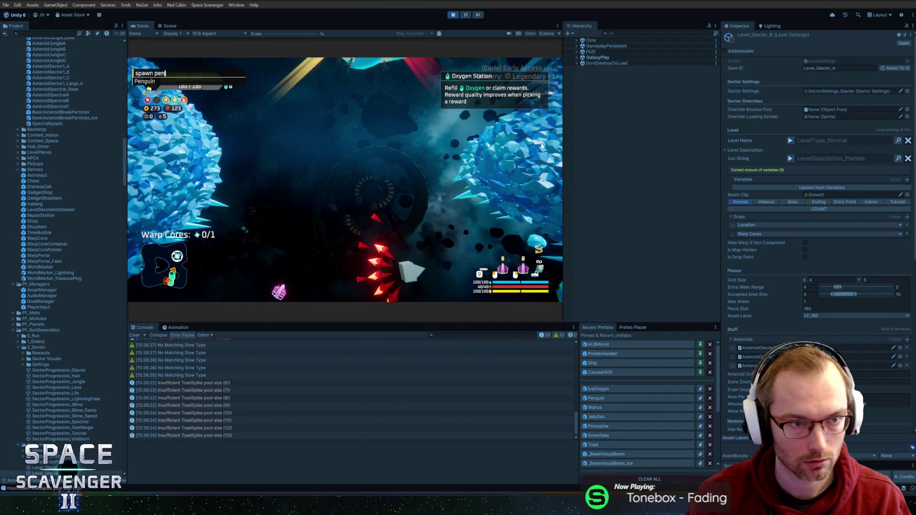
key("Return")
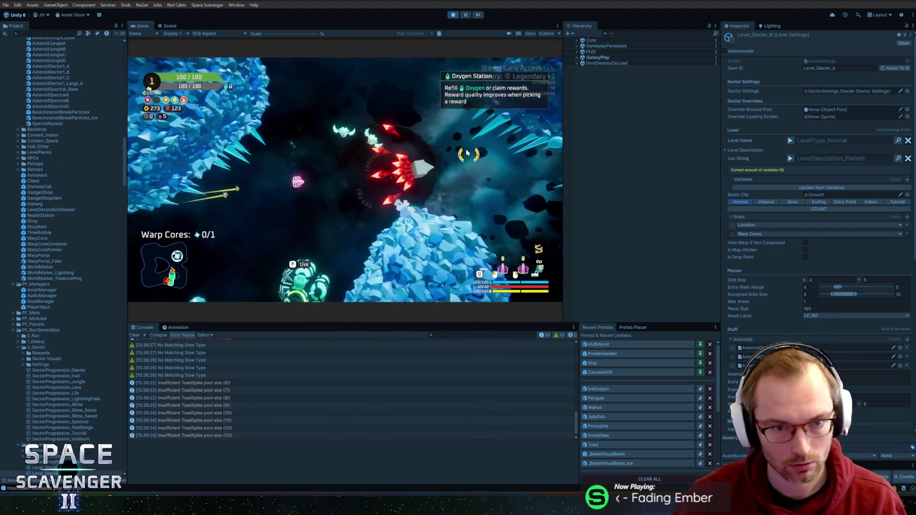
key("ctrl+p")
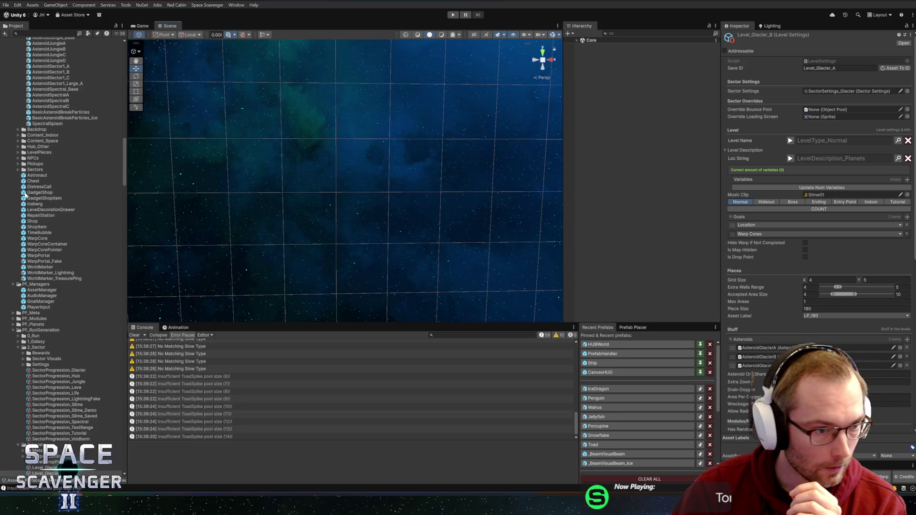
scroll(87, 305, "down", 5)
left_click(47, 317)
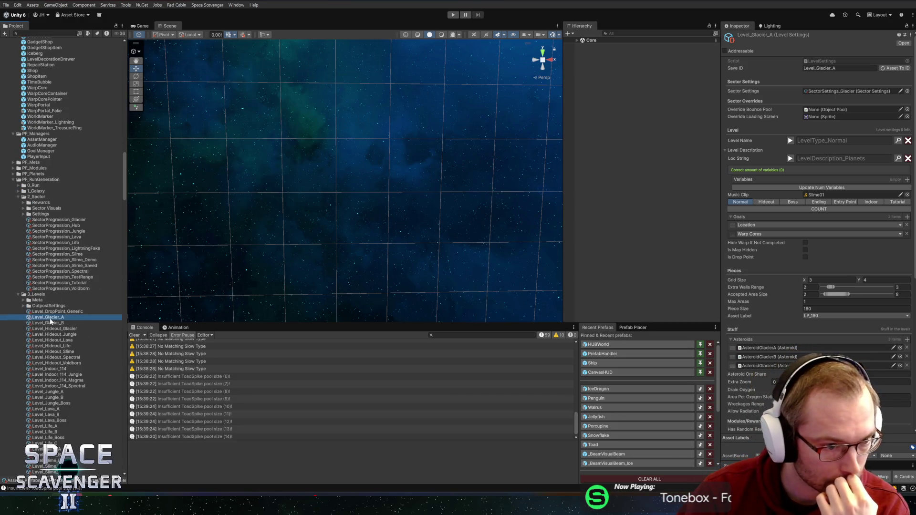
scroll(830, 339, "down", 8)
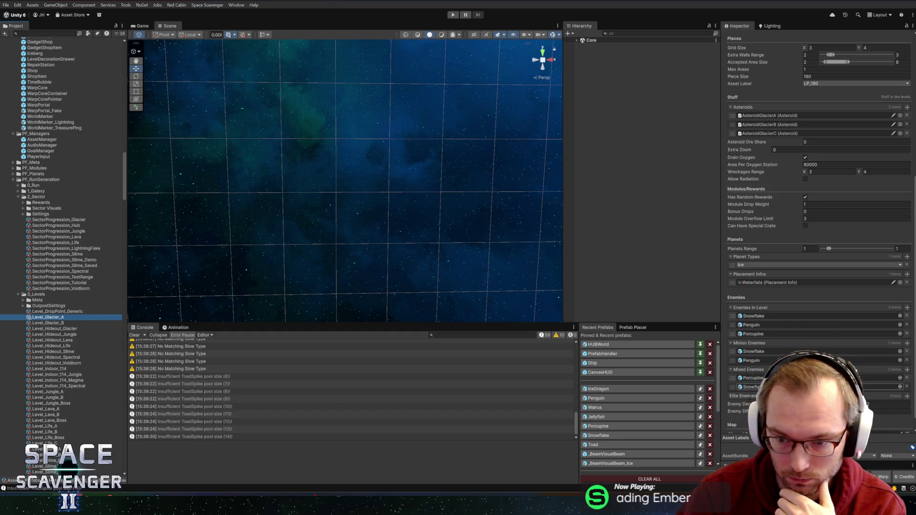
left_click(765, 363)
left_click(39, 171)
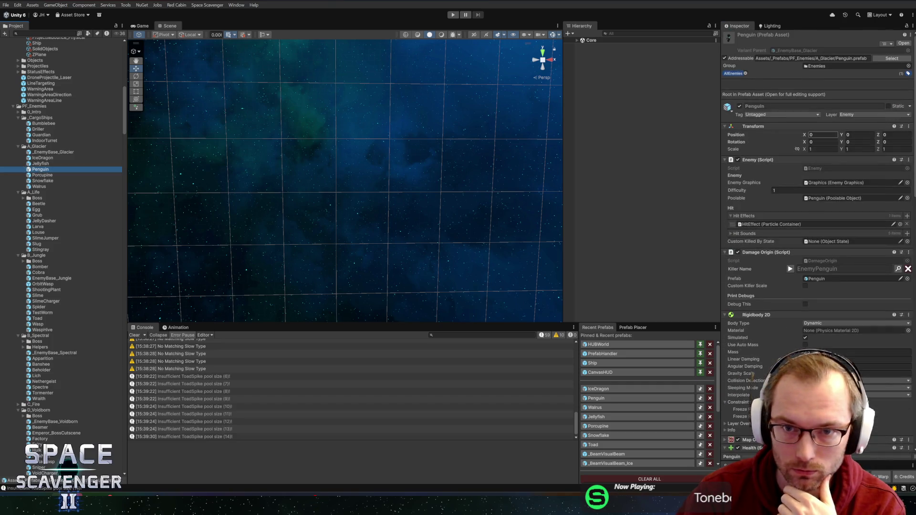
left_click(903, 43)
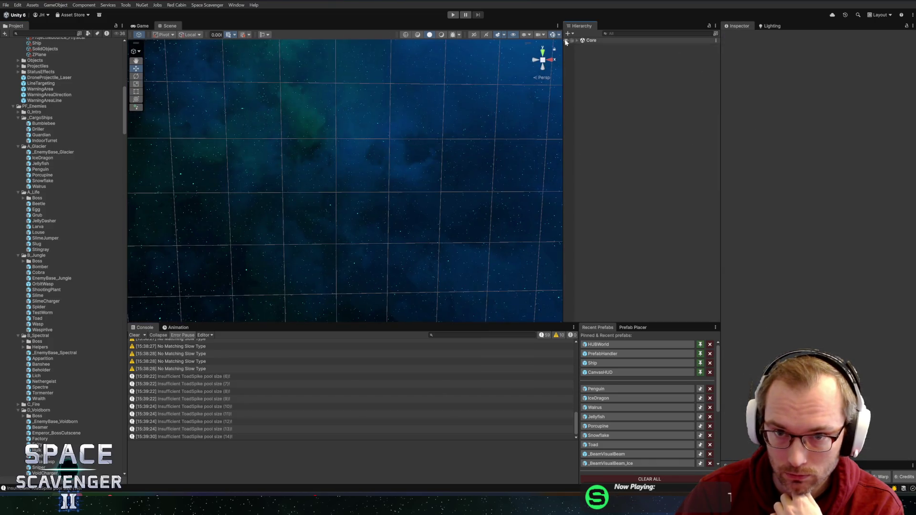
left_click(566, 42)
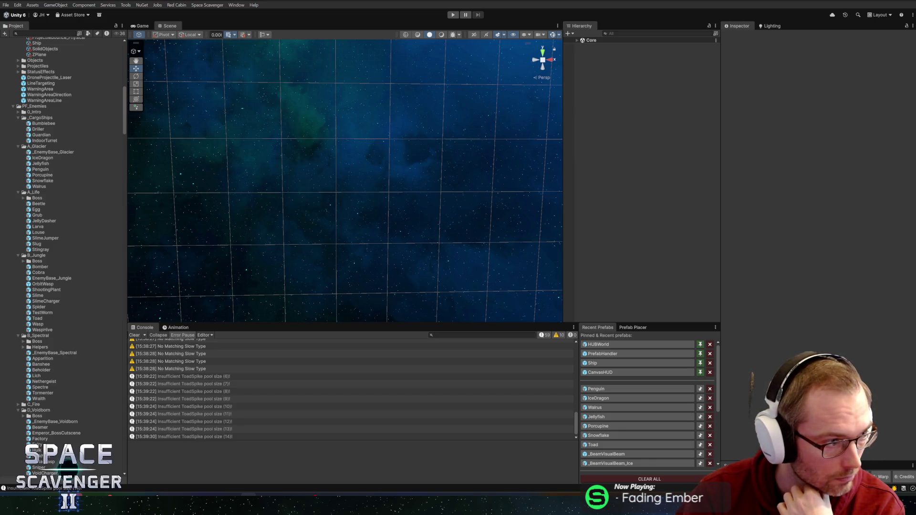
Start another play session and fly the ship into a new ice area.
left_click(454, 16)
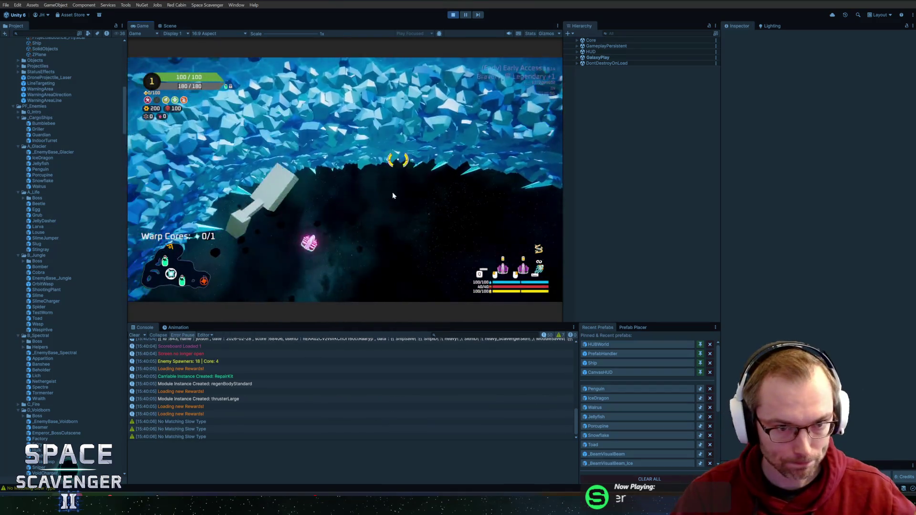
key("w")
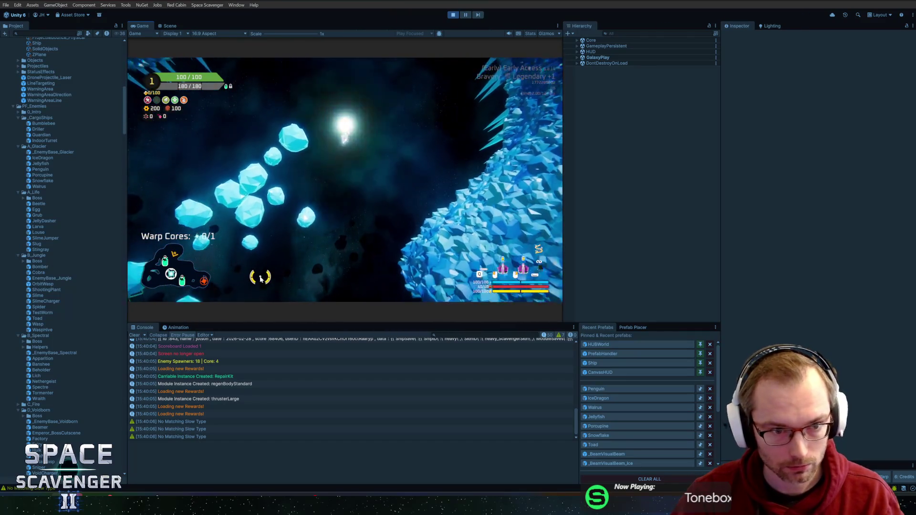
key("w")
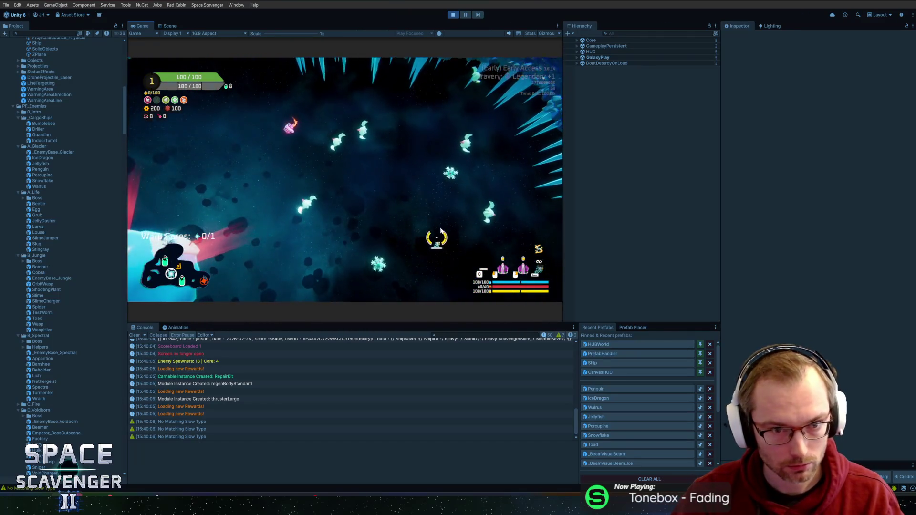
Switch to the Blender Penguin window, enter Edit Mode and rescale the selected part.
key("alt+Tab")
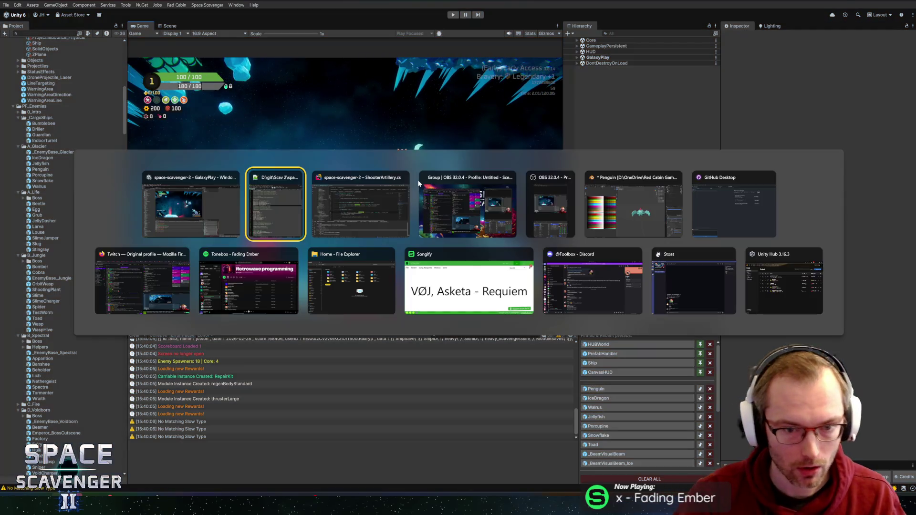
left_click(633, 205)
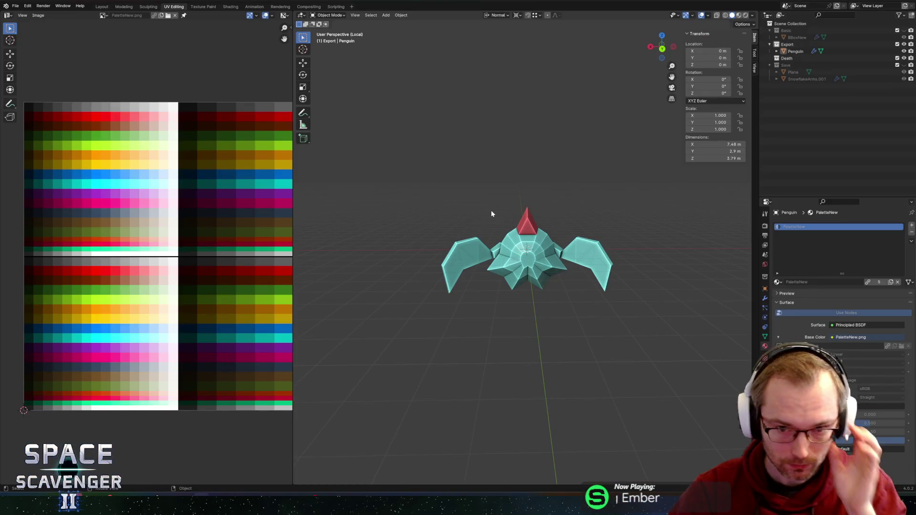
key("Tab")
key("s")
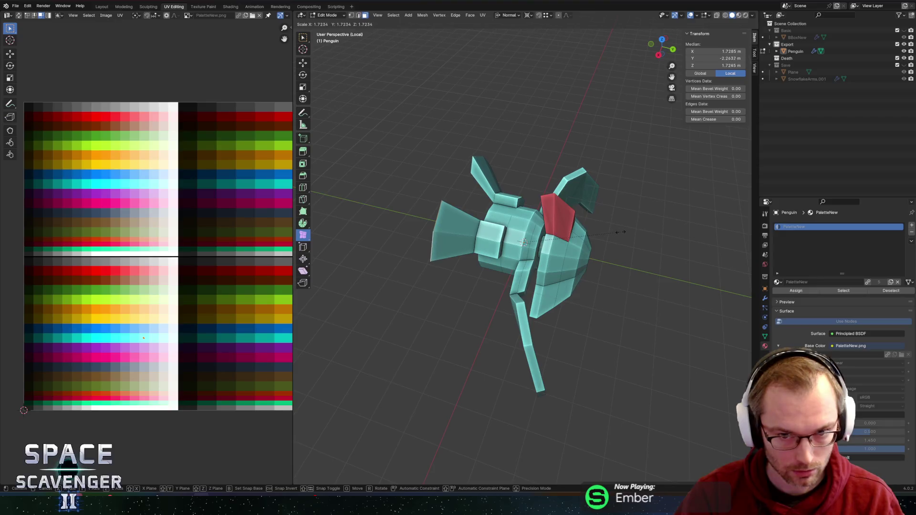
left_click(620, 232)
middle_click_drag(395, 220, 399, 199)
scroll(399, 198, "up", 3)
Slide an edge loop on the penguin's body, then merge the whole mesh by distance.
key("2")
left_click(479, 223)
left_click(479, 223, "alt")
key("g")
key("g")
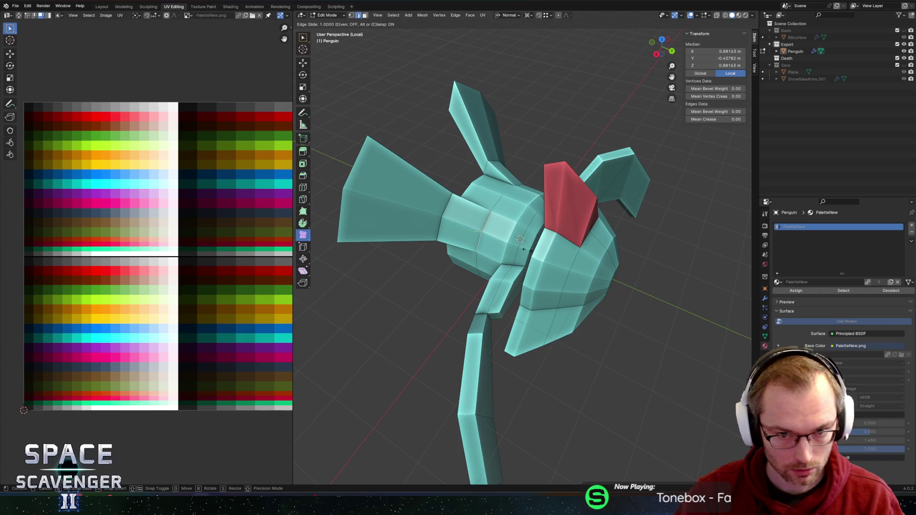
left_click(527, 249)
key("a")
key("m")
left_click(495, 276)
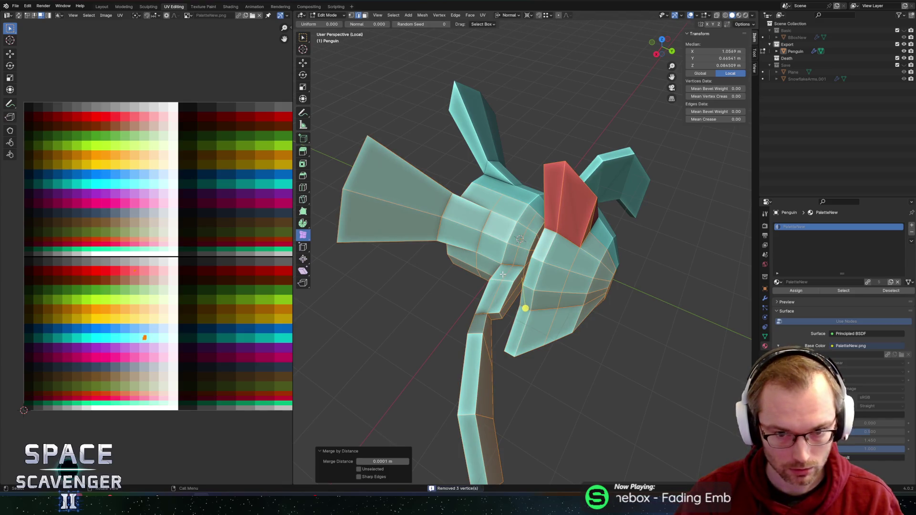
Select an edge loop on the penguin's side, trying and cancelling a loop cut.
mouse_move(503, 251)
middle_mouse_down()
mouse_move(545, 193)
mouse_move(574, 192)
mouse_move(512, 232)
mouse_move(523, 255)
mouse_move(555, 223)
middle_mouse_up()
left_click(524, 255)
left_click(520, 256)
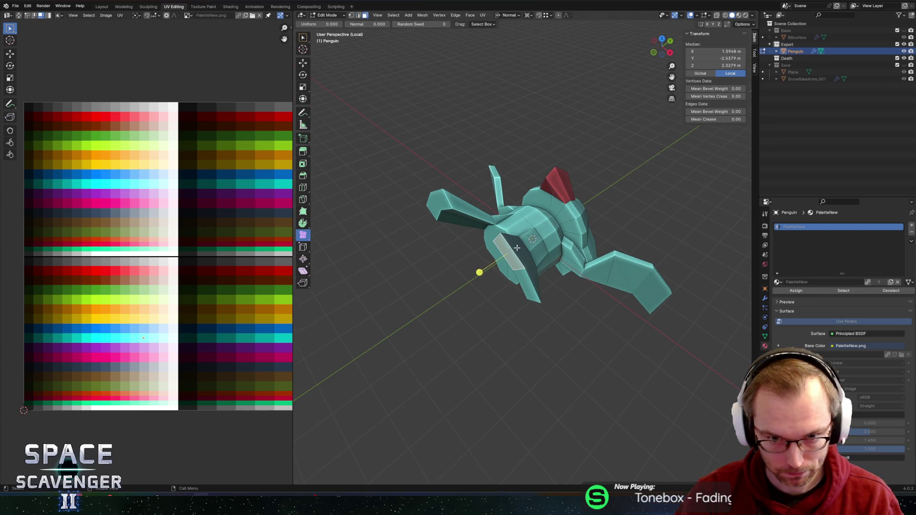
key("2")
left_click(514, 265)
middle_click_drag(515, 265, 500, 258)
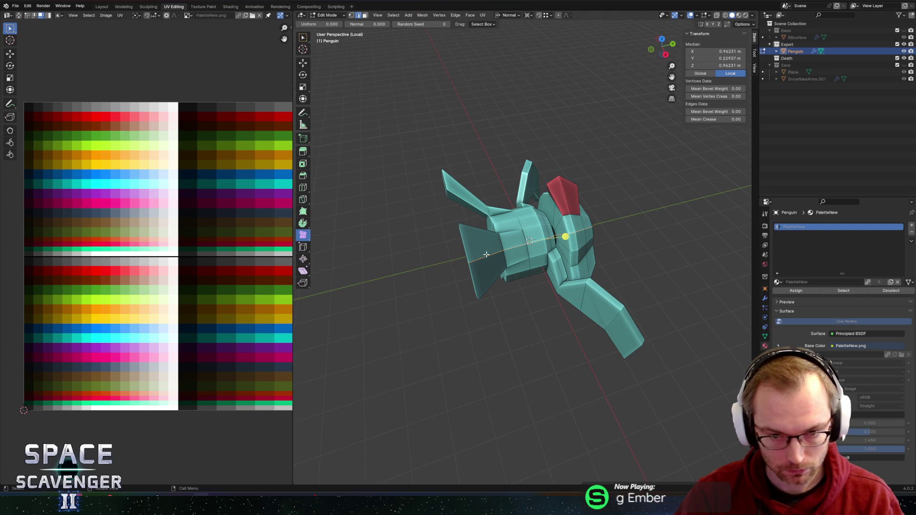
middle_click_drag(500, 256, 521, 254)
key("ctrl+r")
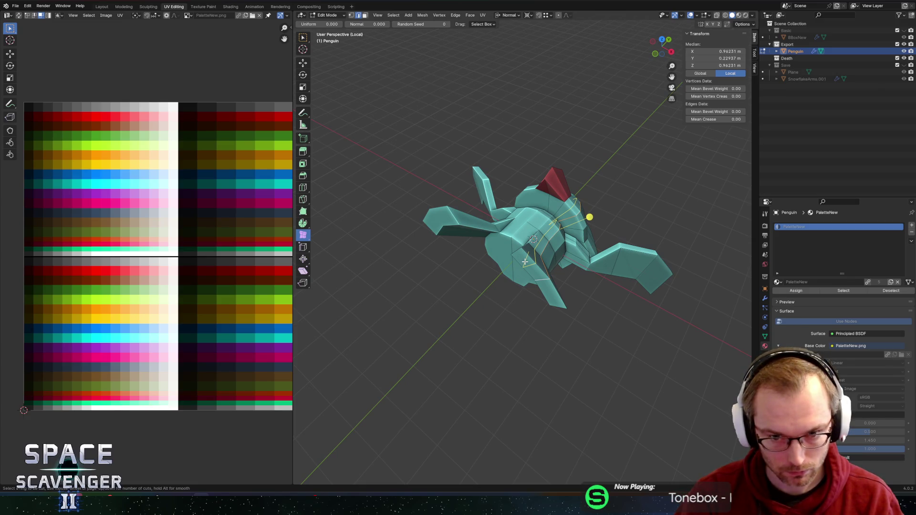
key("Escape")
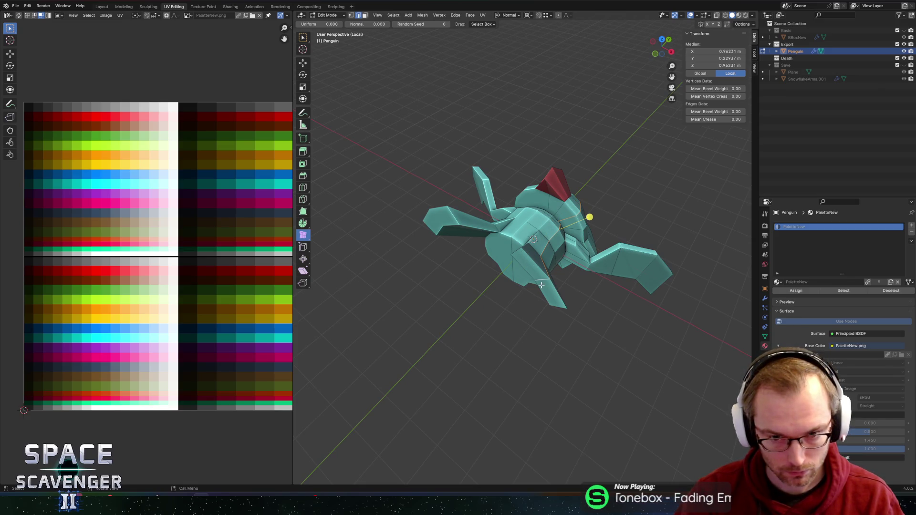
Bevel the selected edge loop with Clamp Overlap enabled.
key("ctrl+b")
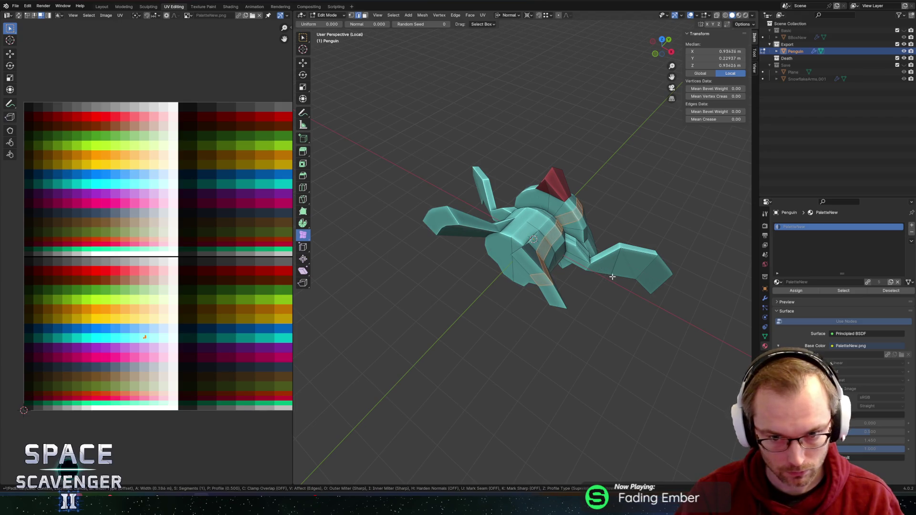
key("c")
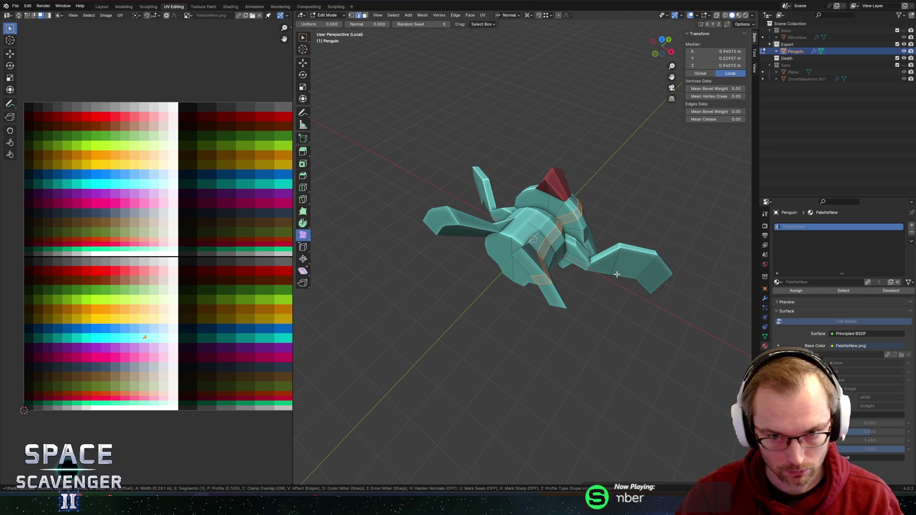
left_click(623, 273)
mouse_move(623, 273)
middle_mouse_down()
mouse_move(662, 221)
mouse_move(616, 233)
middle_mouse_up()
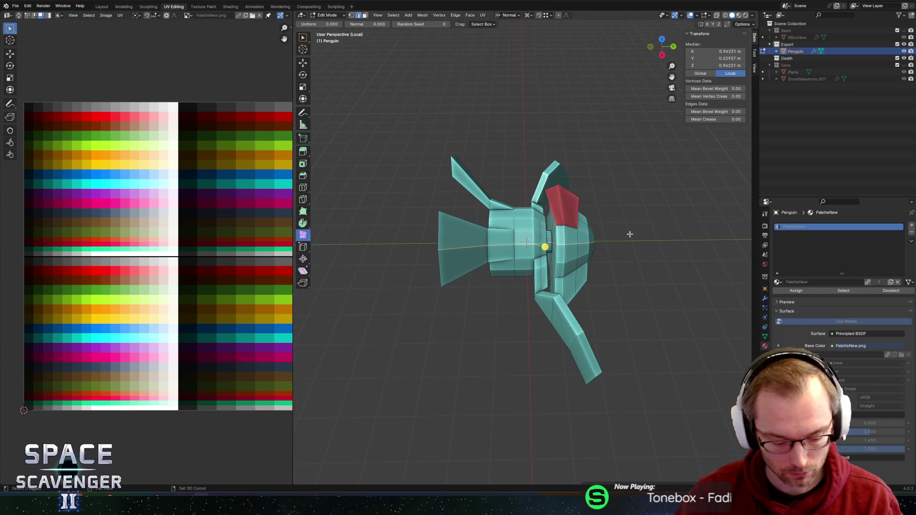
Bevel the edge loop again into a wider band of faces and exit Edit Mode.
key("b")
key("Escape")
key("b")
key("Escape")
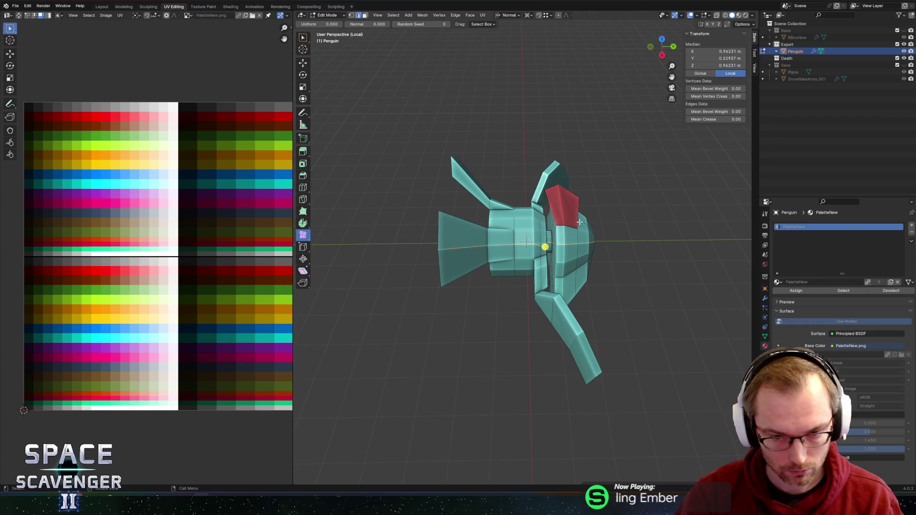
key("ctrl+b")
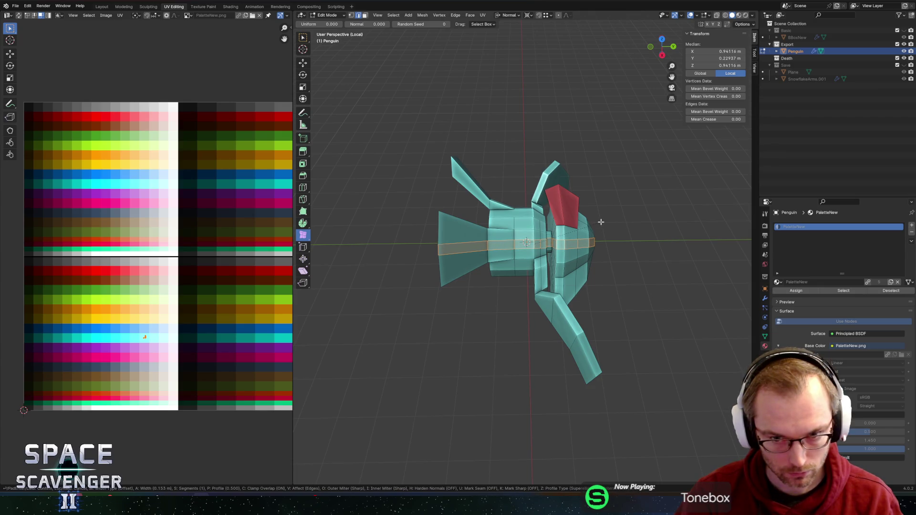
left_click(598, 218)
mouse_move(598, 219)
middle_mouse_down()
mouse_move(555, 209)
mouse_move(623, 200)
middle_mouse_up()
key("Tab")
key("Tab")
Add a loop cut across the penguin's left flipper.
left_click(536, 210, "shift")
mouse_move(567, 222)
middle_mouse_down()
mouse_move(432, 239)
mouse_move(399, 216)
middle_mouse_up()
key("ctrl+r")
left_click(436, 214)
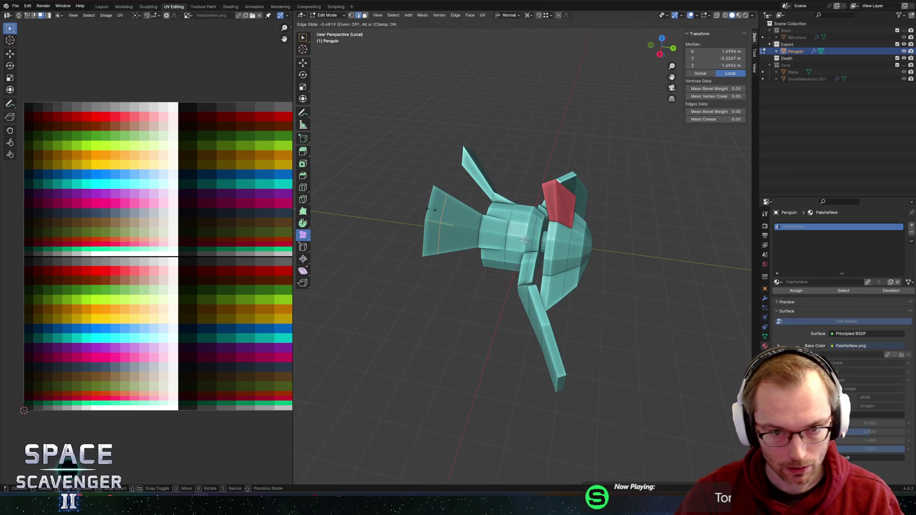
left_click(434, 210)
Extrude the flipper-tip faces and scale them to 0.309 around the 3D cursor.
left_click(437, 196, "shift")
mouse_move(437, 195)
middle_mouse_down()
mouse_move(383, 178)
mouse_move(429, 191)
mouse_move(553, 272)
mouse_move(513, 282)
mouse_move(545, 286)
middle_mouse_up()
scroll(470, 194, "up", 4)
middle_click_drag(601, 286, 637, 260)
key("e")
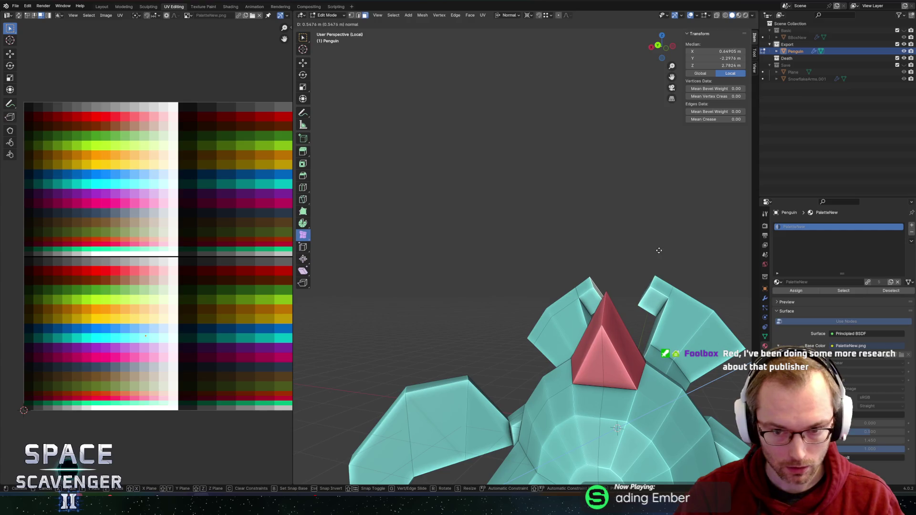
left_click(673, 252)
key("period")
left_click(686, 257)
key("s")
left_click(625, 261)
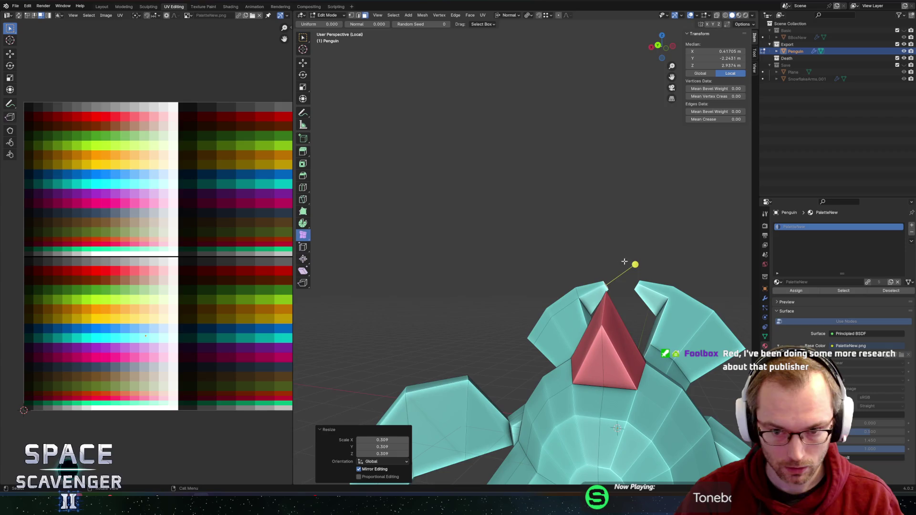
Shrink the left arm-tip faces further to 0.388.
middle_click_drag(625, 261, 653, 270)
left_click(534, 292)
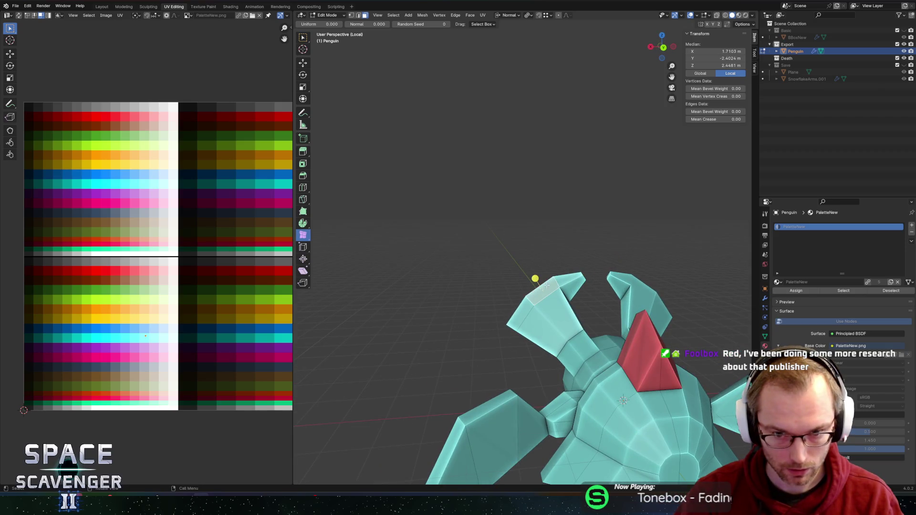
middle_click_drag(546, 285, 560, 268)
key("s")
left_click(560, 268)
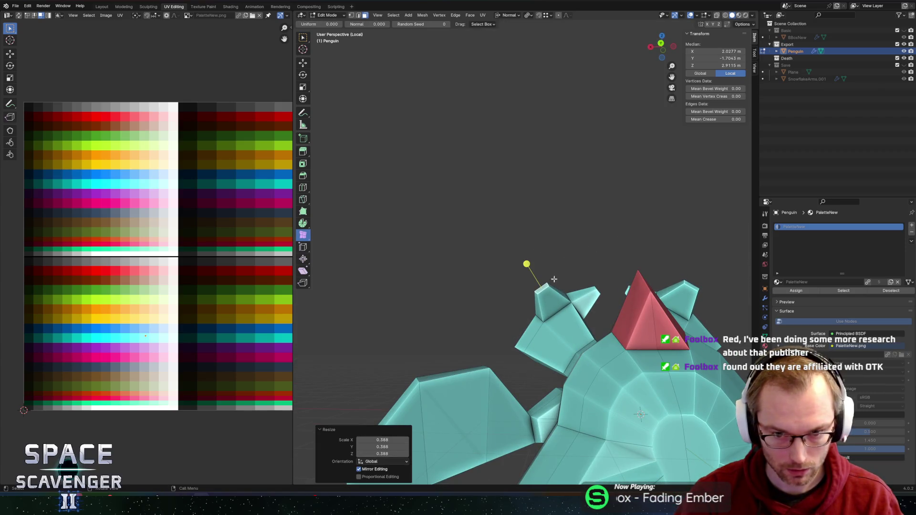
Push the arm-tip face about 0.227 m along its normal and scale the tip down.
key("alt+a")
left_click(532, 336)
key("g")
key("z")
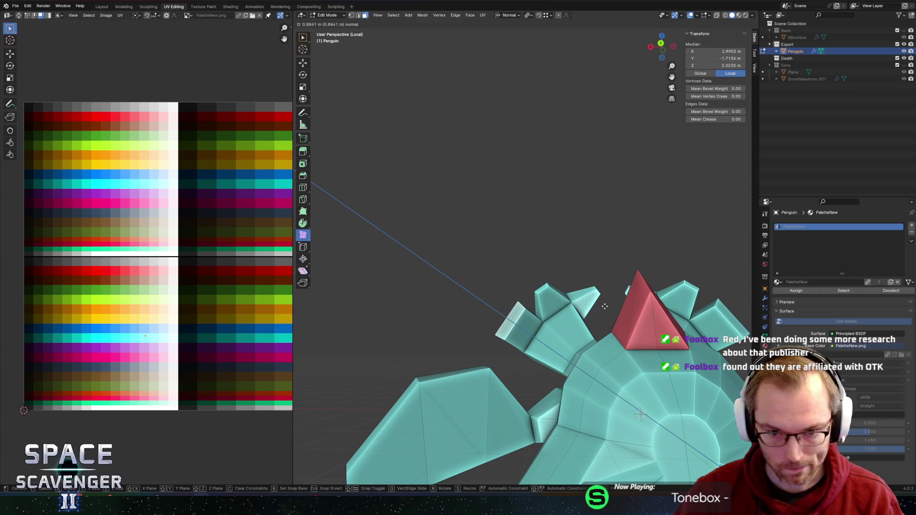
left_click(596, 303)
mouse_move(596, 287)
middle_mouse_down()
mouse_move(618, 244)
mouse_move(653, 253)
middle_mouse_up()
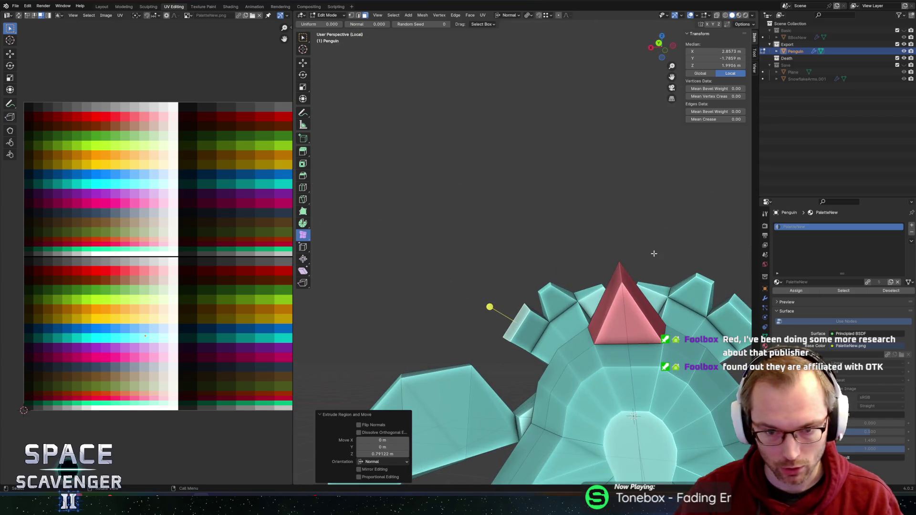
key("g")
key("z")
key("z")
left_click(625, 275)
key("s")
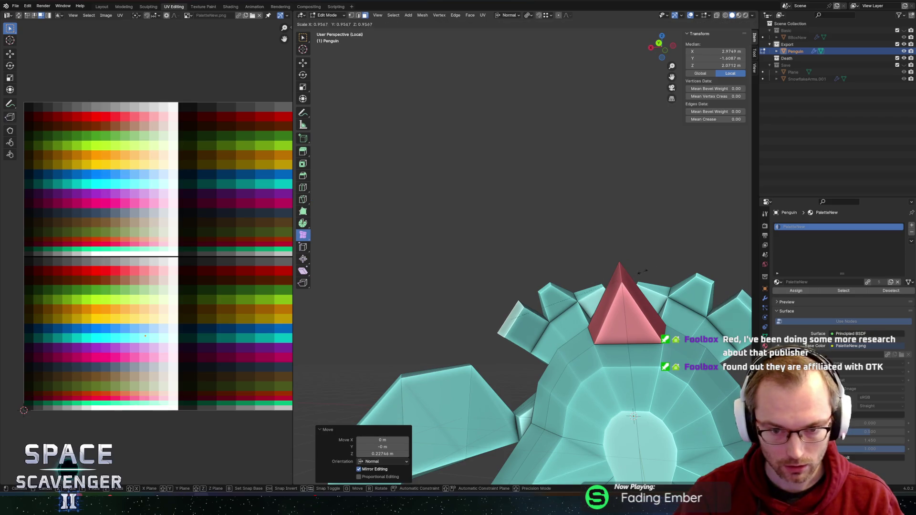
left_click(486, 304)
Move the flipper-tip vertex about 0.294 m to taper the end.
key("Tab")
mouse_move(486, 305)
middle_mouse_down()
mouse_move(655, 280)
mouse_move(599, 317)
mouse_move(556, 319)
mouse_move(509, 301)
middle_mouse_up()
key("Tab")
key("g")
mouse_move(586, 260)
middle_mouse_down()
mouse_move(528, 295)
mouse_move(652, 283)
mouse_move(617, 269)
mouse_move(525, 279)
middle_mouse_up()
left_click(652, 282)
Move a flipper tip edge along X and switch transform orientation to Normal.
left_click(495, 339)
key("g")
key("x")
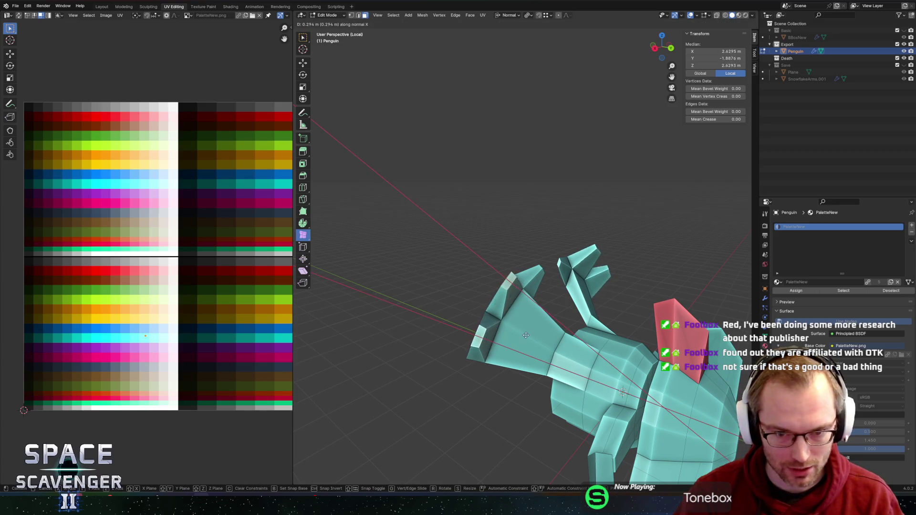
left_click(552, 339)
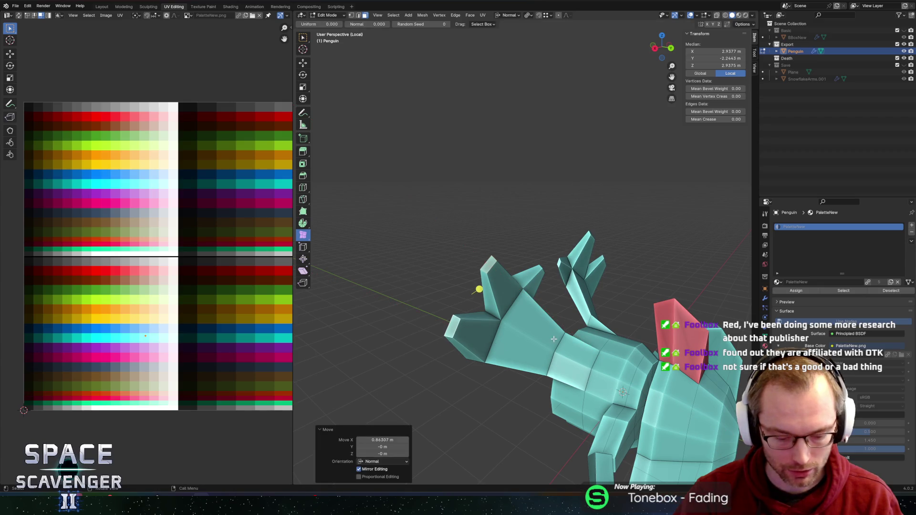
key("comma")
left_click(548, 379)
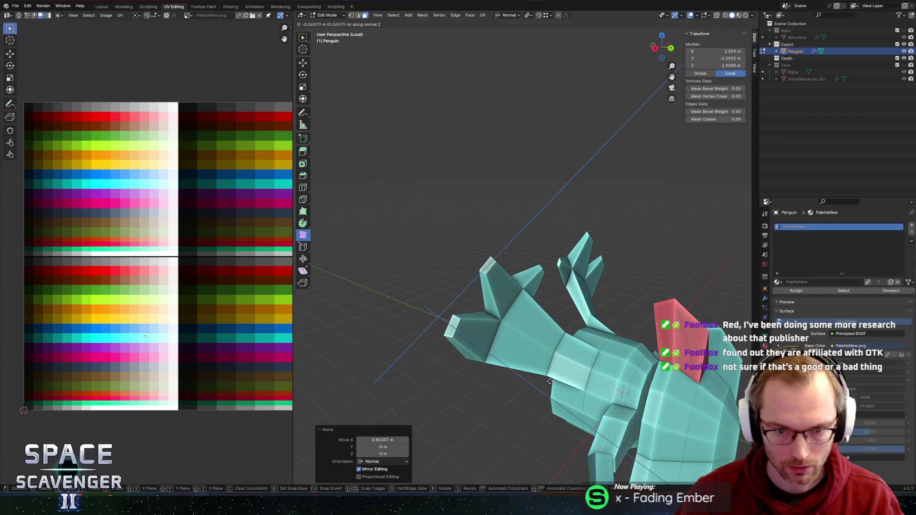
key("period")
left_click(586, 375)
mouse_move(586, 375)
middle_mouse_down()
mouse_move(477, 267)
mouse_move(474, 244)
mouse_move(586, 259)
mouse_move(552, 284)
mouse_move(578, 335)
middle_mouse_up()
Push another tip edge 0.238 m along normal Z, then edge-slide it along the flipper.
left_click(579, 341)
key("g")
key("z")
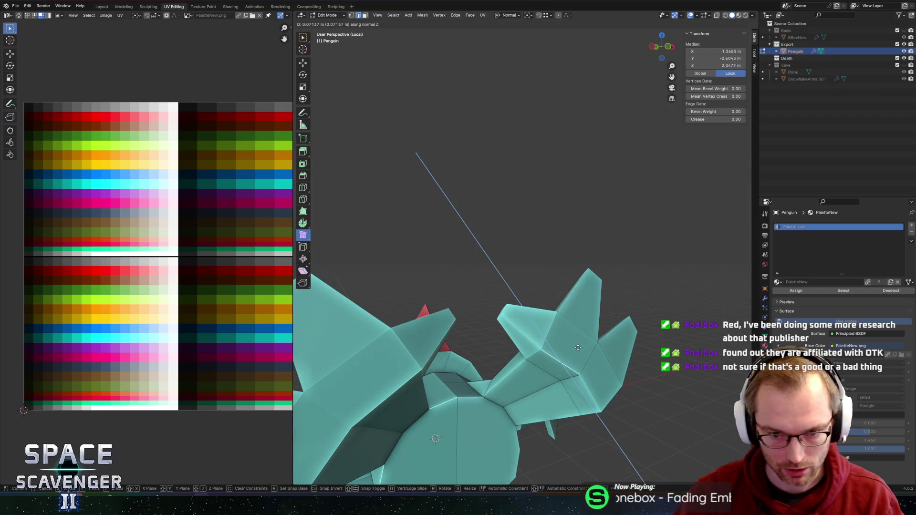
left_click(594, 328)
middle_click_drag(594, 328, 615, 323)
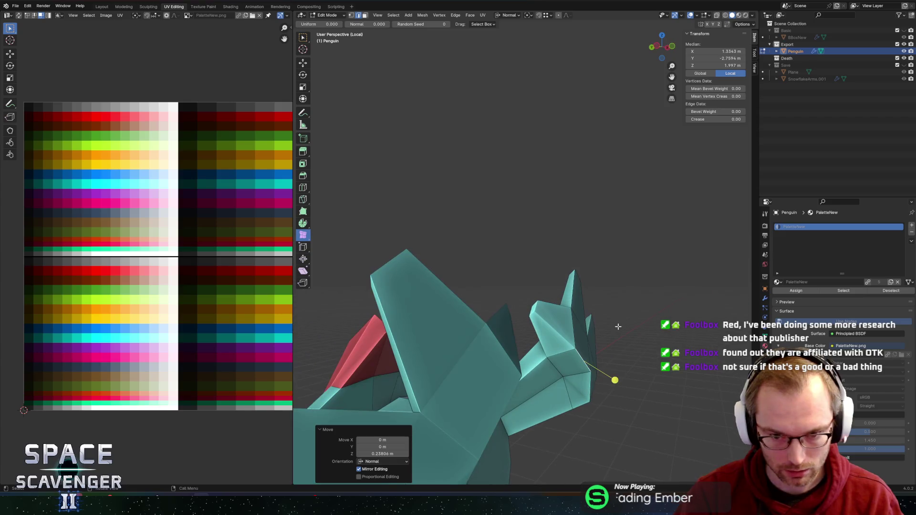
key("g")
key("g")
left_click(611, 333)
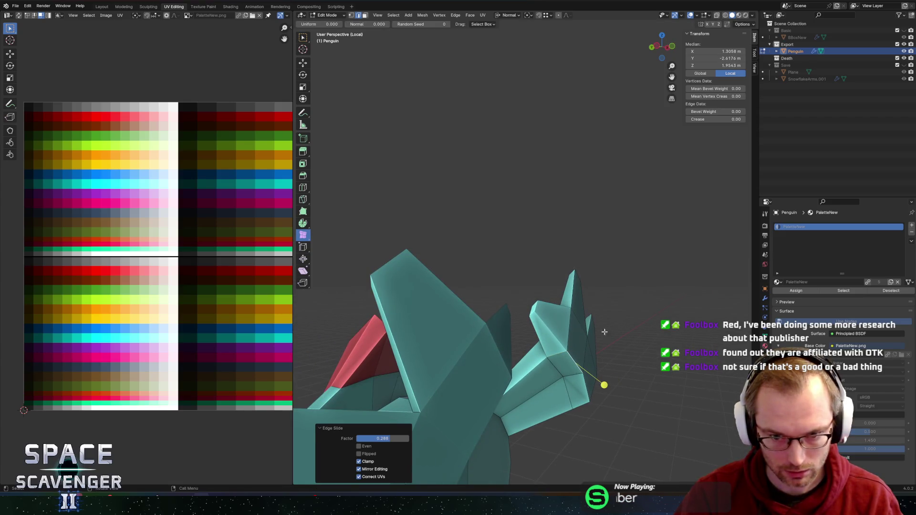
With pivot at bounding box center and Global orientation, move tip vertices along Y.
left_click(536, 310)
key("period")
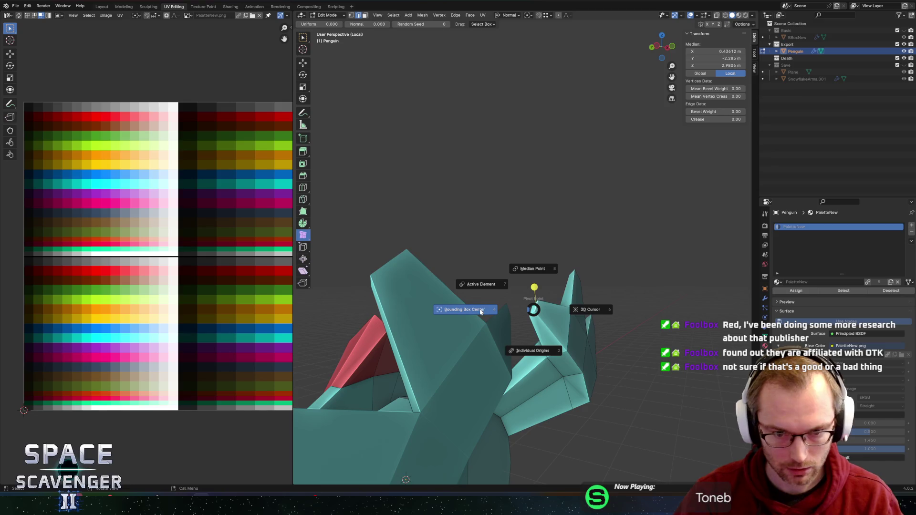
left_click(591, 312)
key("comma")
left_click(539, 309)
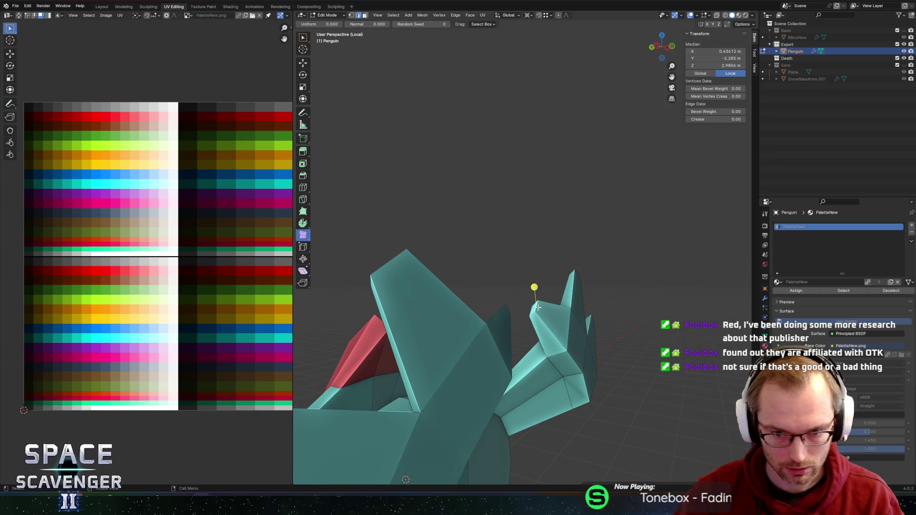
left_click(534, 307, "shift")
mouse_move(534, 307)
middle_mouse_down()
mouse_move(596, 319)
mouse_move(612, 252)
mouse_move(482, 286)
middle_mouse_up()
key("g")
key("y")
left_click(615, 317)
Move two flipper faces along Y to extend the prongs.
left_click(465, 289, "shift")
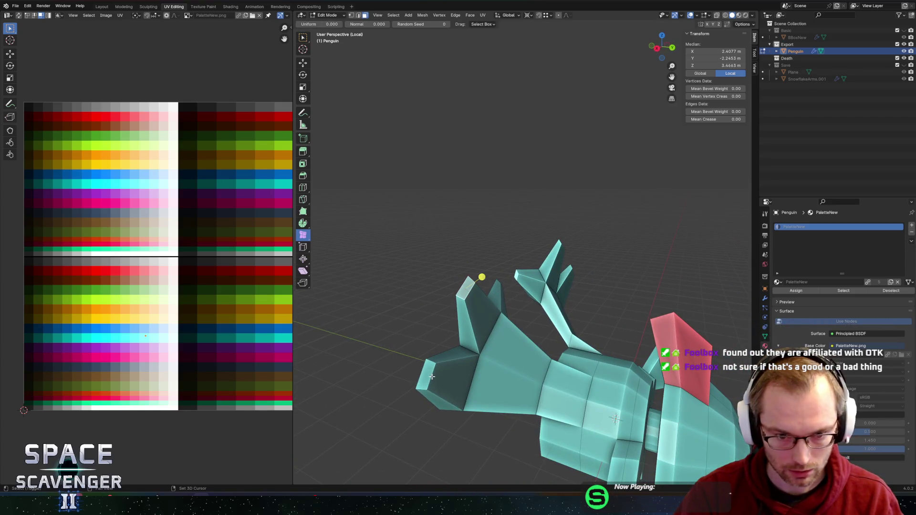
left_click(429, 377, "shift")
mouse_move(429, 377)
middle_mouse_down()
mouse_move(549, 334)
mouse_move(511, 291)
mouse_move(522, 295)
mouse_move(577, 264)
middle_mouse_up()
key("g")
key("y")
left_click(562, 324)
Select the tip faces on both arms.
left_click(518, 292, "shift")
left_click(550, 270, "shift")
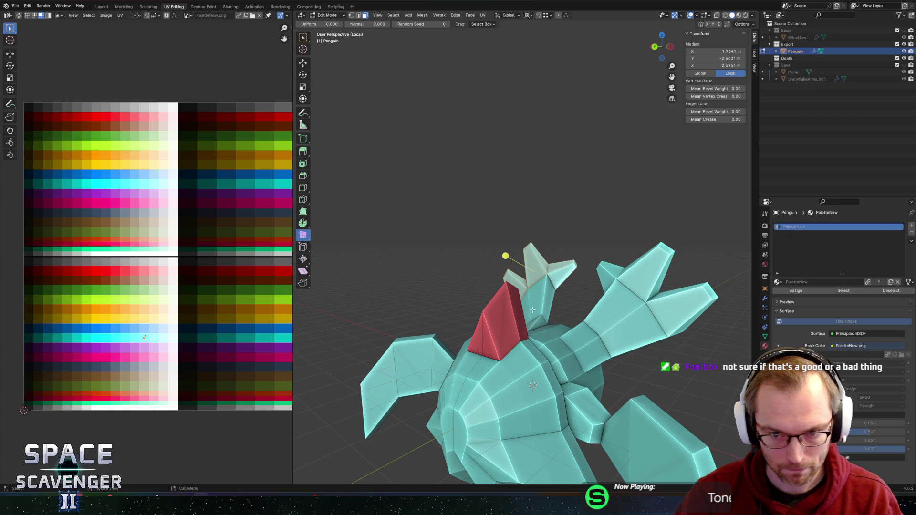
mouse_move(575, 262)
middle_mouse_down()
mouse_move(546, 306)
mouse_move(613, 333)
middle_mouse_up()
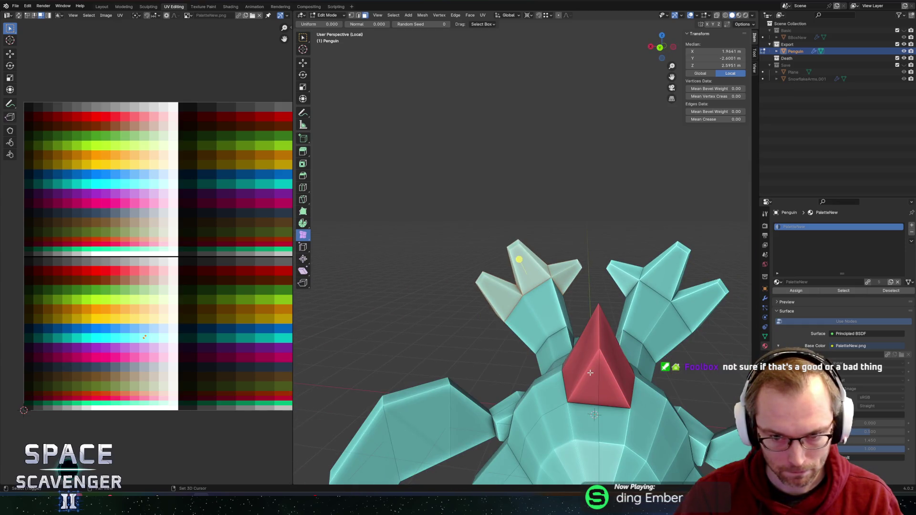
Move the finger UVs onto the red palette row and shrink them to fit.
scroll(168, 301, "up", 4)
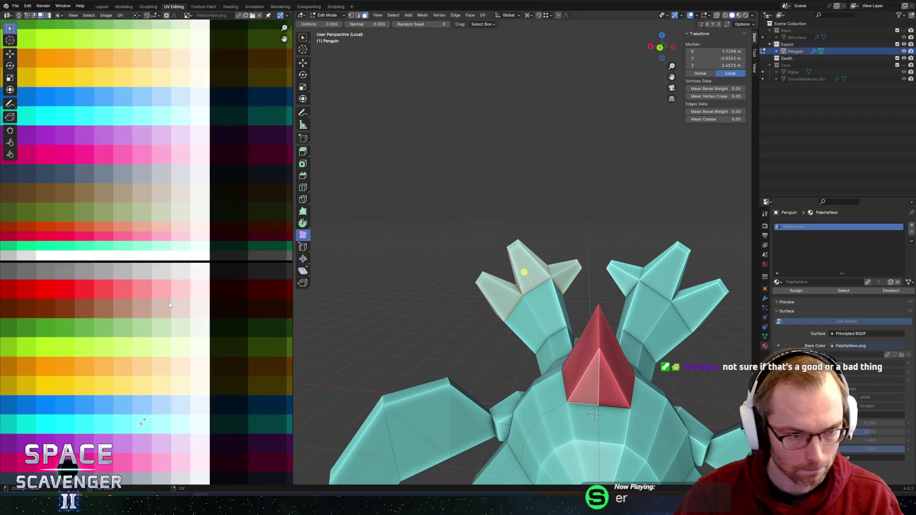
left_click_drag(186, 473, 185, 472)
key("g")
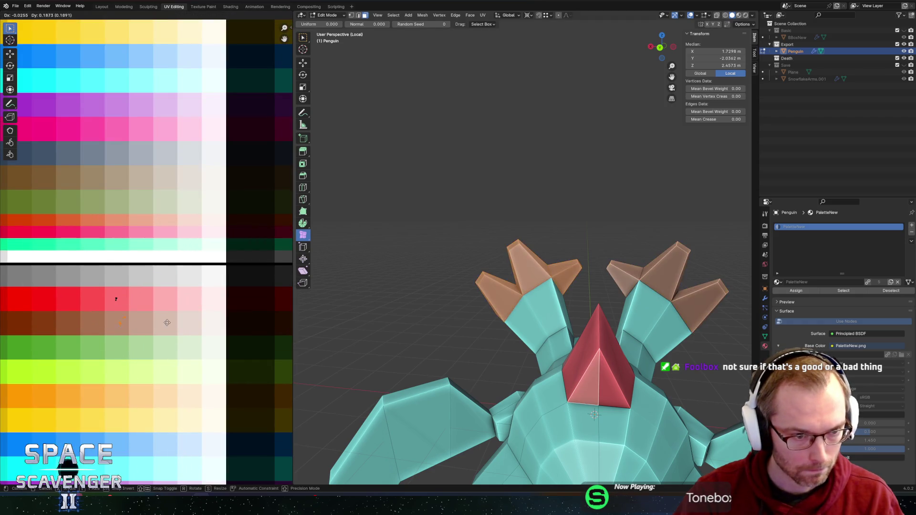
left_click(166, 326)
key("s")
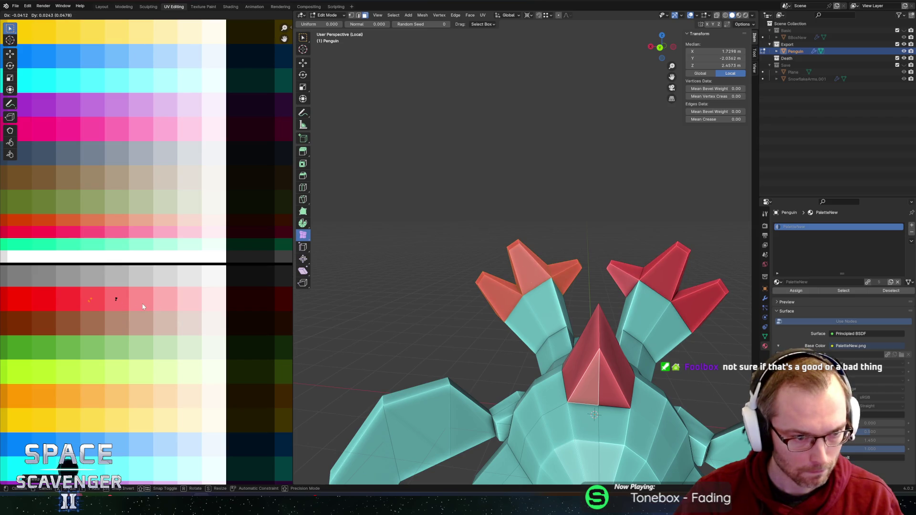
left_click(142, 303)
Leave Edit Mode, check the red flipper tips from the side, and export the penguin.
key("Tab")
scroll(504, 259, "down", 5)
mouse_move(490, 222)
middle_mouse_down()
mouse_move(508, 205)
mouse_move(607, 220)
mouse_move(568, 217)
middle_mouse_up()
key("Tab")
scroll(548, 267, "up", 3)
key("Tab")
scroll(580, 200, "down", 4)
key("ctrl+shift+e")
left_click(683, 434)
In Unity, open the Penguin prefab and inspect the re-imported model's red claw tips.
key("alt+Tab")
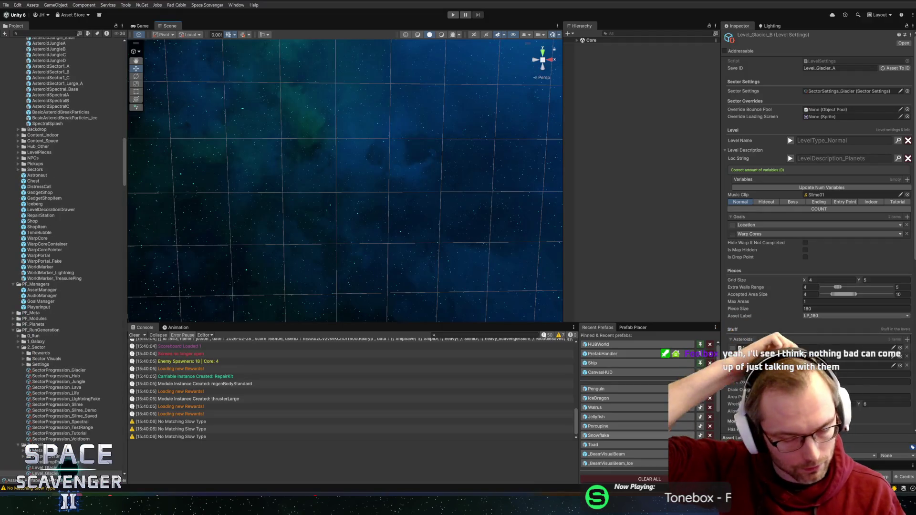
left_click(626, 388)
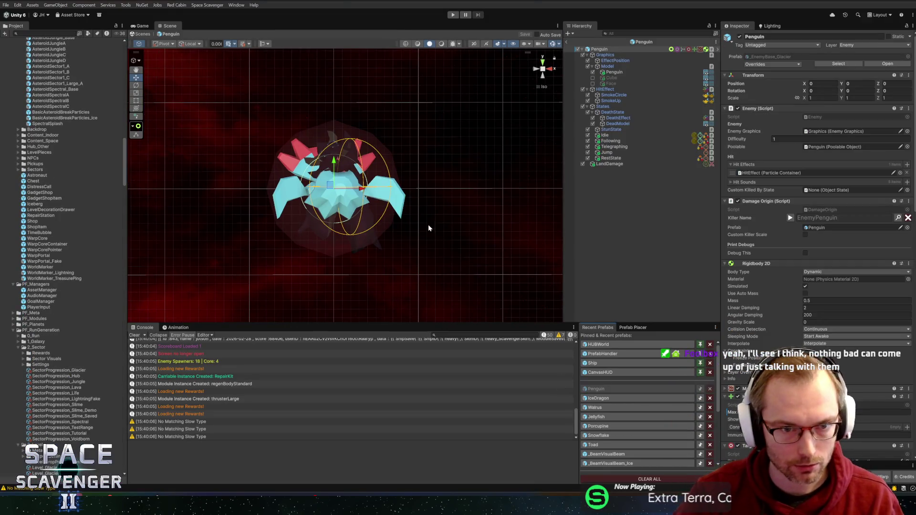
scroll(429, 231, "up", 2)
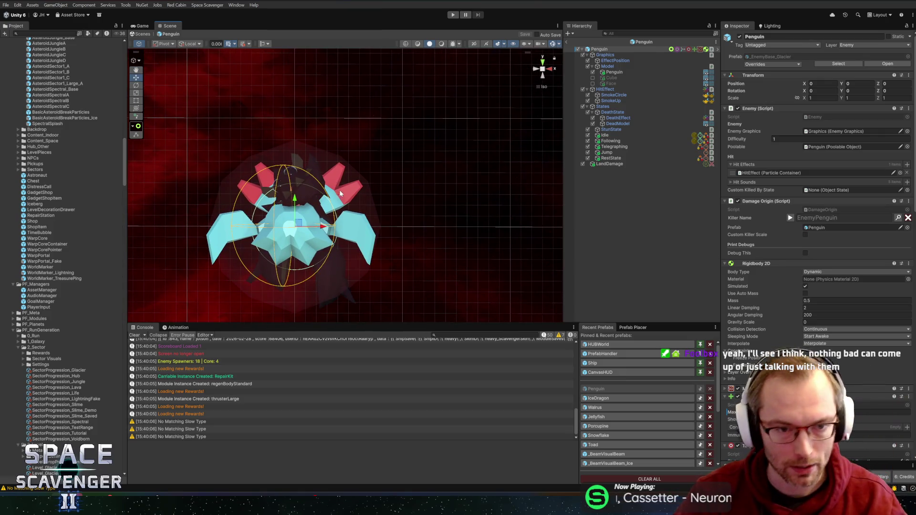
mouse_move(383, 199)
middle_mouse_down()
mouse_move(408, 207)
mouse_move(412, 186)
middle_mouse_up()
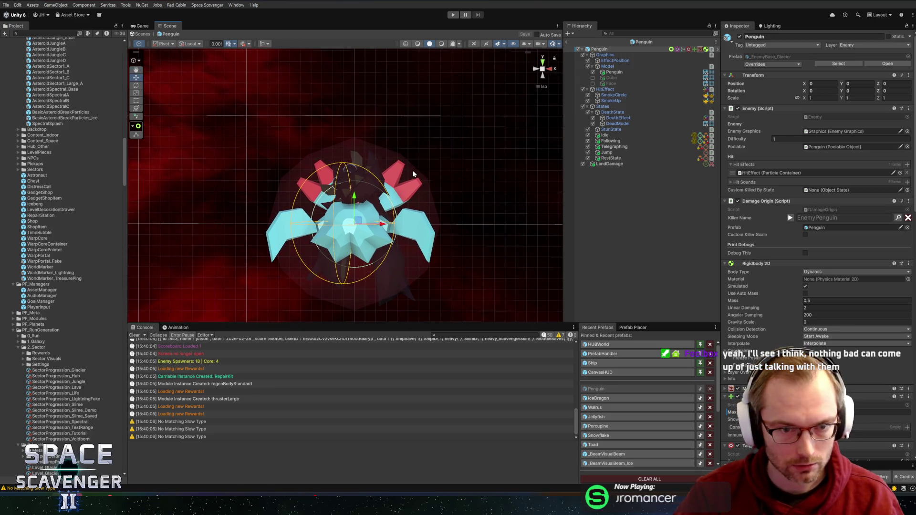
mouse_move(415, 172)
left_mouse_down("alt")
mouse_move(396, 181)
mouse_move(485, 186)
mouse_move(505, 160)
mouse_move(453, 200)
left_mouse_up("alt")
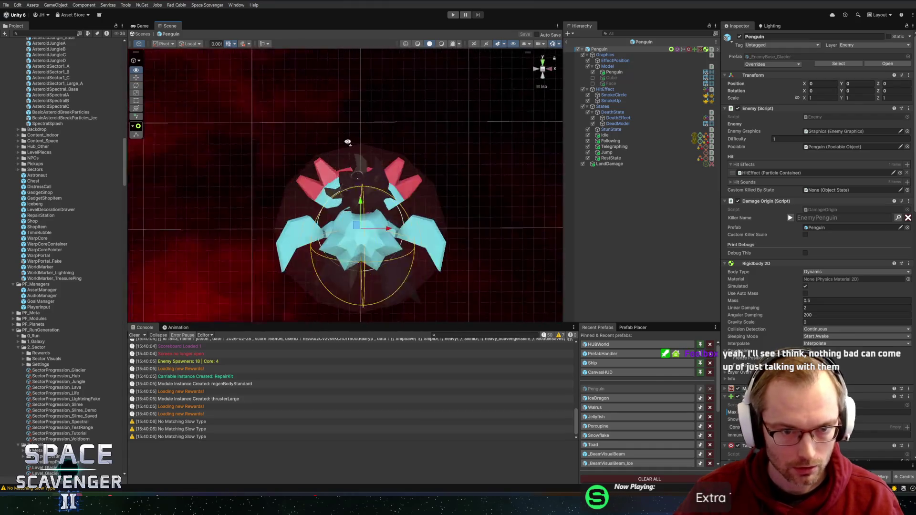
Return to Blender and look down at the penguin.
key("alt+Tab")
right_click(590, 300)
mouse_move(562, 200)
middle_mouse_down()
mouse_move(556, 156)
mouse_move(652, 240)
mouse_move(602, 158)
mouse_move(568, 206)
mouse_move(609, 179)
middle_mouse_up()
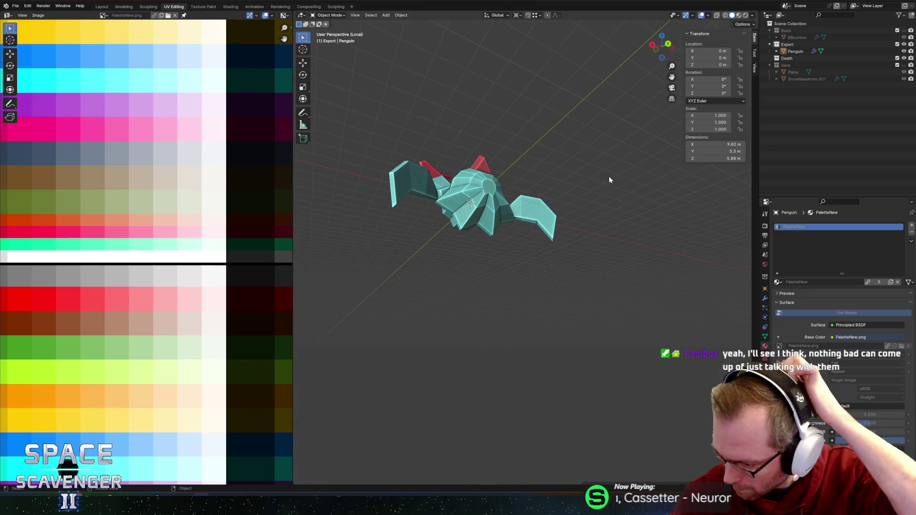
Extrude the penguin's lower faces along their normals 2.72 m into a broad slab.
middle_click_drag(573, 232, 508, 206)
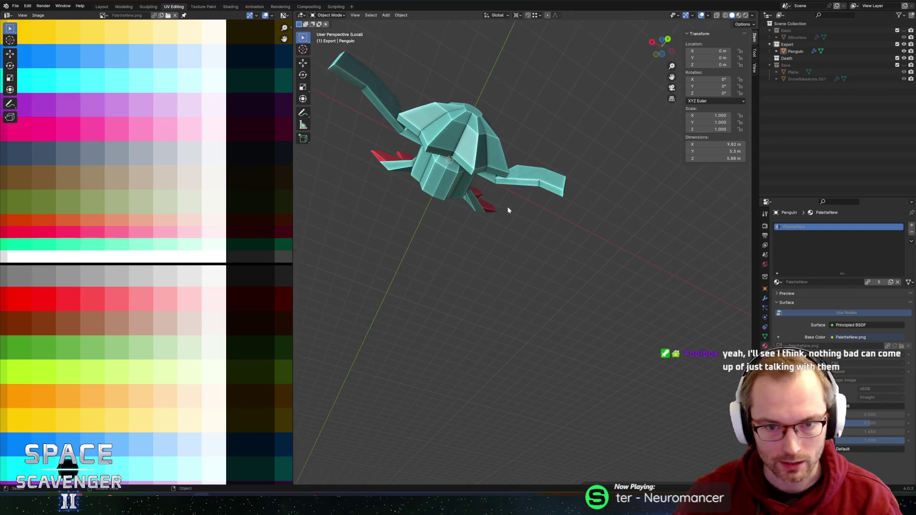
key("Tab")
mouse_move(436, 189)
middle_mouse_down()
mouse_move(557, 268)
mouse_move(544, 253)
middle_mouse_up()
middle_click_drag(493, 202, 509, 224)
key("alt+e")
left_click(527, 236)
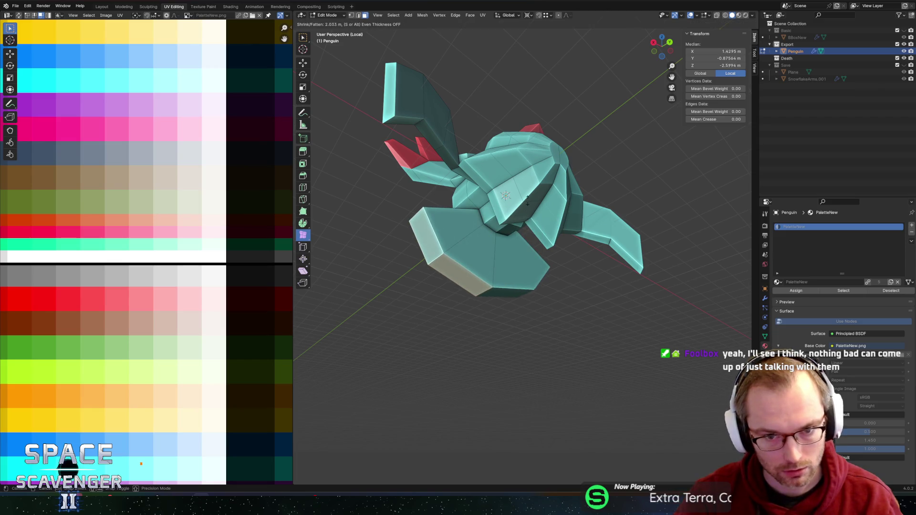
left_click(530, 189)
middle_click_drag(530, 190, 542, 251)
Re-export the updated model and view it in Unity.
key("ctrl+shift+e")
key("Return")
key("alt+Tab")
mouse_move(483, 242)
left_mouse_down("alt")
mouse_move(456, 219)
mouse_move(470, 149)
mouse_move(470, 176)
left_mouse_up("alt")
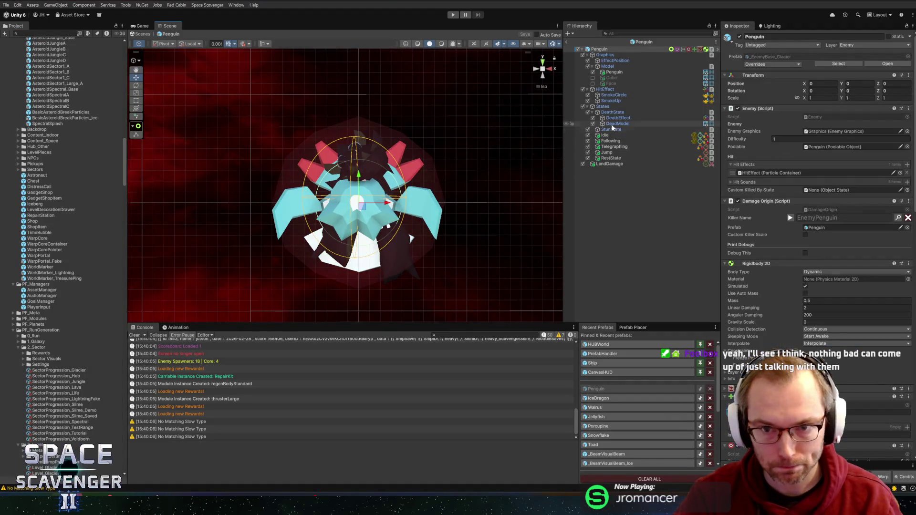
Uncheck DeadModel under the Penguin prefab, check the scene, and switch back to Blender.
left_click(592, 123)
mouse_move(431, 259)
left_mouse_down("alt")
mouse_move(410, 174)
mouse_move(488, 141)
mouse_move(502, 162)
mouse_move(479, 189)
left_mouse_up("alt")
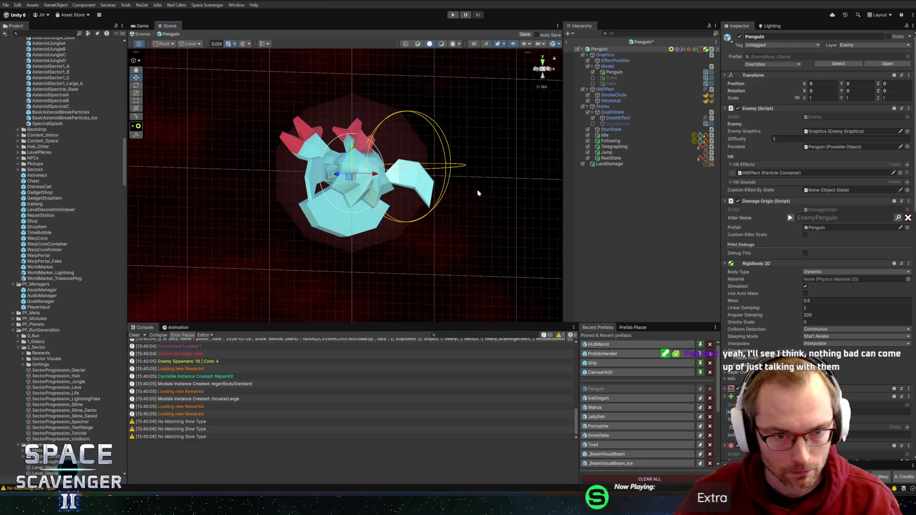
key("alt+Tab")
middle_click_drag(520, 248, 508, 258)
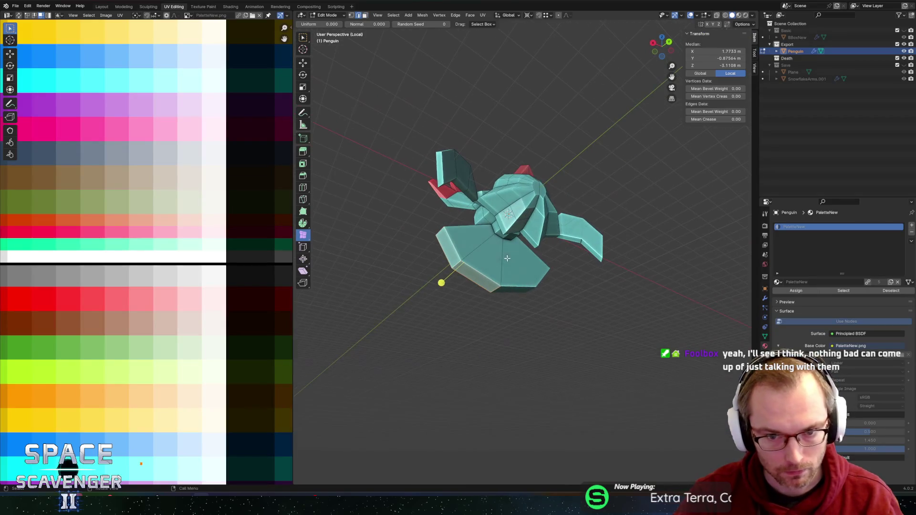
Loop-cut the lower fan and pull two of its edges along Y.
left_click(485, 273)
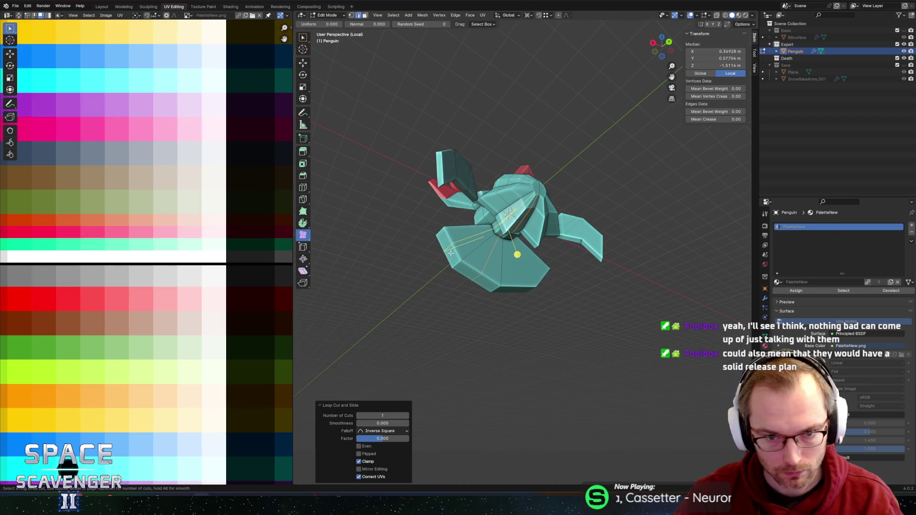
mouse_move(450, 248)
middle_mouse_down()
mouse_move(511, 258)
mouse_move(524, 278)
mouse_move(602, 279)
middle_mouse_up()
left_click(511, 257)
left_click(506, 278, "shift")
key("g")
key("y")
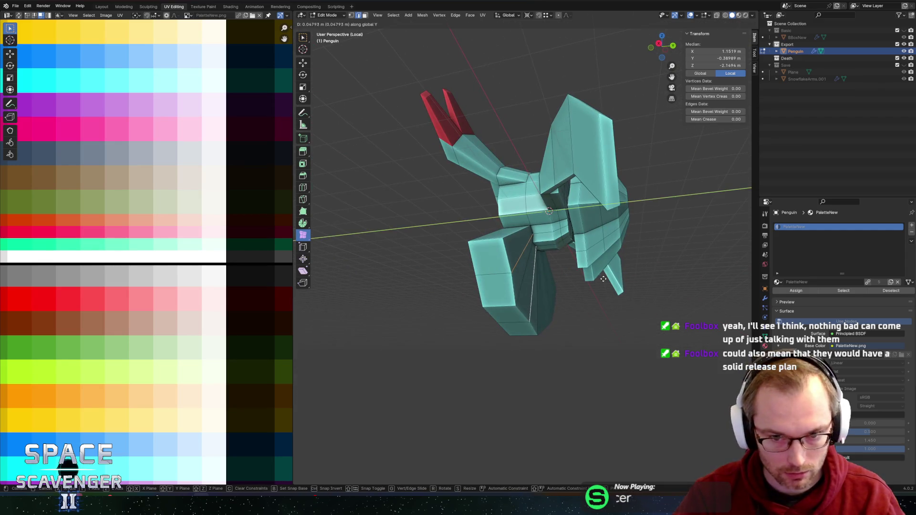
left_click(610, 278)
Move a second group of front fan edges along Y to form pleats.
mouse_move(556, 282)
middle_mouse_down()
mouse_move(466, 249)
mouse_move(516, 236)
mouse_move(458, 267)
middle_mouse_up()
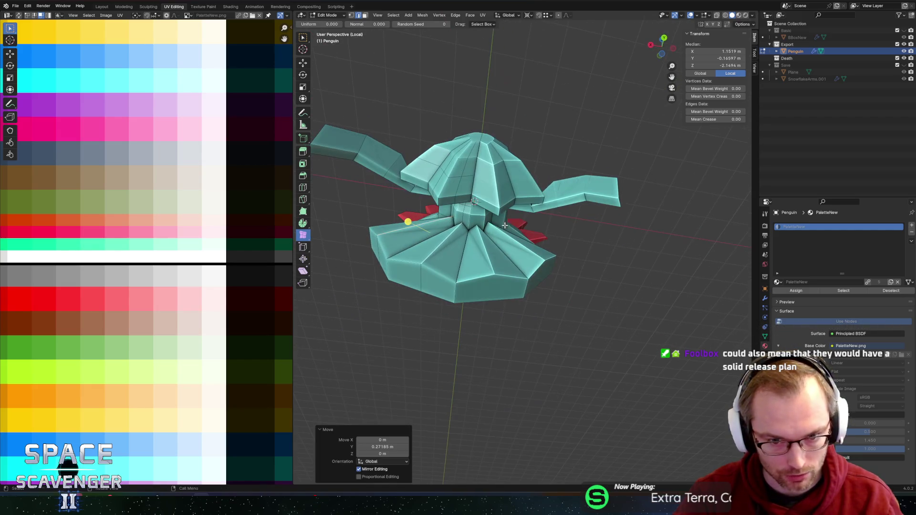
left_click(453, 269)
left_click(409, 247, "shift")
middle_click_drag(409, 247, 585, 263)
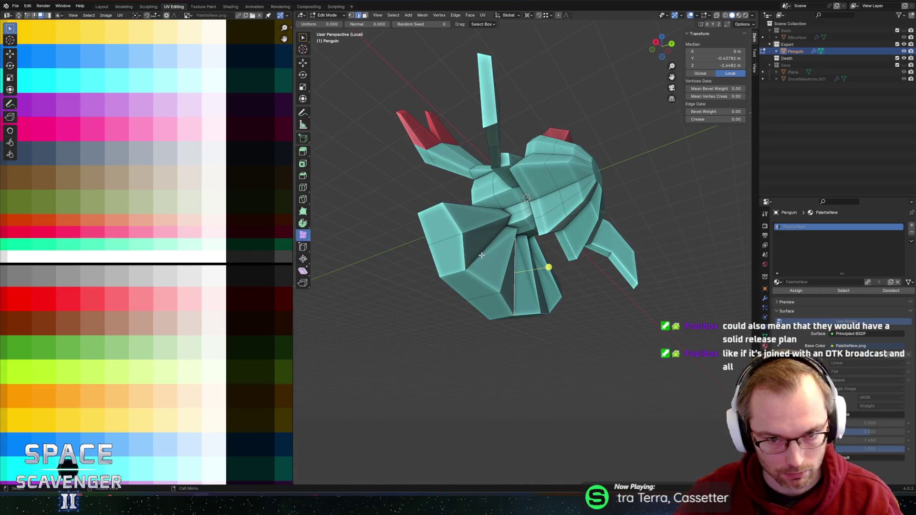
middle_click_drag(535, 245, 535, 251)
key("g")
key("y")
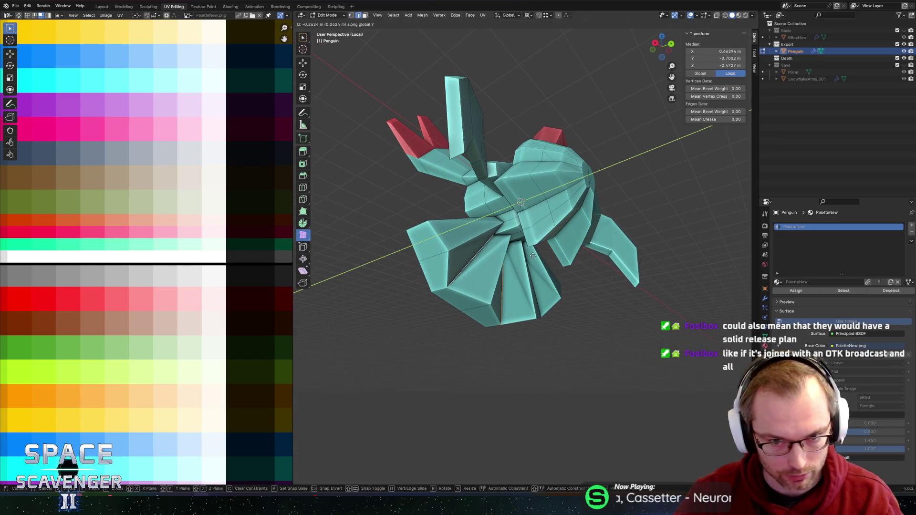
left_click(532, 256)
Shift one more single fan edge along Y.
mouse_move(532, 256)
middle_mouse_down()
mouse_move(568, 248)
mouse_move(531, 216)
mouse_move(606, 243)
mouse_move(544, 269)
middle_mouse_up()
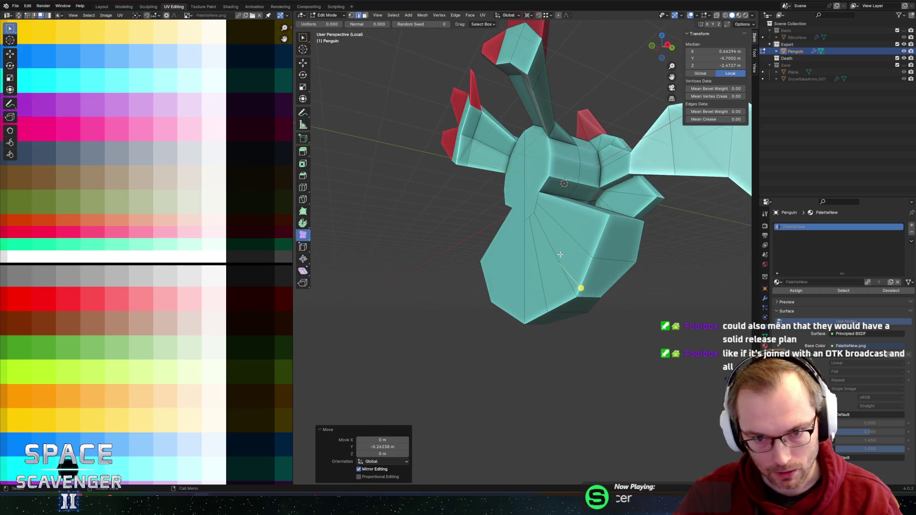
left_click(542, 270)
middle_click_drag(616, 248, 577, 250)
key("g")
key("y")
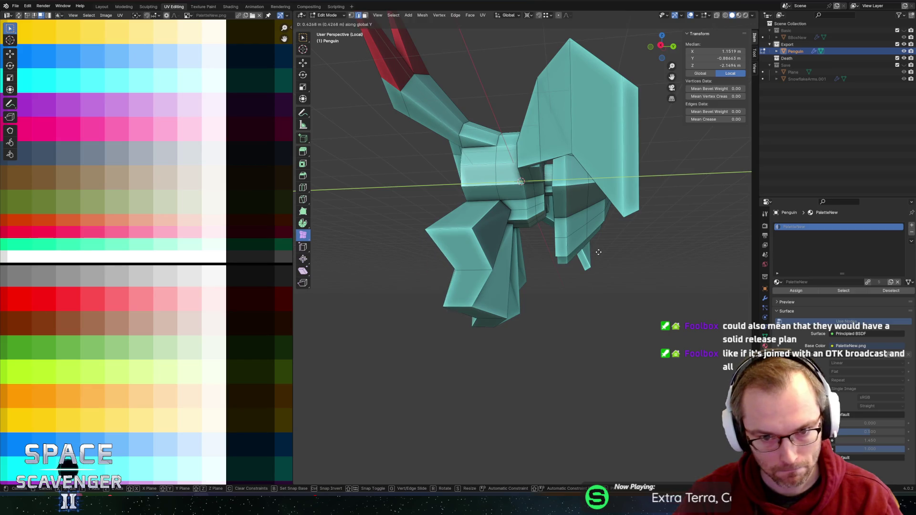
left_click(600, 252)
With pivot on the 3D cursor, scale the fan 1.104 excluding Y to widen it.
mouse_move(448, 265)
middle_mouse_down()
mouse_move(405, 276)
mouse_move(387, 255)
middle_mouse_up()
left_click(394, 244)
mouse_move(359, 217)
middle_mouse_down()
mouse_move(509, 262)
mouse_move(462, 276)
middle_mouse_up()
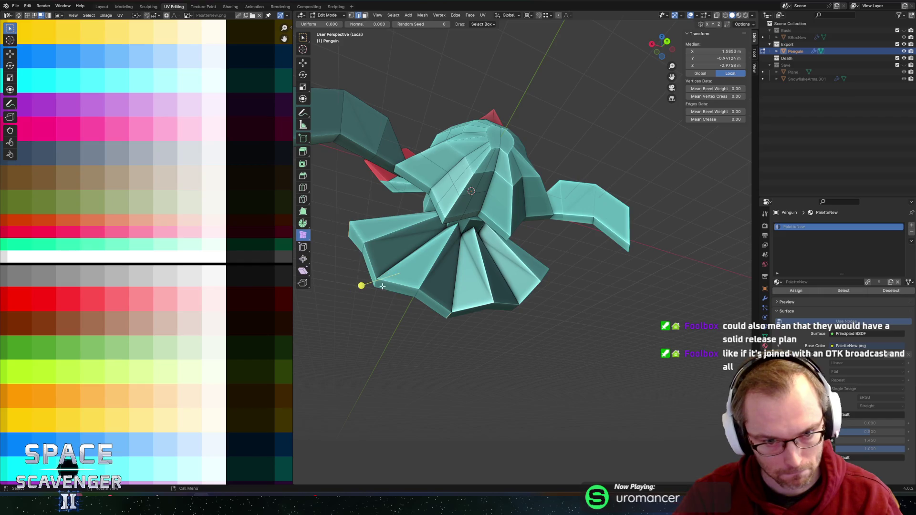
middle_click_drag(534, 305, 534, 310)
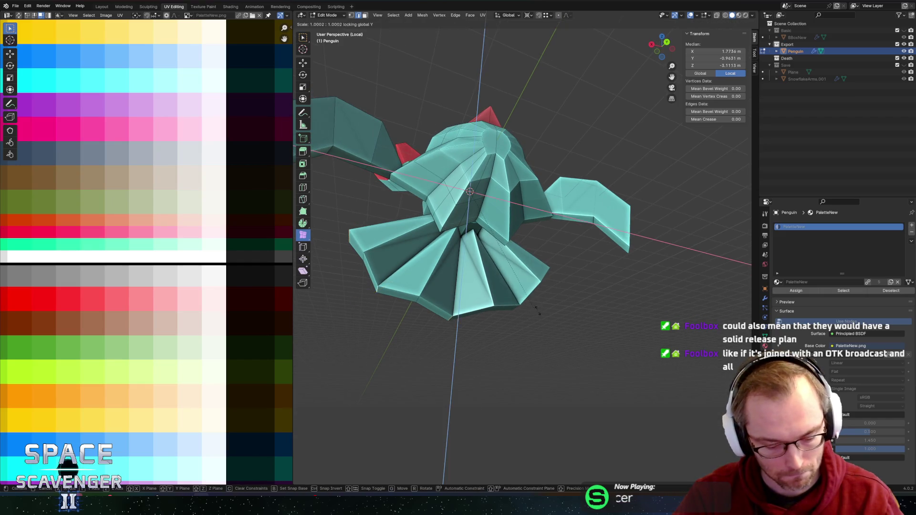
key("period")
left_click(554, 304)
key("s")
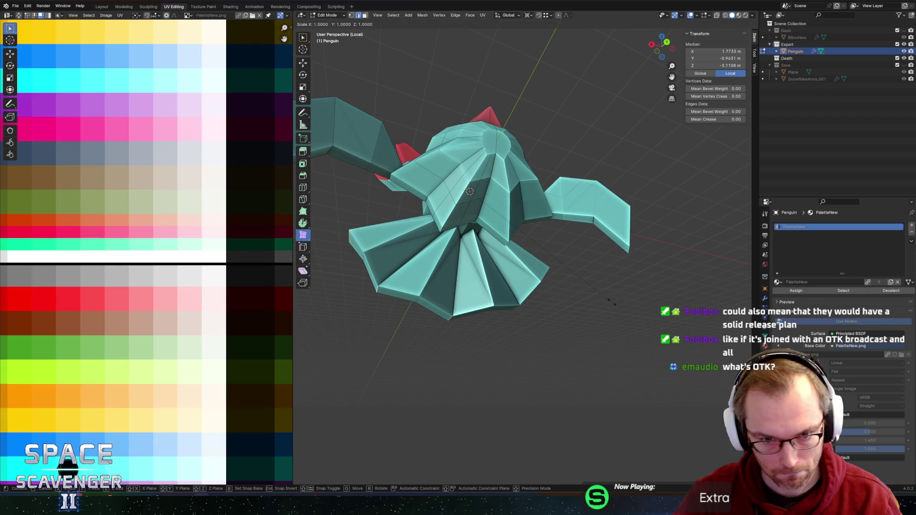
key("shift+y")
left_click(654, 263)
Move another fan edge along Y to sharpen the zig-zag.
mouse_move(348, 311)
middle_mouse_down()
mouse_move(376, 324)
mouse_move(349, 311)
mouse_move(341, 289)
middle_mouse_up()
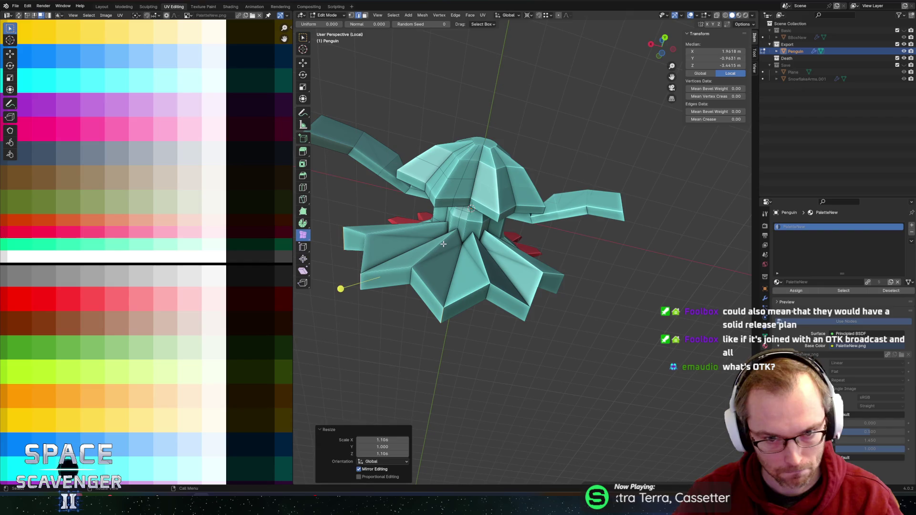
left_click(445, 217)
mouse_move(410, 226)
middle_mouse_down()
mouse_move(607, 244)
mouse_move(618, 289)
mouse_move(588, 278)
mouse_move(606, 260)
mouse_move(616, 264)
mouse_move(600, 262)
mouse_move(654, 256)
mouse_move(587, 222)
mouse_move(615, 214)
mouse_move(530, 225)
mouse_move(561, 228)
mouse_move(552, 197)
middle_mouse_up()
key("g")
key("y")
left_click(431, 225)
Switch to face selection and select the round centre face.
key("1")
scroll(600, 262, "down", 5)
key("3")
left_click(582, 220)
scroll(582, 219, "up", 3)
left_click(489, 210)
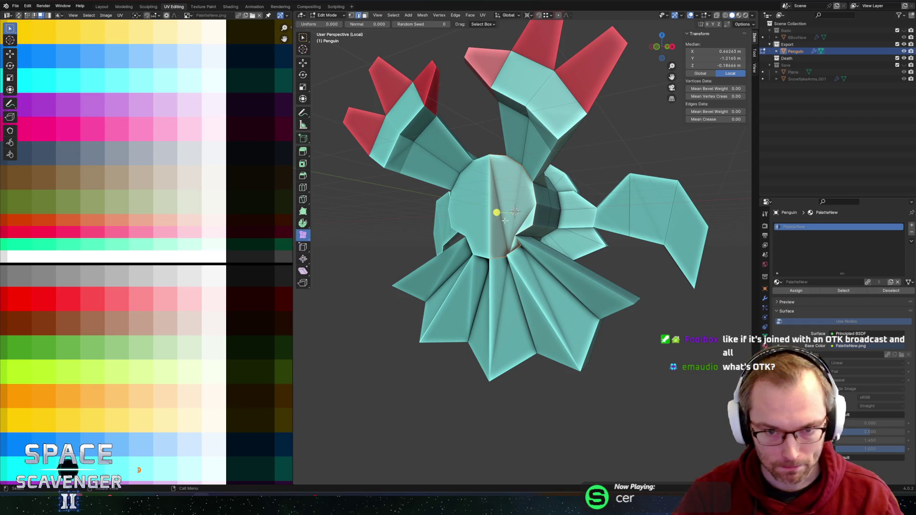
Subdivide and triangulate the centre face, then undo those edits.
right_click(485, 219)
left_click(484, 218)
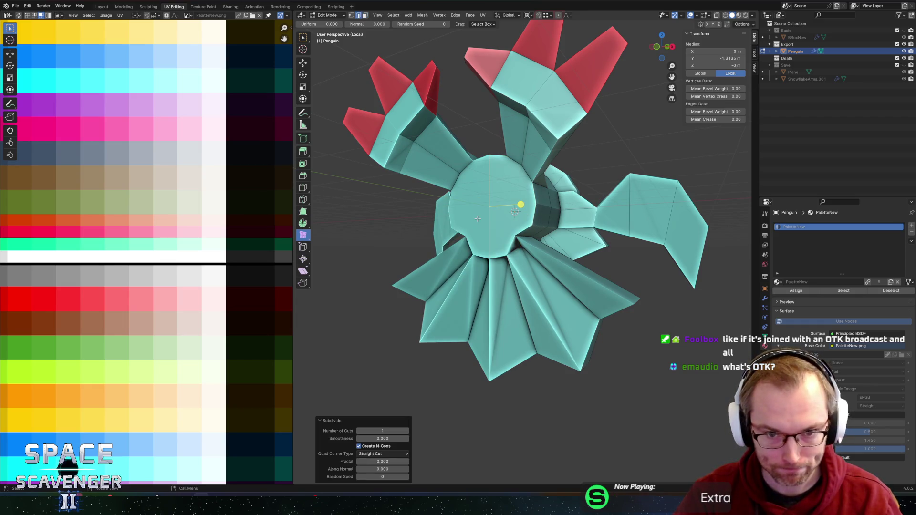
left_click(477, 218)
left_click(514, 192)
key("ctrl+t")
middle_click_drag(531, 219, 604, 219)
left_click(605, 219)
key("2")
key("ctrl+z")
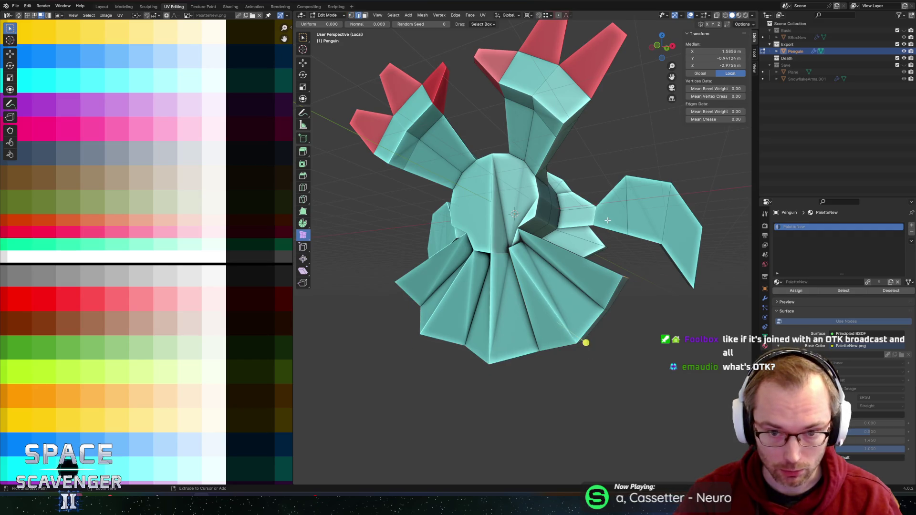
key("ctrl+z")
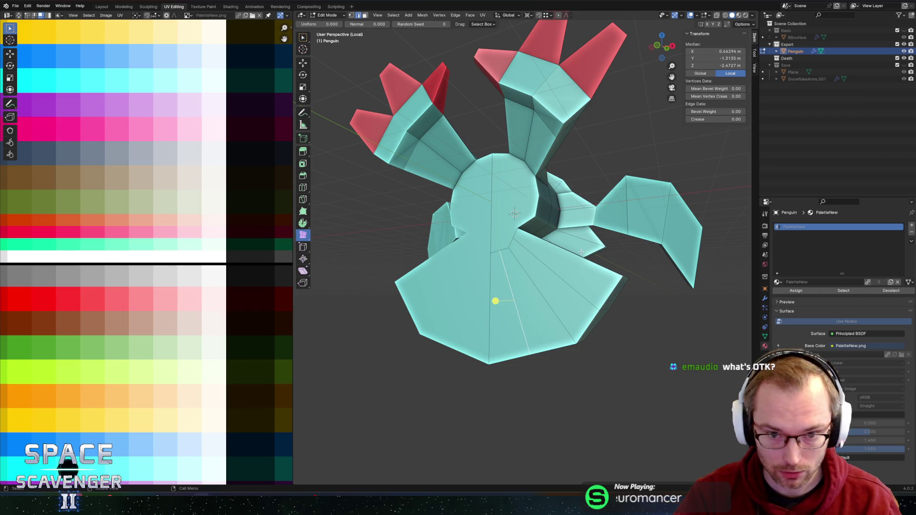
Subdivide the round head face again and triangulate it with Ctrl+T.
key("3")
left_click(519, 208)
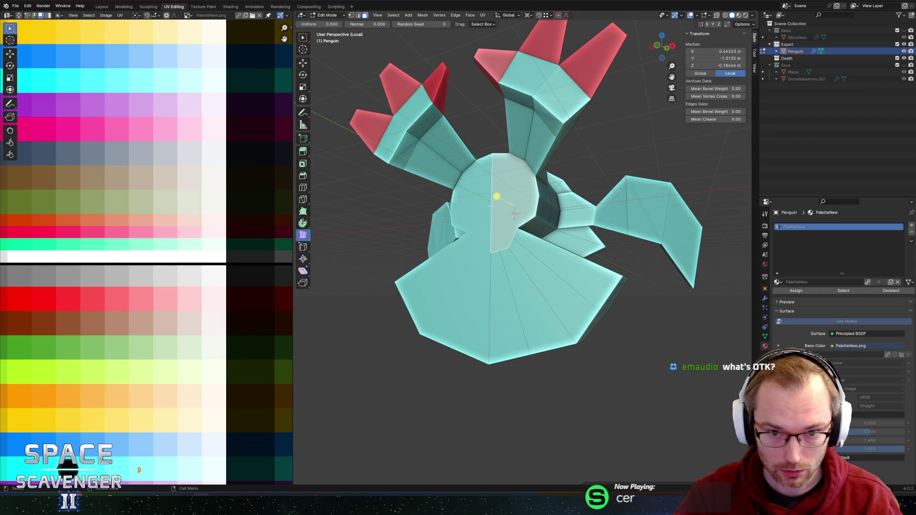
right_click(492, 206)
left_click(489, 205)
left_click(514, 202)
key("ctrl+t")
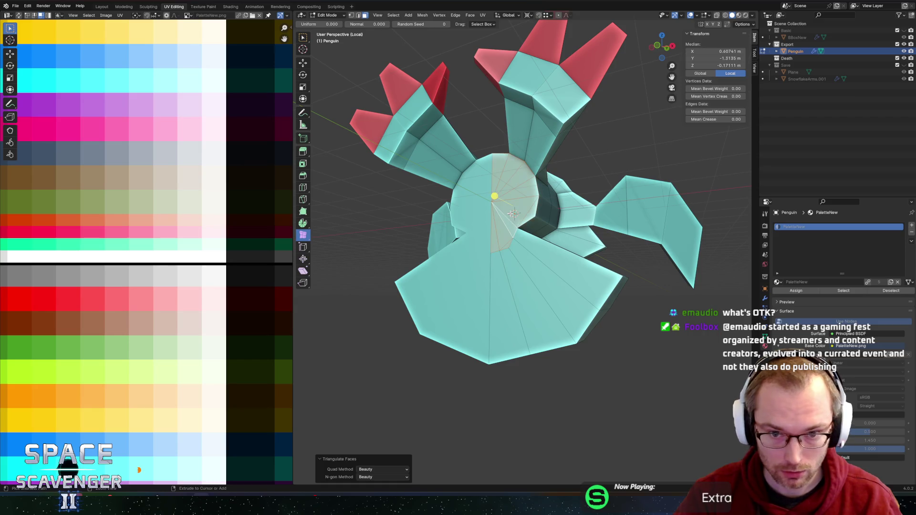
middle_click_drag(547, 228, 565, 237)
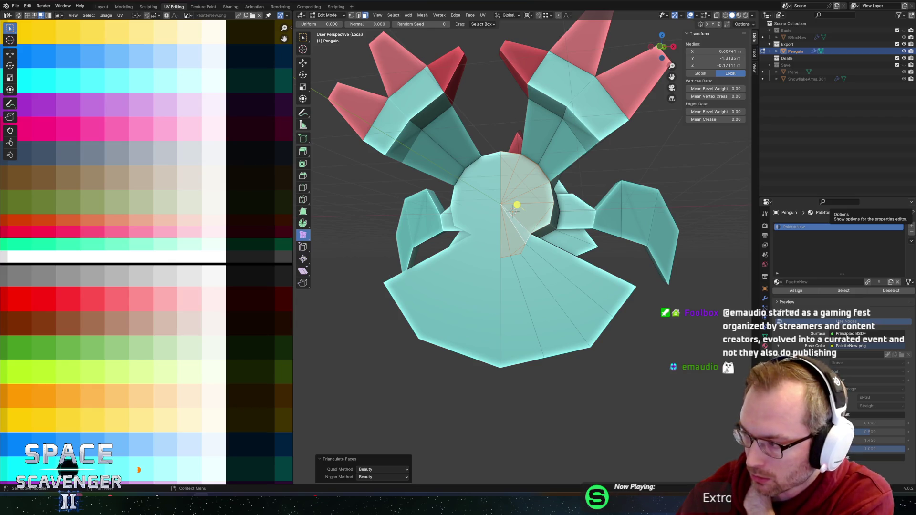
mouse_move(517, 203)
middle_mouse_down()
mouse_move(441, 219)
mouse_move(437, 188)
mouse_move(501, 201)
middle_mouse_up()
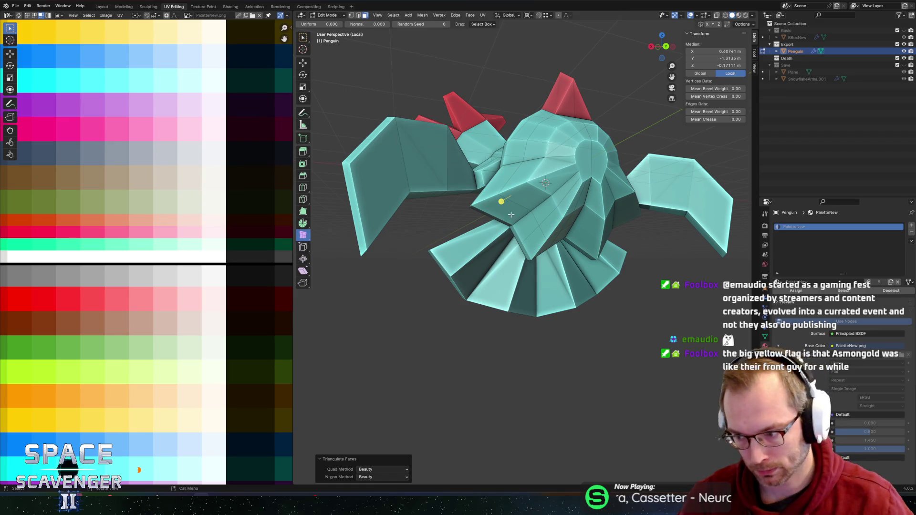
Select two lower skirt edges and set the pivot point to the 3D Cursor.
middle_click_drag(584, 248, 538, 335)
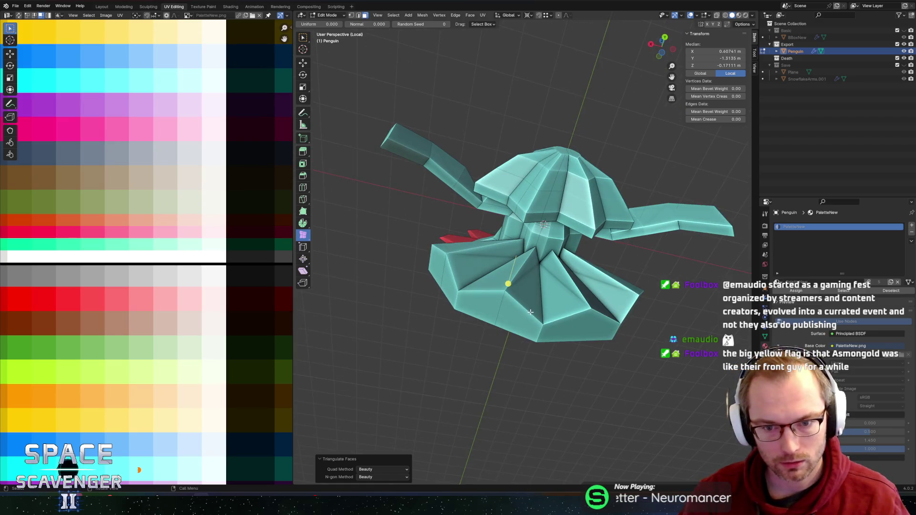
key("2")
left_click(533, 336)
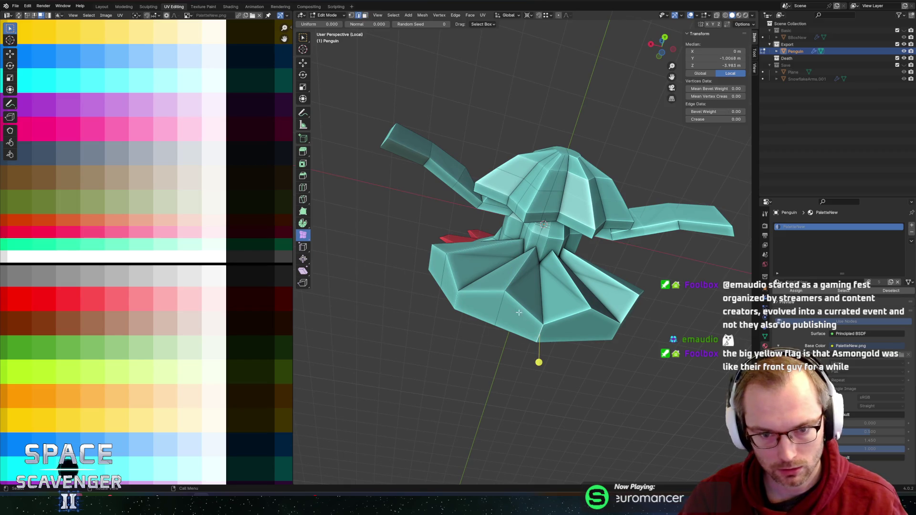
left_click(445, 297, "shift")
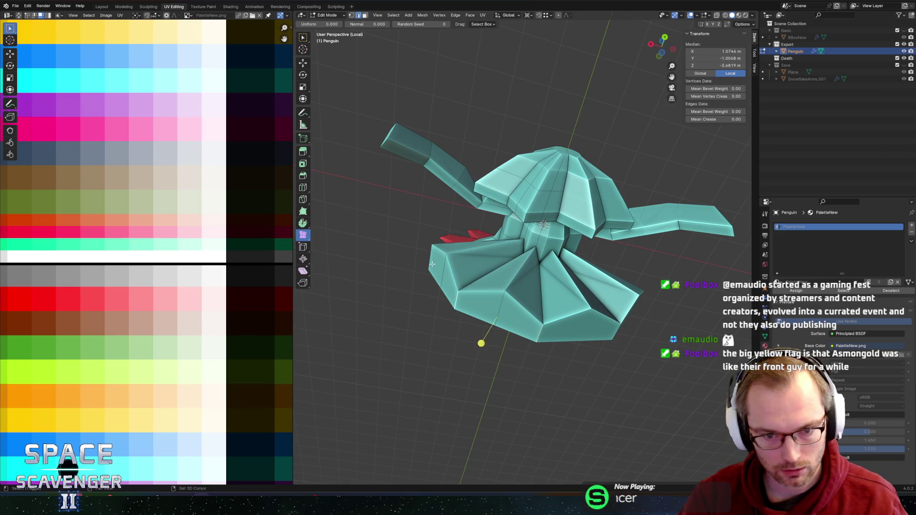
mouse_move(492, 289)
middle_mouse_down()
mouse_move(648, 317)
mouse_move(630, 313)
middle_mouse_up()
key("period")
left_click(647, 316)
Scale a skirt edge excluding the Y axis to narrow and sharpen the foot spikes.
key("s")
key("shift+y")
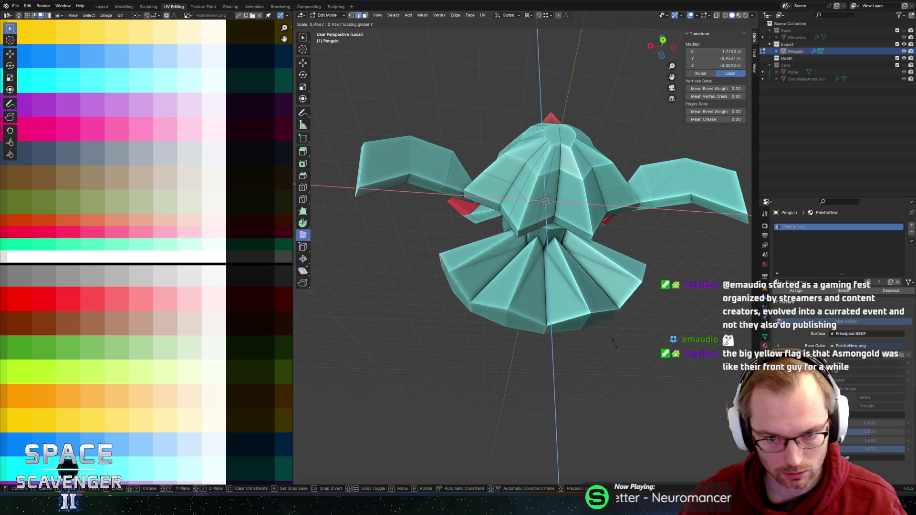
right_click(630, 384)
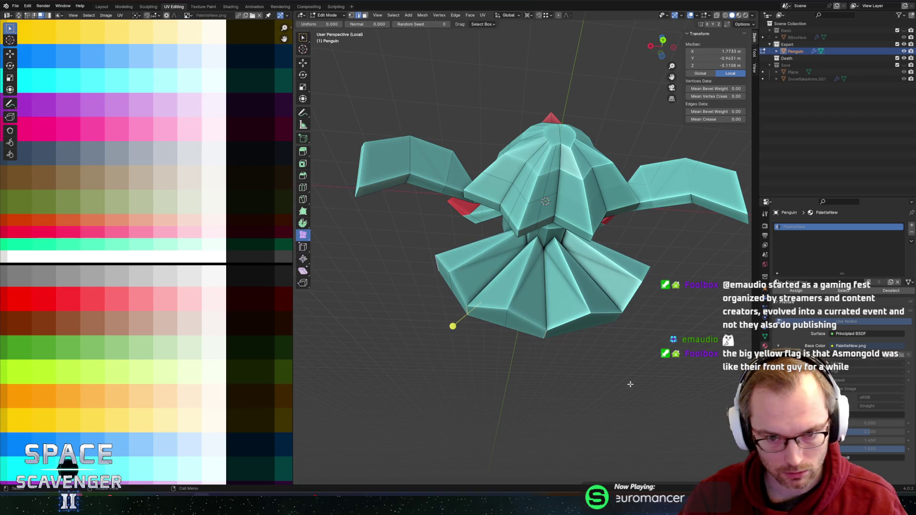
left_click(499, 315)
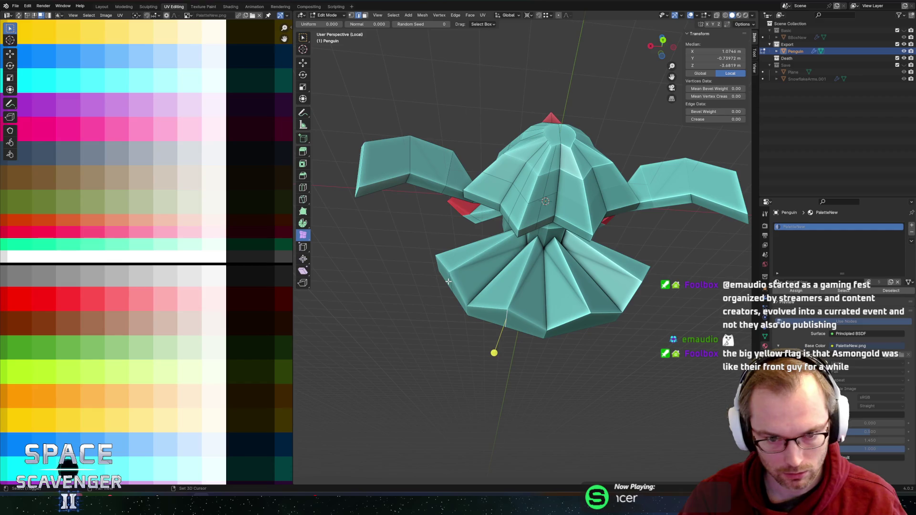
key("s")
key("shift+y")
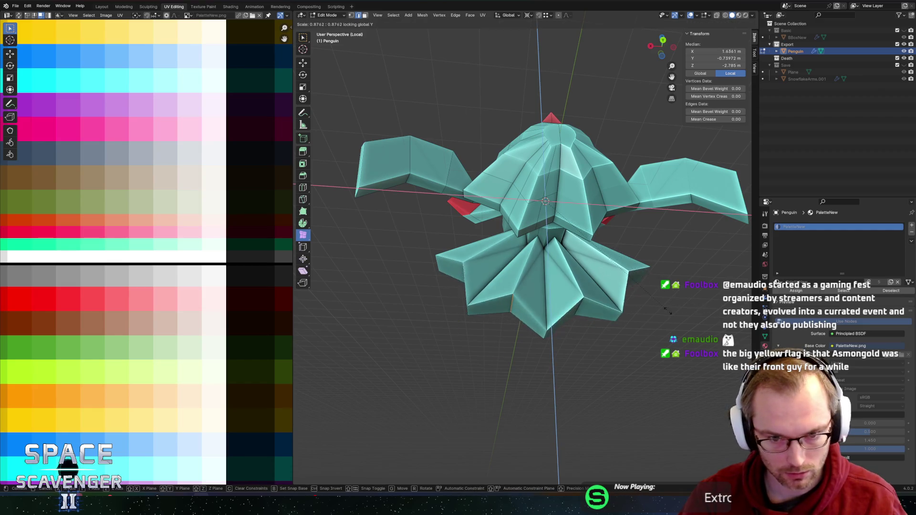
left_click(641, 313)
middle_click_drag(642, 314, 644, 292)
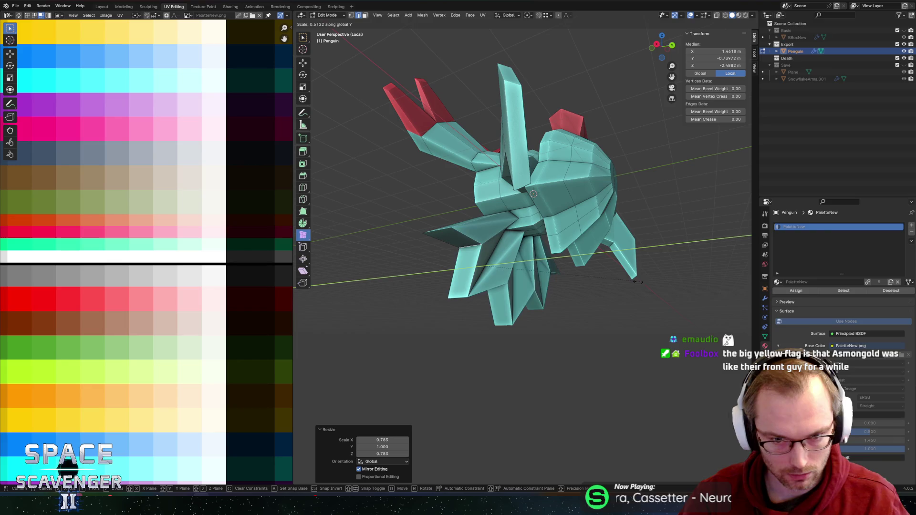
left_click(585, 269)
mouse_move(585, 270)
middle_mouse_down()
mouse_move(587, 281)
mouse_move(607, 284)
mouse_move(575, 284)
mouse_move(613, 288)
mouse_move(528, 266)
mouse_move(543, 269)
mouse_move(542, 192)
mouse_move(524, 255)
mouse_move(570, 265)
mouse_move(591, 284)
middle_mouse_up()
Re-enter Edit Mode and select a vertex on a foot spike's crease in vertex mode.
key("Tab")
key("Tab")
left_click(528, 265)
key("1")
left_click(516, 293)
Select individual vertices around the top of the foot spike's crease.
left_click(545, 243, "shift")
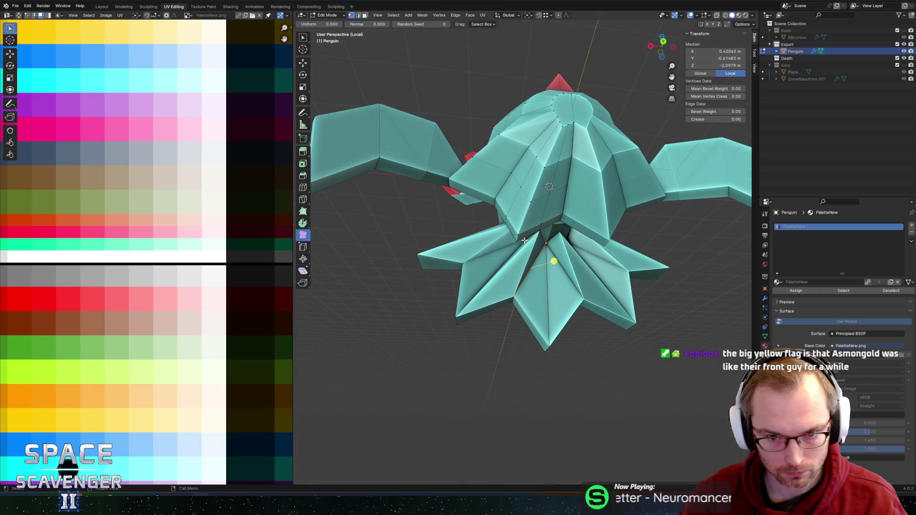
left_click(523, 234)
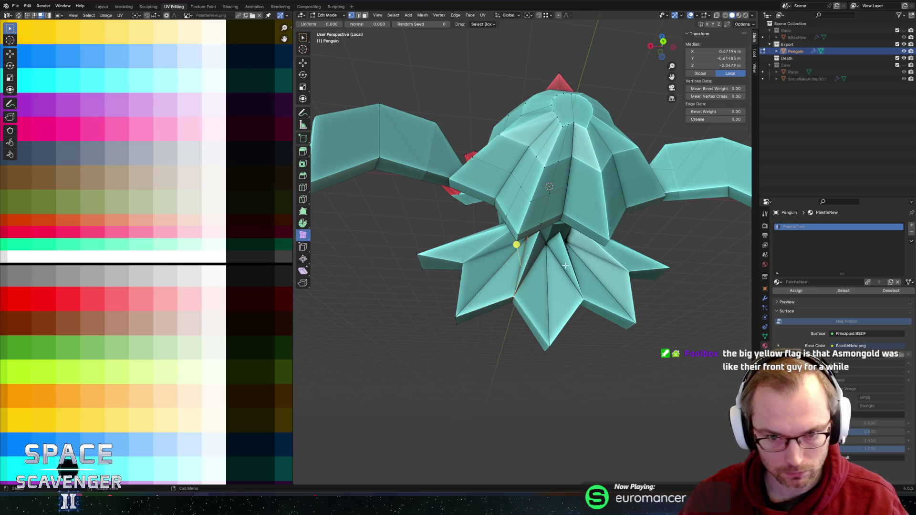
middle_click_drag(545, 268, 575, 246)
left_click(450, 258)
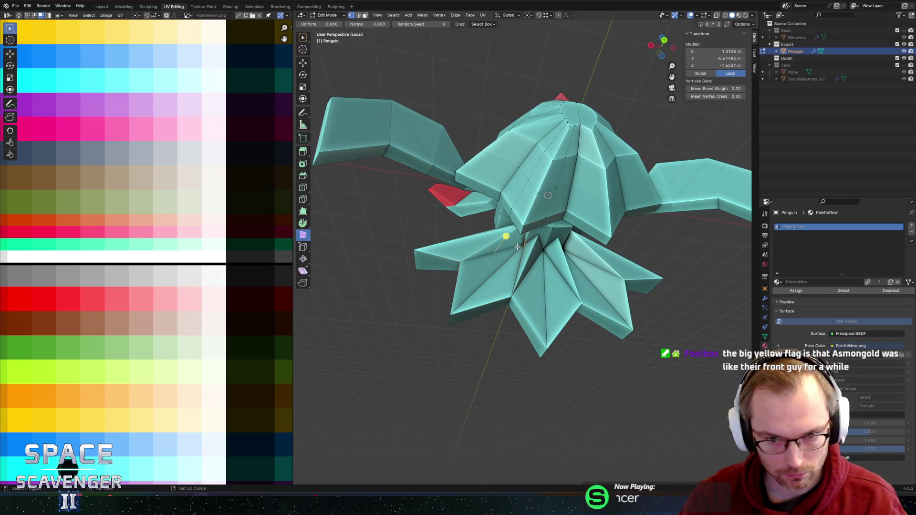
middle_click_drag(517, 246, 510, 239)
left_click(509, 215)
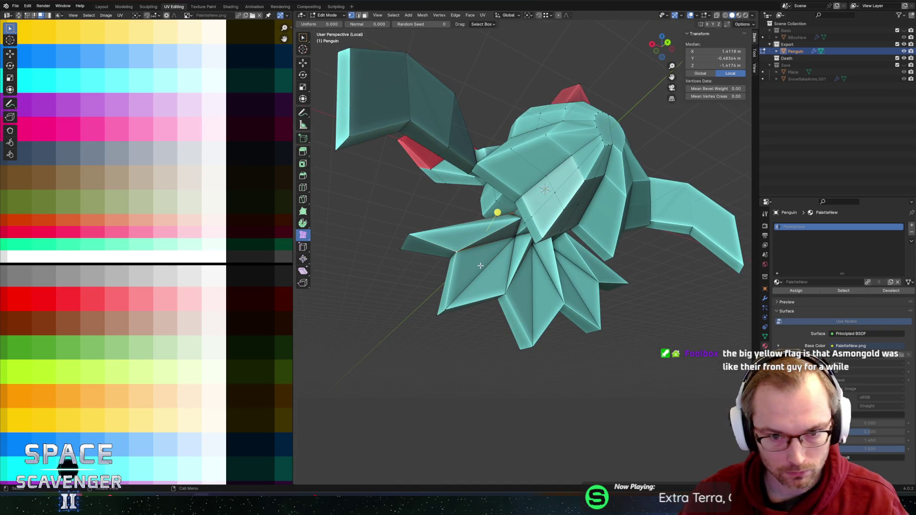
middle_click_drag(512, 233, 509, 243)
Clear the selection and pick several faces on the lower-left foot spikes.
key("alt+a")
left_click(500, 245)
left_click(491, 252, "shift")
left_click(516, 260, "shift")
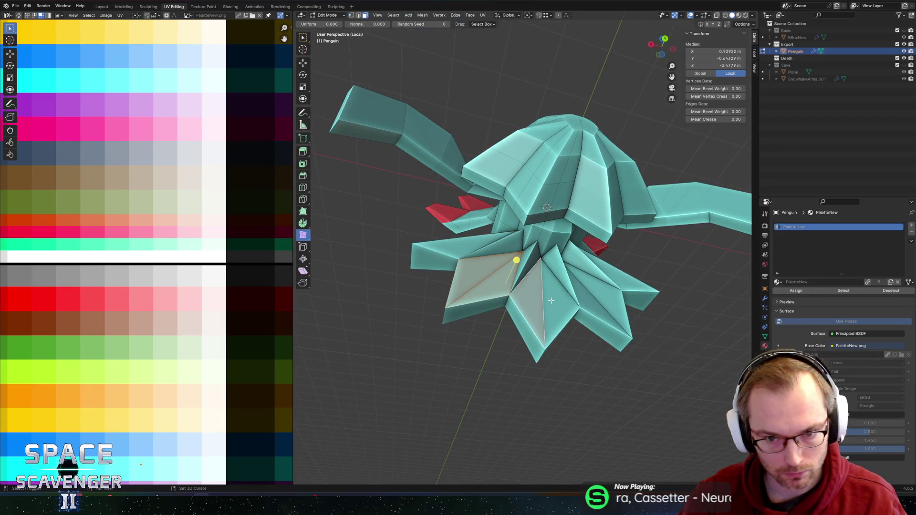
left_click(472, 247, "shift")
mouse_move(472, 247)
middle_mouse_down()
mouse_move(494, 263)
mouse_move(468, 263)
mouse_move(475, 273)
mouse_move(532, 299)
middle_mouse_up()
left_click(462, 255, "shift")
left_click(475, 273, "shift")
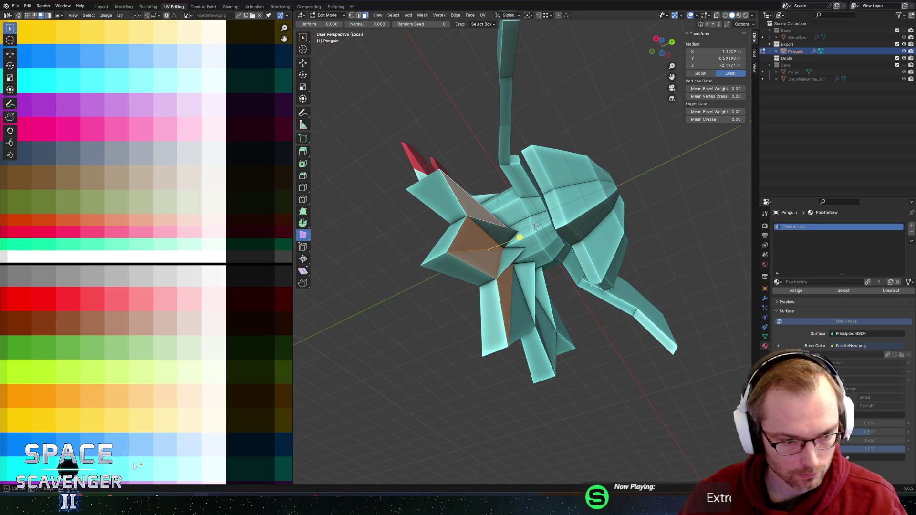
Slide the selected spike faces' UVs horizontally onto a neighbouring palette colour.
key("g")
key("x")
key("Return")
key("Tab")
Export the penguin as FBX into the Enemies folder and switch to Unity.
scroll(457, 337, "down", 3)
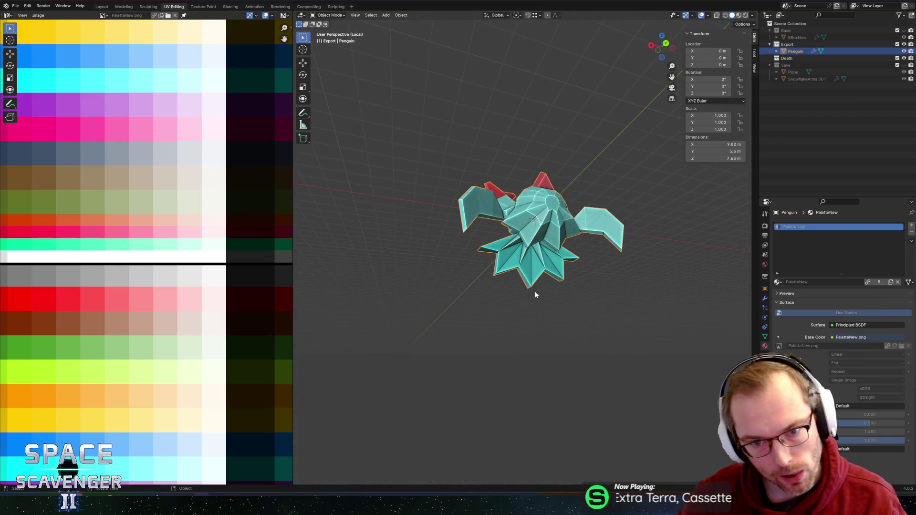
mouse_move(535, 295)
middle_mouse_down()
mouse_move(582, 256)
mouse_move(566, 235)
middle_mouse_up()
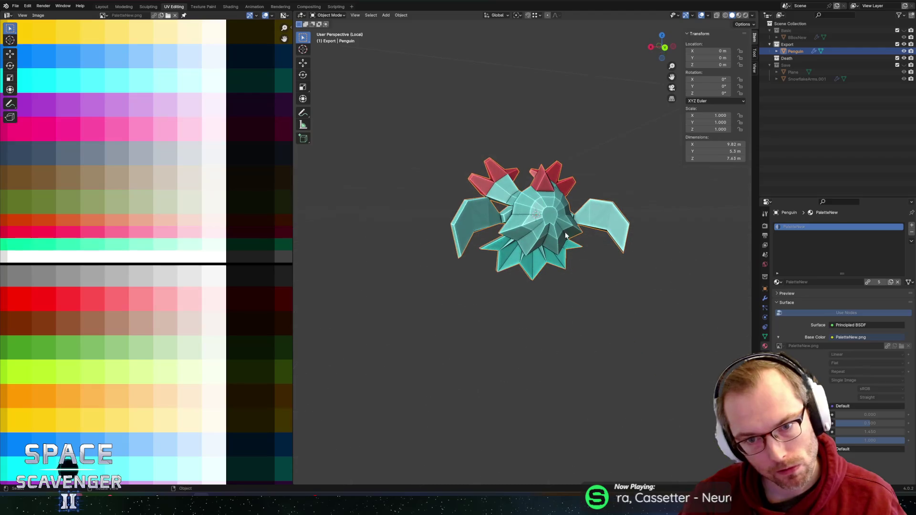
key("ctrl+shift+e")
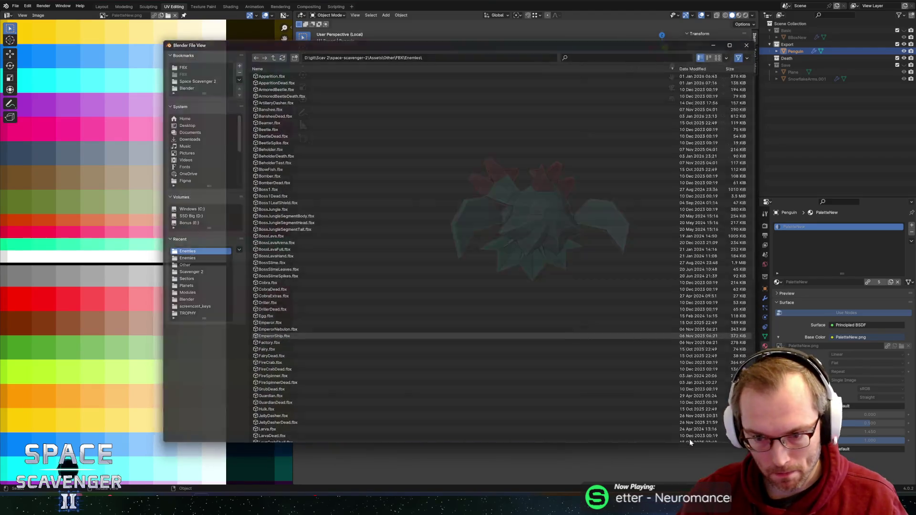
left_click(690, 443)
key("alt+Tab")
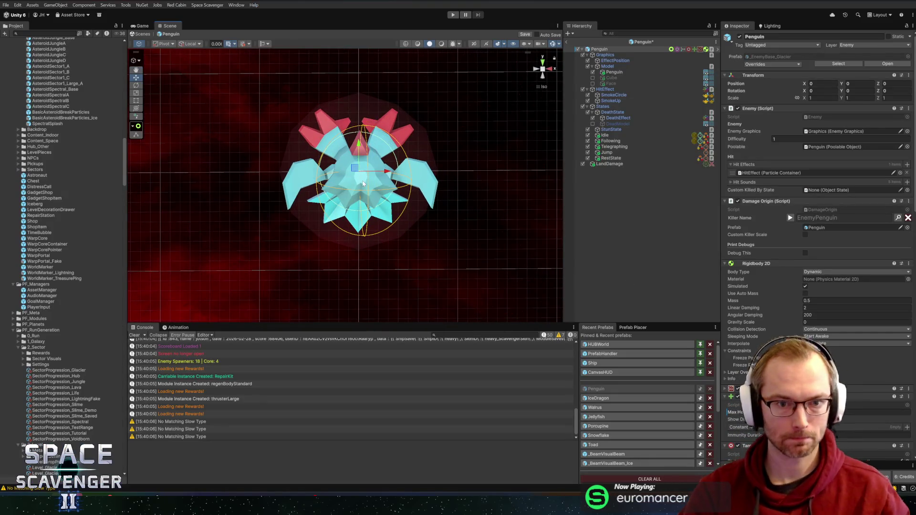
Inspect the reimported Penguin in the Scene view, exit the prefab, and enter Play mode.
left_click_drag(362, 183, 392, 145, "alt")
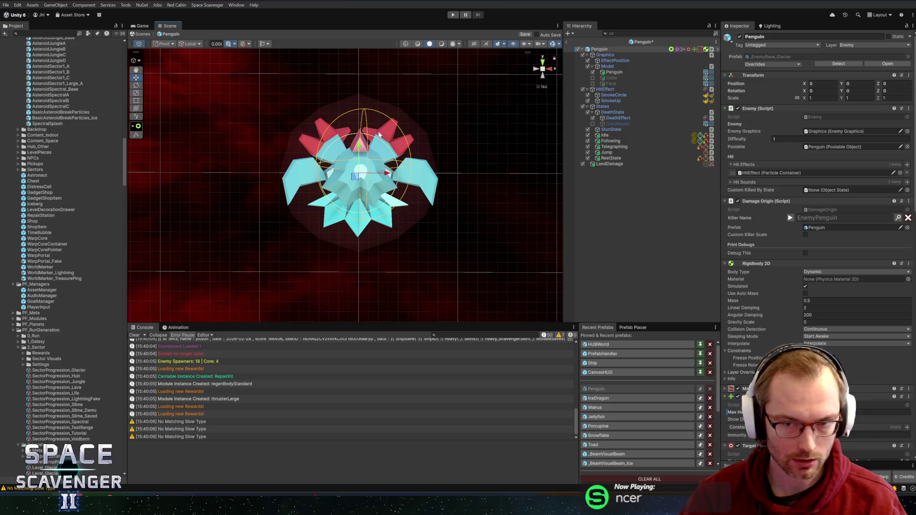
left_click(568, 42)
left_click(453, 15)
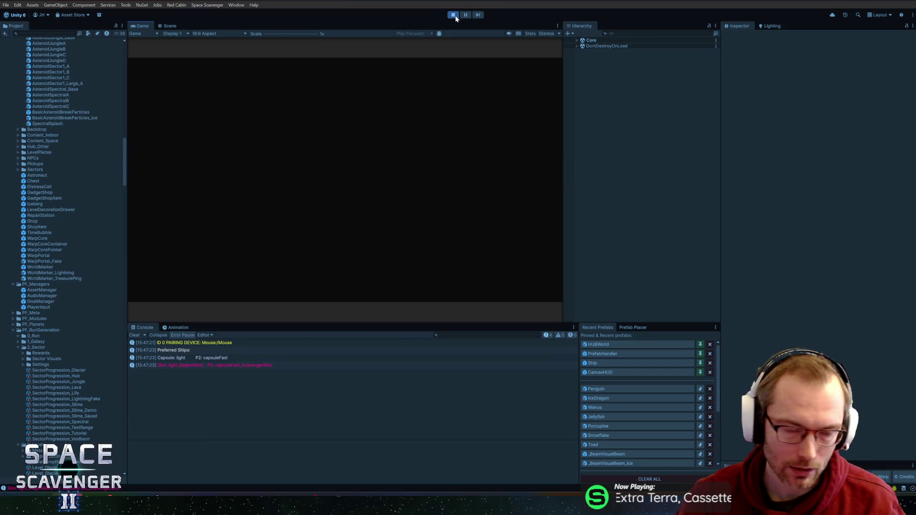
Maximize the Game view to fill the editor and restart Play mode.
left_click_drag(347, 324, 352, 307)
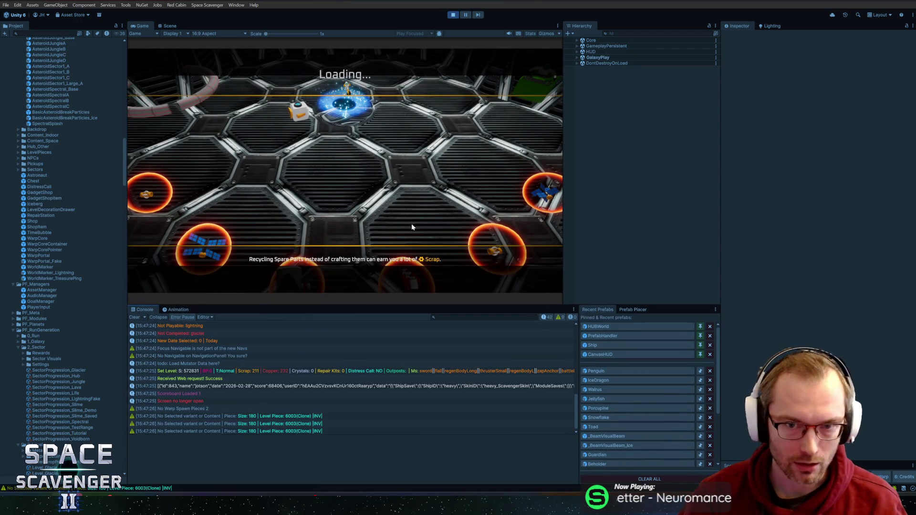
key("shift+space")
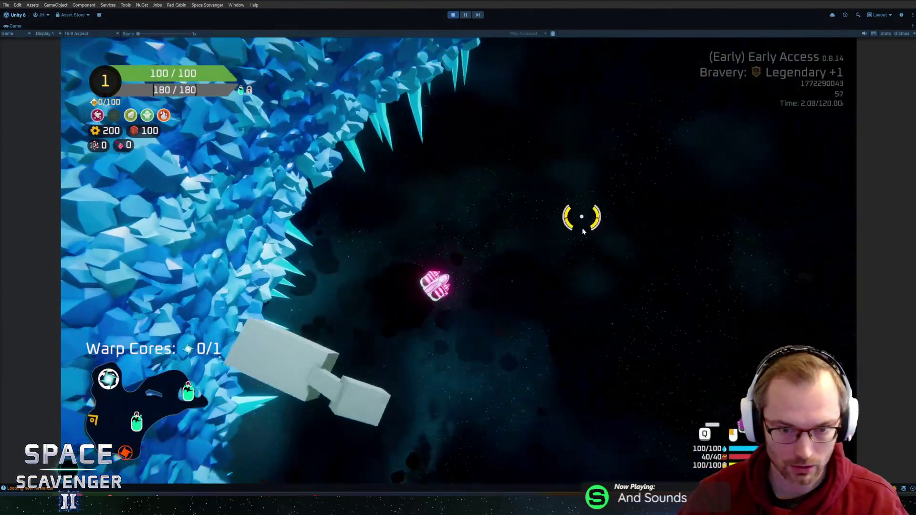
key("grave")
key("grave")
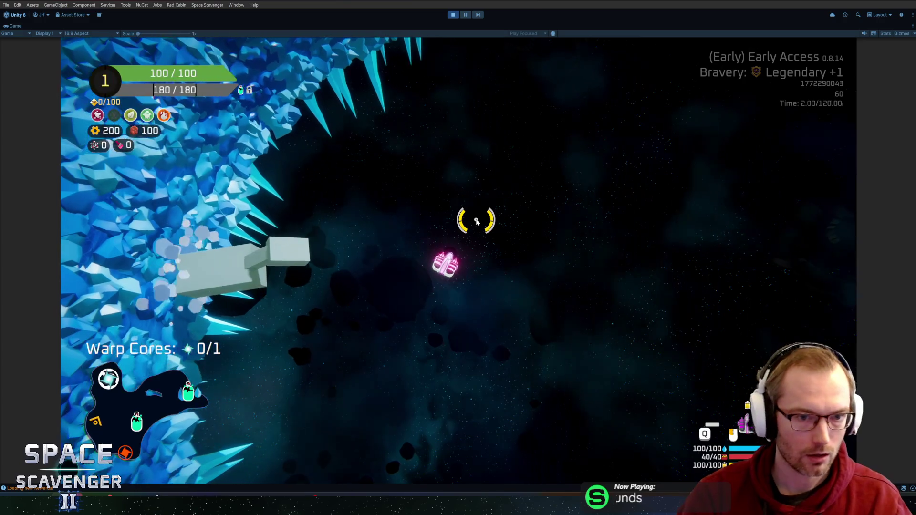
key("ctrl+p")
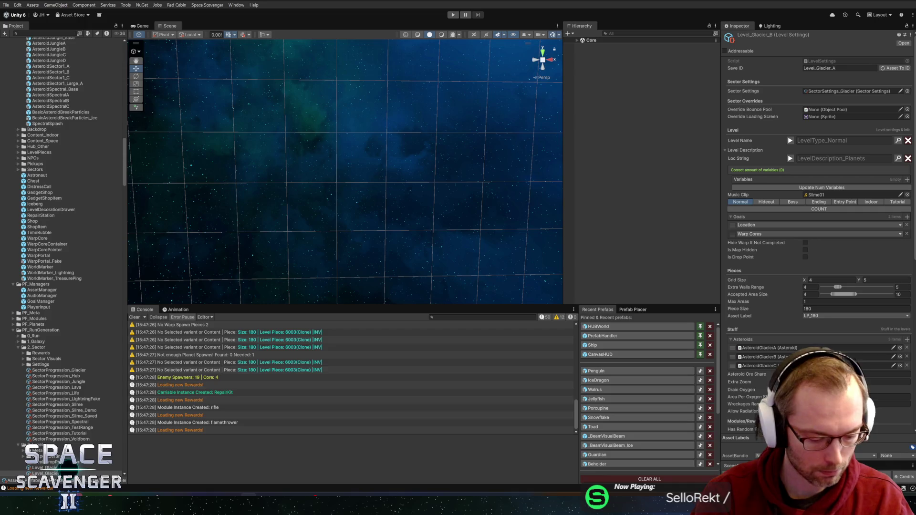
left_click(451, 15)
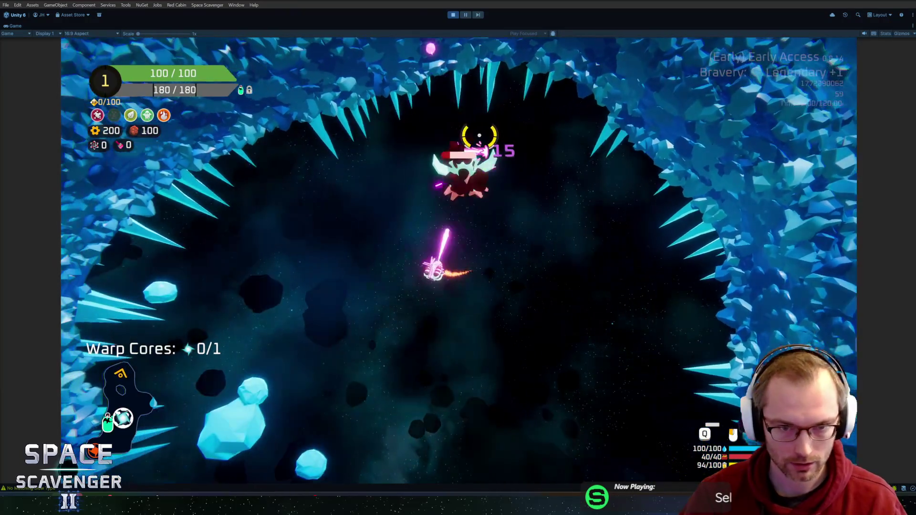
Spawn penguin enemies with the debug console command 'spawn Penguin'.
key("grave")
type("spawn Penguin")
key("Return")
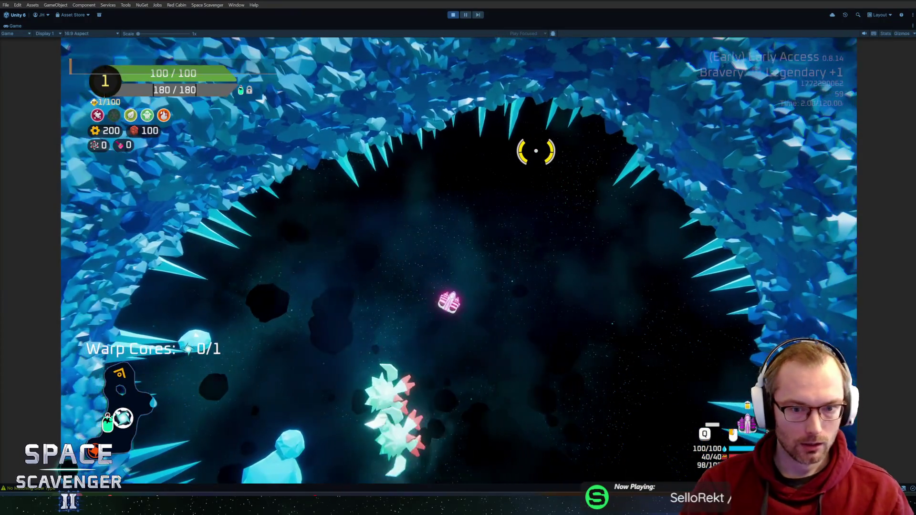
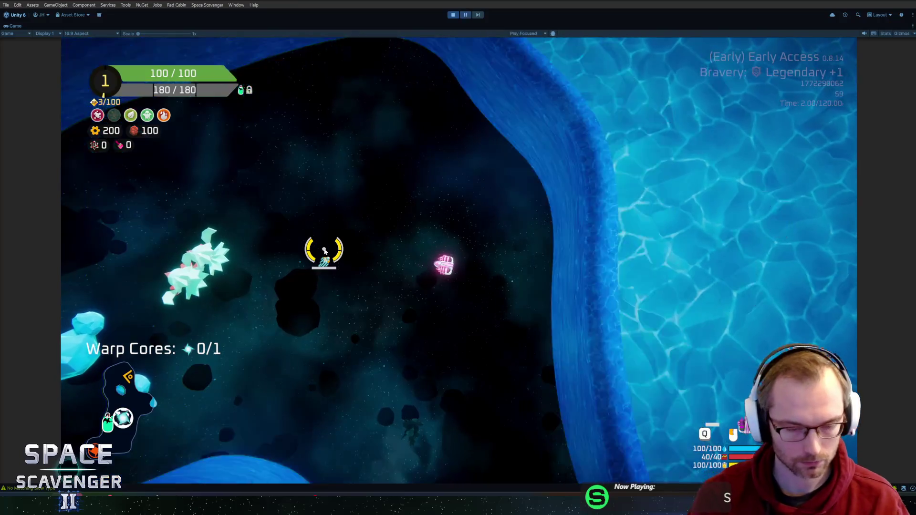
Switch from Unity to Blender and enter Edit Mode on the Penguin mesh.
key("alt+Tab")
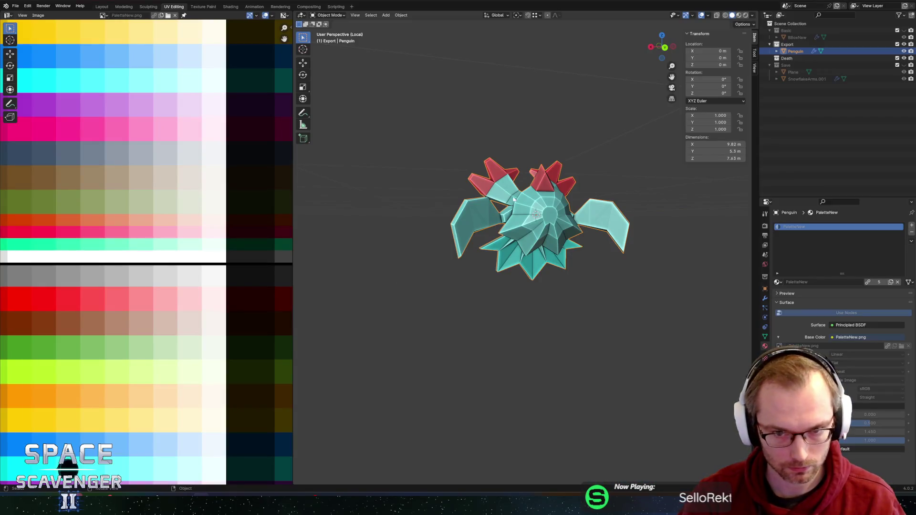
mouse_move(514, 199)
middle_mouse_down()
mouse_move(457, 202)
mouse_move(485, 200)
mouse_move(480, 223)
middle_mouse_up()
key("Tab")
scroll(486, 200, "up", 3)
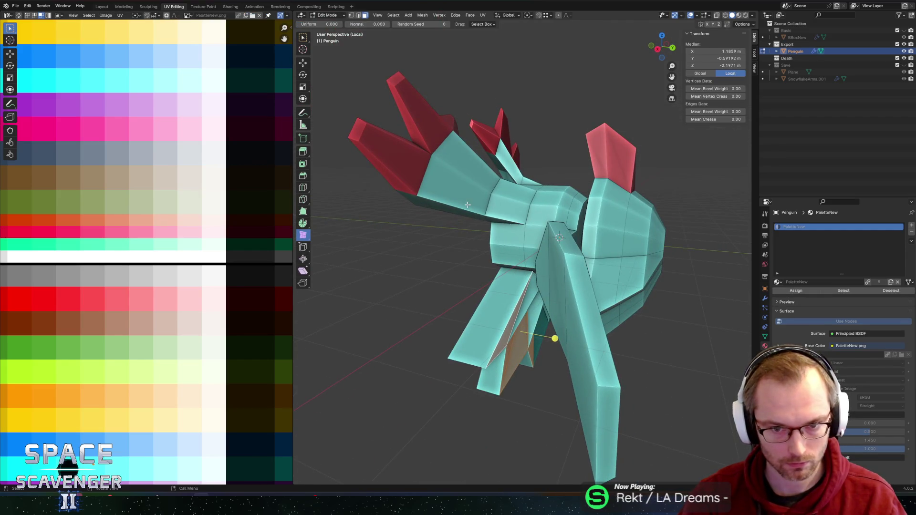
Delete the flipper face loop, both red fins and the upper-right wing faces.
left_click(467, 205)
left_click(467, 206, "alt")
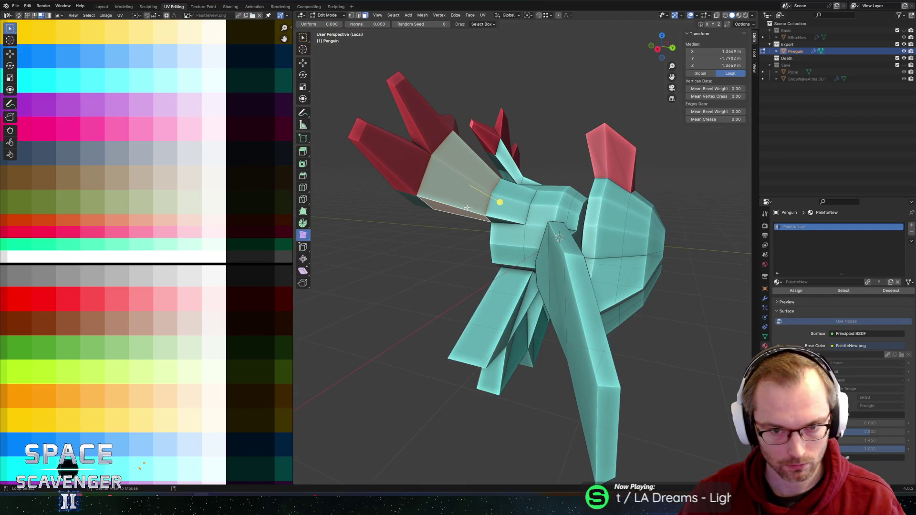
left_click(404, 143, "alt+shift")
left_click(442, 127, "alt+shift")
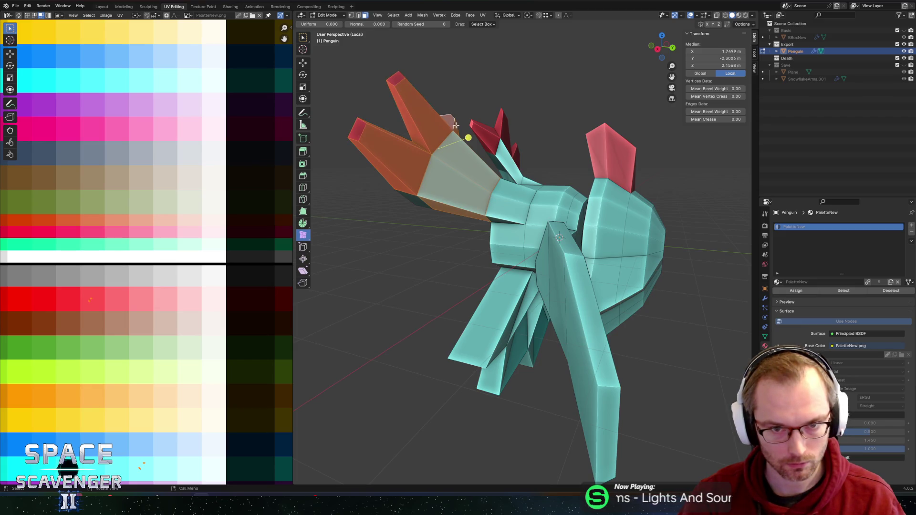
middle_click_drag(416, 110, 450, 120)
mouse_move(441, 191)
middle_mouse_down()
mouse_move(475, 127)
mouse_move(584, 145)
mouse_move(589, 88)
mouse_move(644, 133)
mouse_move(426, 143)
mouse_move(491, 147)
middle_mouse_up()
left_click(584, 145, "shift")
key("x")
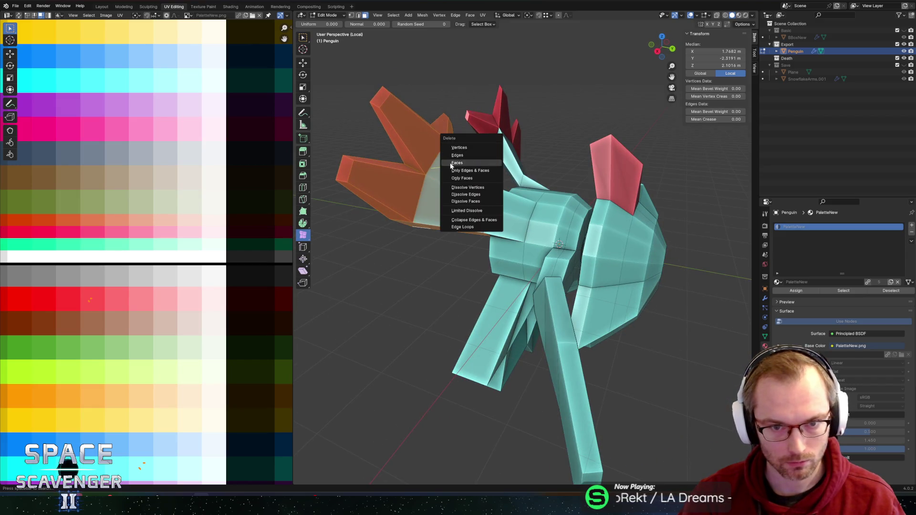
left_click(453, 163)
Try deleting an edge loop on the body, then undo it and clear the selection.
mouse_move(538, 164)
middle_mouse_down()
mouse_move(580, 180)
mouse_move(534, 201)
mouse_move(547, 183)
mouse_move(534, 185)
mouse_move(506, 161)
middle_mouse_up()
left_click(554, 201)
left_click(531, 184, "alt")
key("x")
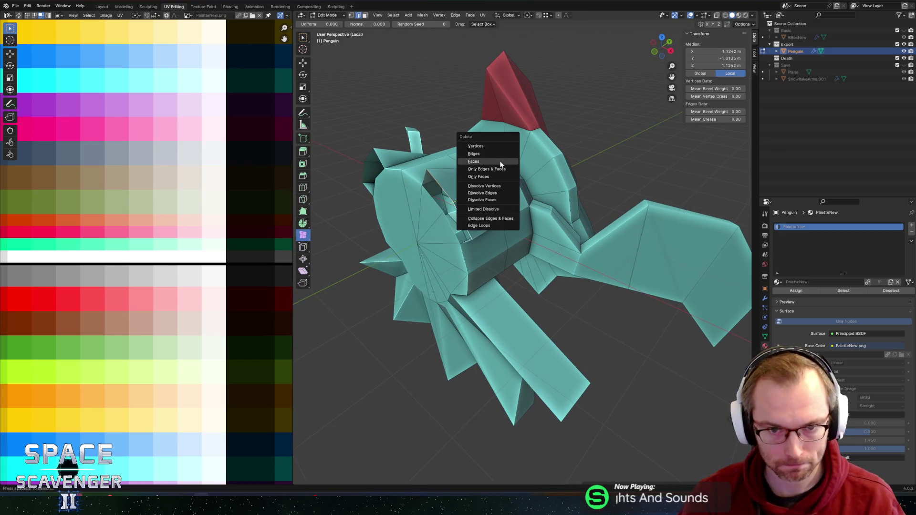
left_click(474, 153)
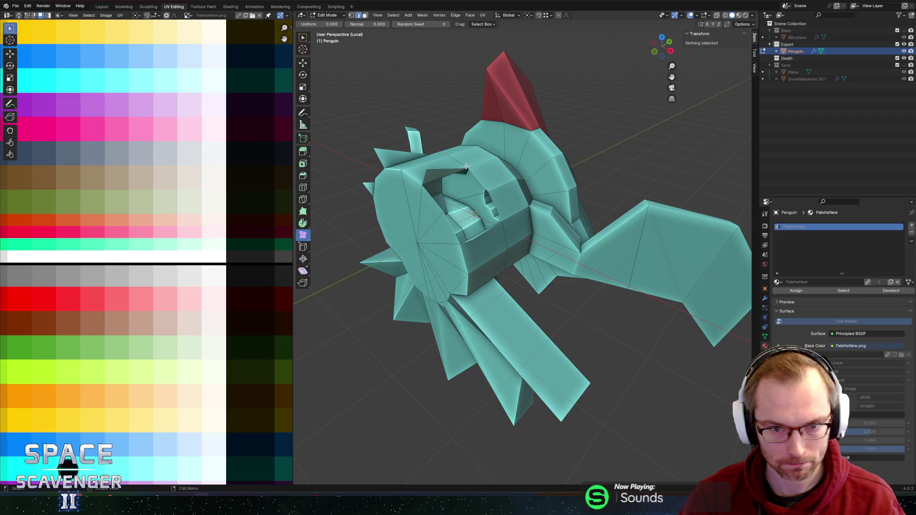
key("ctrl+z")
key("alt+a")
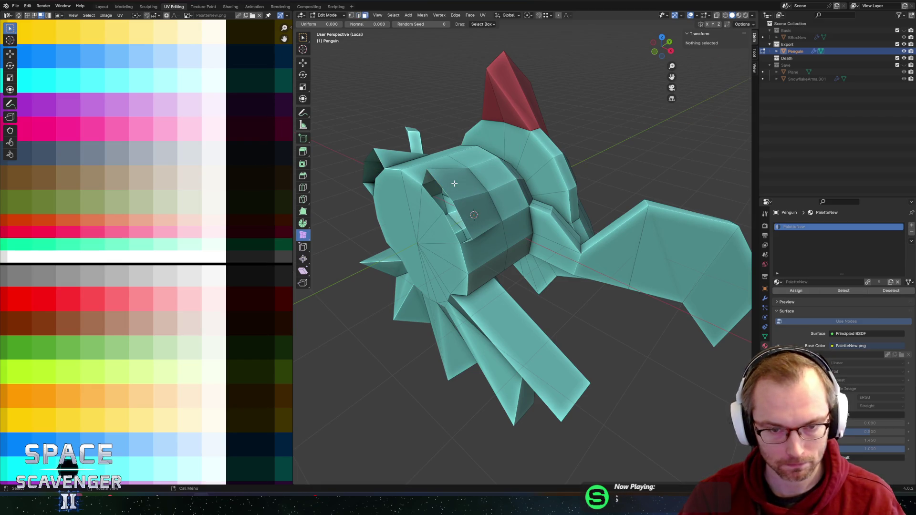
Delete the faces around a body edge to open a hole, then select its border edges.
key("2")
left_click(449, 194)
key("x")
left_click(441, 210)
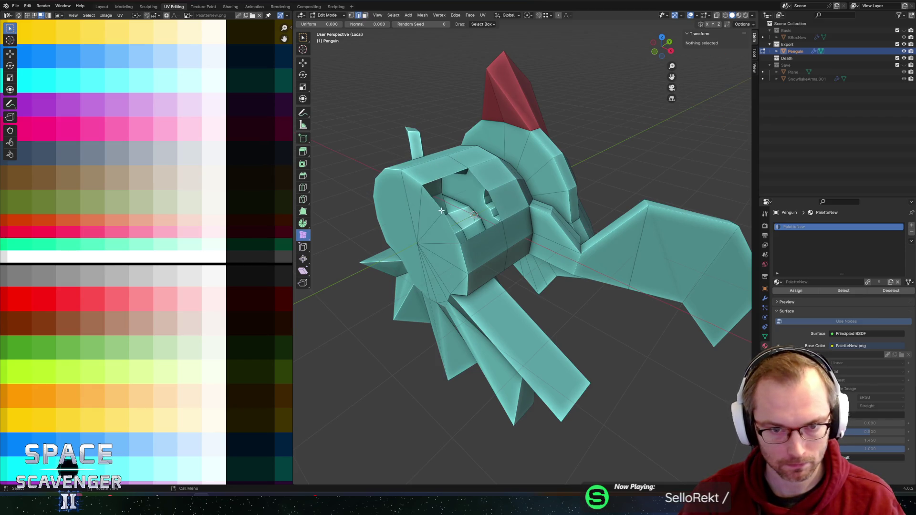
left_click(483, 185, "alt")
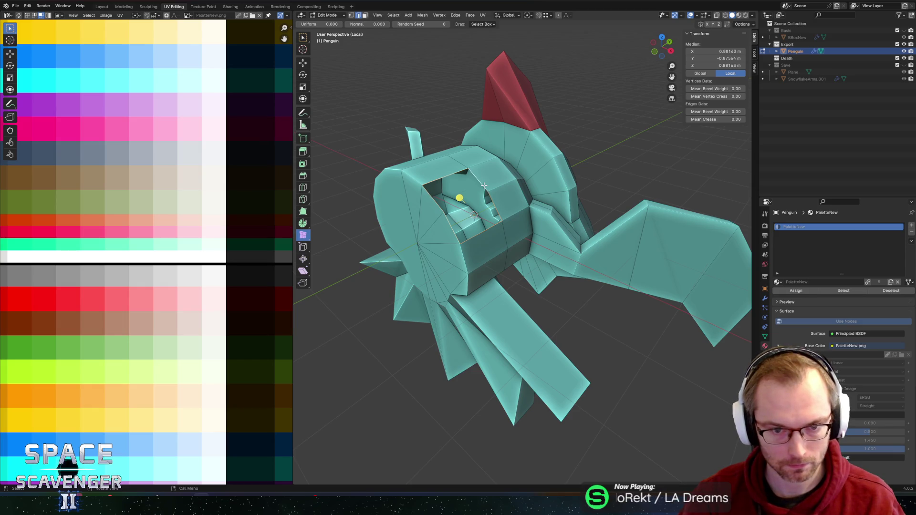
key("ctrl+f")
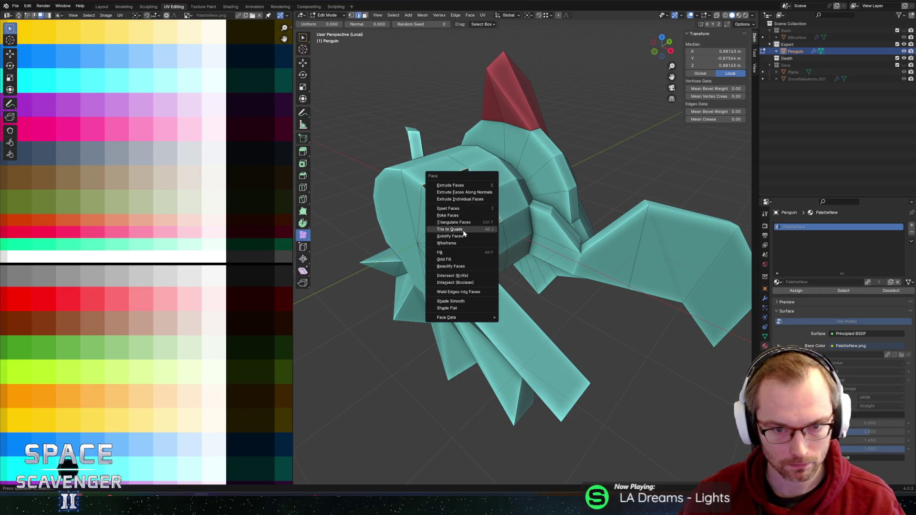
Grid Fill the hole in the penguin's body.
left_click(457, 261)
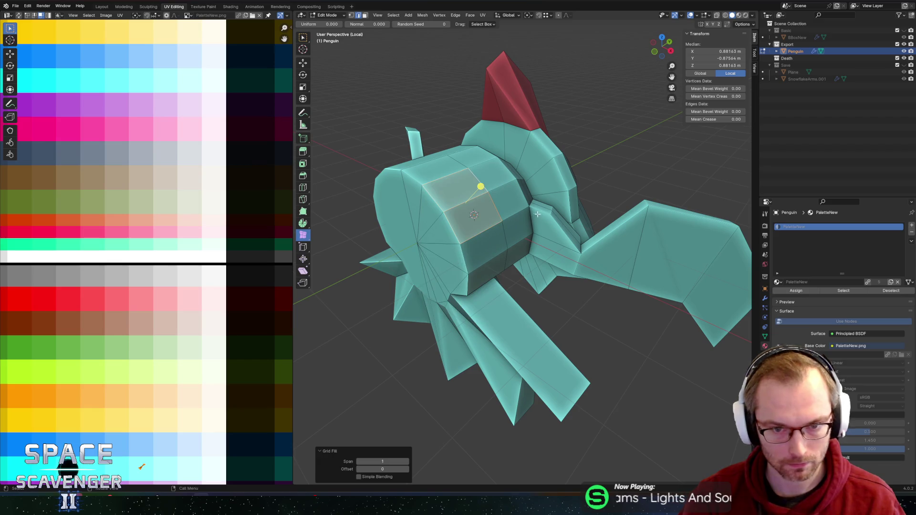
middle_click_drag(506, 231, 511, 220)
mouse_move(498, 183)
middle_mouse_down()
mouse_move(425, 146)
mouse_move(378, 156)
mouse_move(409, 170)
mouse_move(557, 182)
mouse_move(490, 183)
mouse_move(543, 167)
middle_mouse_up()
Add a centred edge loop across the top of the penguin's head.
left_click(460, 165)
left_click(464, 195, "shift")
key("ctrl+r")
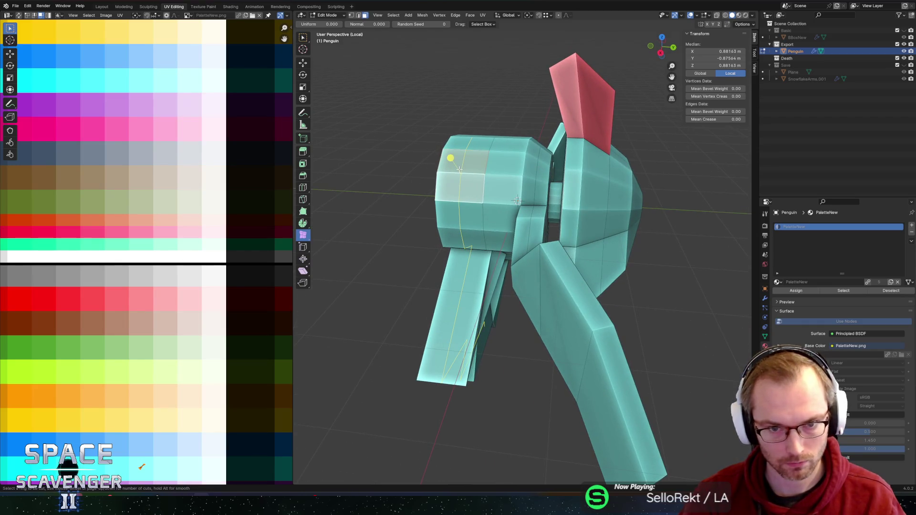
left_click(459, 169)
right_click(459, 169)
Circle-select the triangle faces of the front disc.
mouse_move(456, 292)
middle_mouse_down()
mouse_move(443, 249)
mouse_move(477, 225)
middle_mouse_up()
left_click(443, 249)
key("c")
left_click_drag(477, 224, 459, 286)
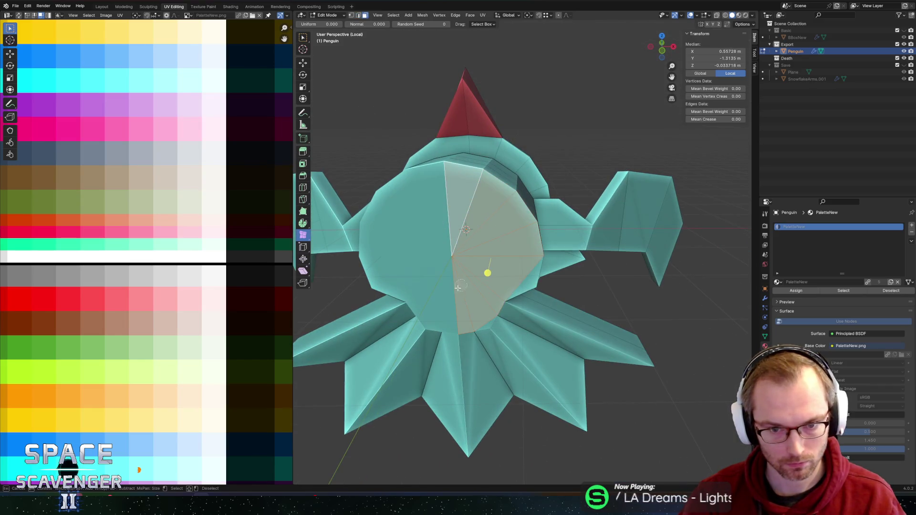
right_click(484, 277)
middle_click_drag(483, 277, 459, 259)
Set the pivot point to the 3D cursor for scaling the disc faces.
key("s")
key("shift+y")
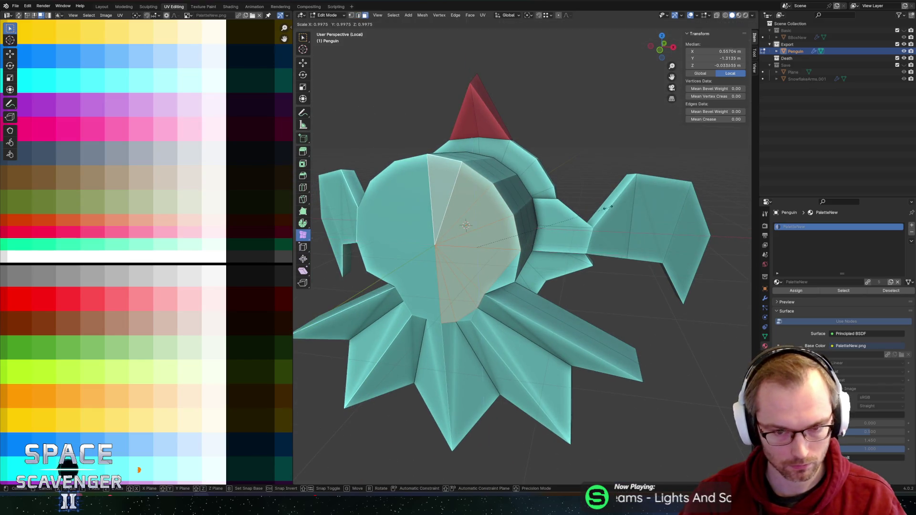
right_click(548, 220)
key("period")
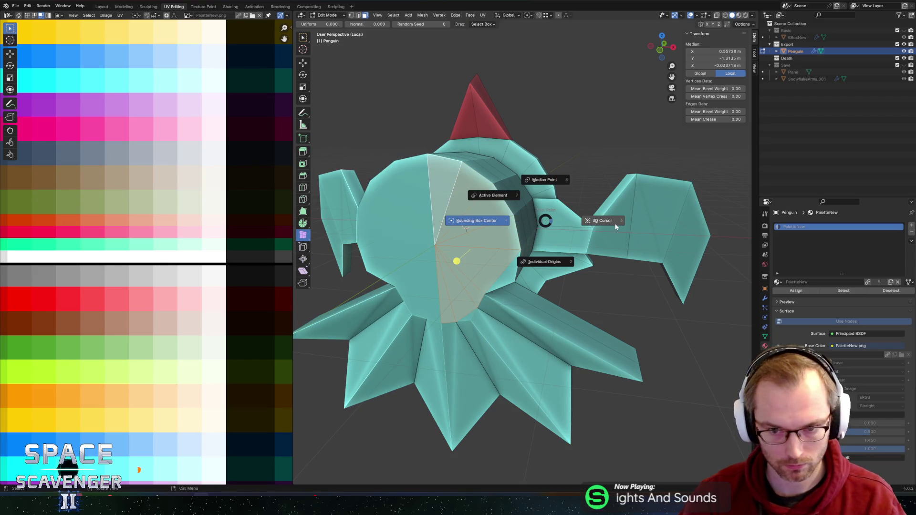
left_click(567, 219)
key("s")
key("shift+y")
right_click(542, 232)
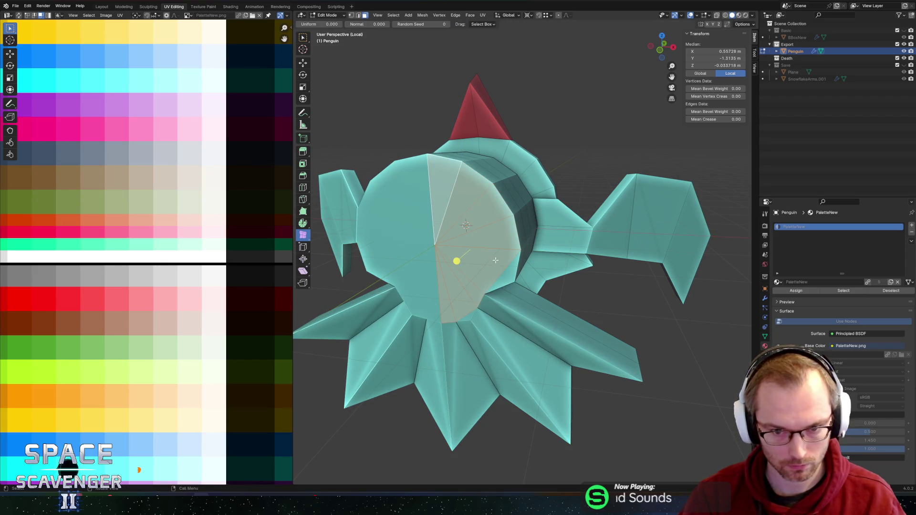
Shrink the front disc faces to 0.422, keeping Y unchanged.
middle_click_drag(472, 310, 475, 297)
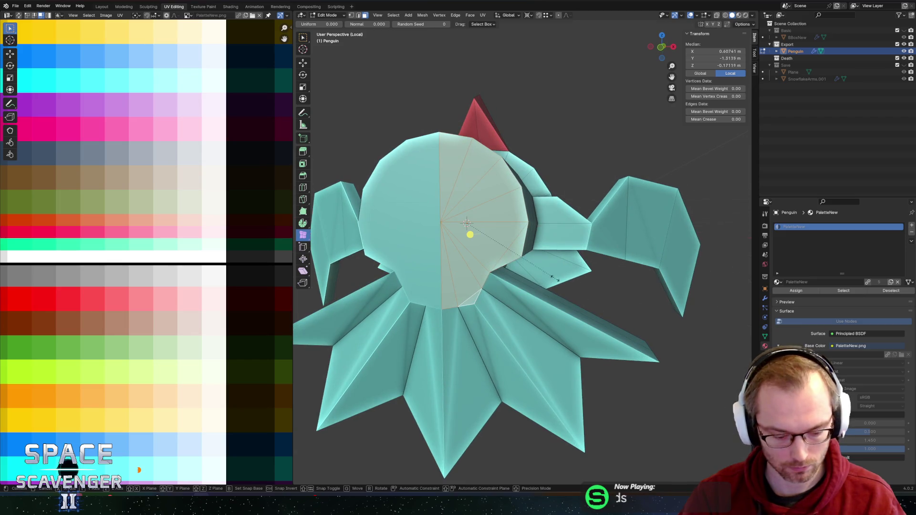
key("s")
key("shift+y")
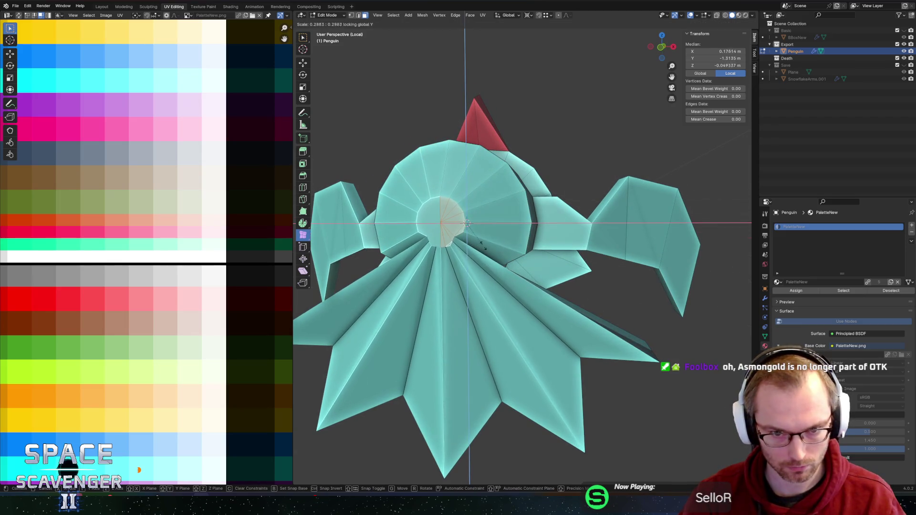
left_click(504, 244)
middle_click_drag(595, 206, 562, 216)
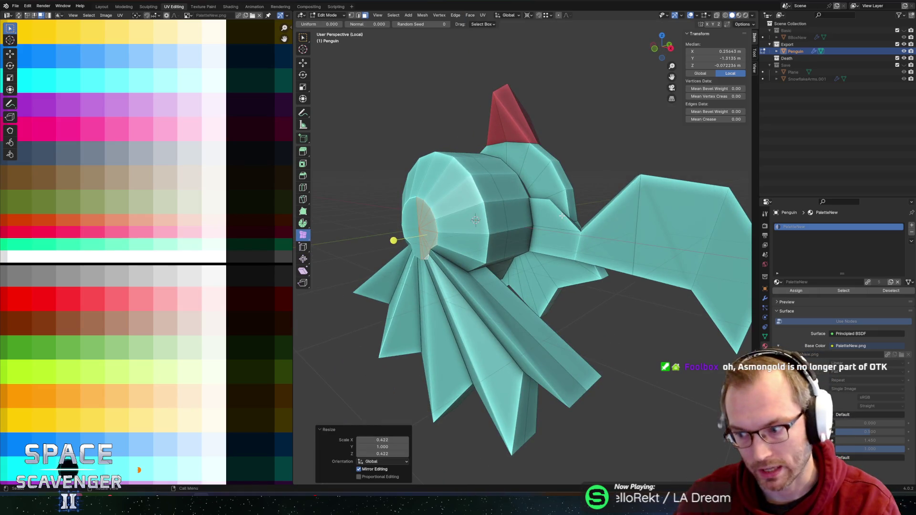
mouse_move(509, 240)
middle_mouse_down()
mouse_move(530, 226)
mouse_move(498, 240)
middle_mouse_up()
Spin a head face into a curved 3-step flipper, repositioning the spin centre.
left_click(478, 193)
mouse_move(569, 187)
middle_mouse_down()
mouse_move(510, 193)
mouse_move(501, 181)
mouse_move(535, 210)
mouse_move(315, 221)
middle_mouse_up()
left_click(303, 223)
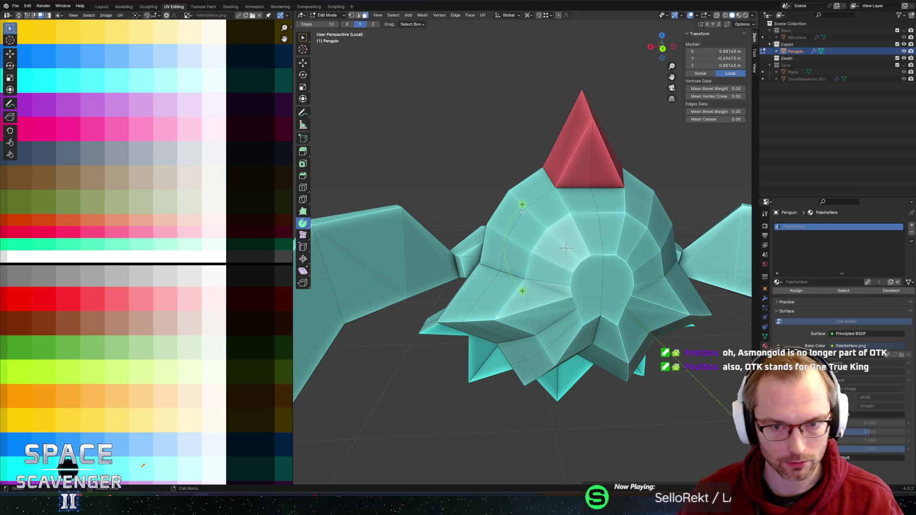
middle_click_drag(519, 211, 511, 203)
left_click(512, 203)
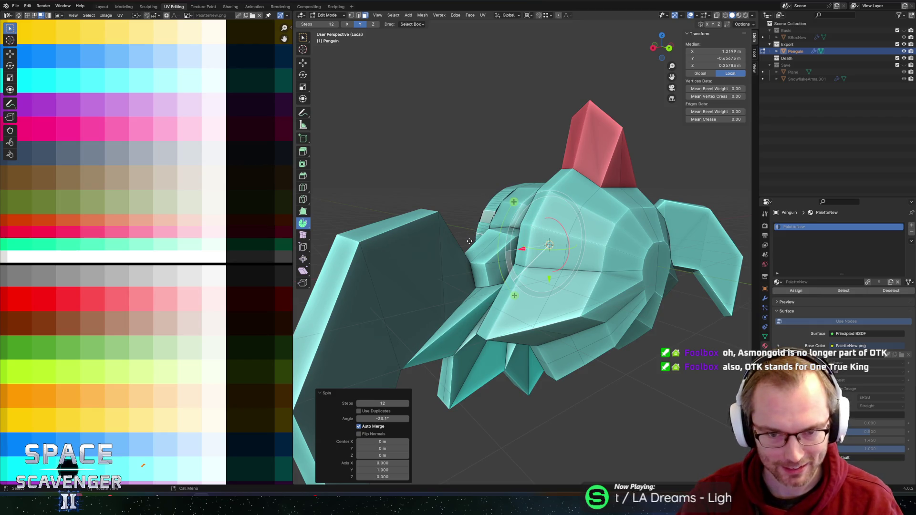
mouse_move(521, 248)
left_mouse_down()
mouse_move(370, 263)
mouse_move(377, 303)
left_mouse_up()
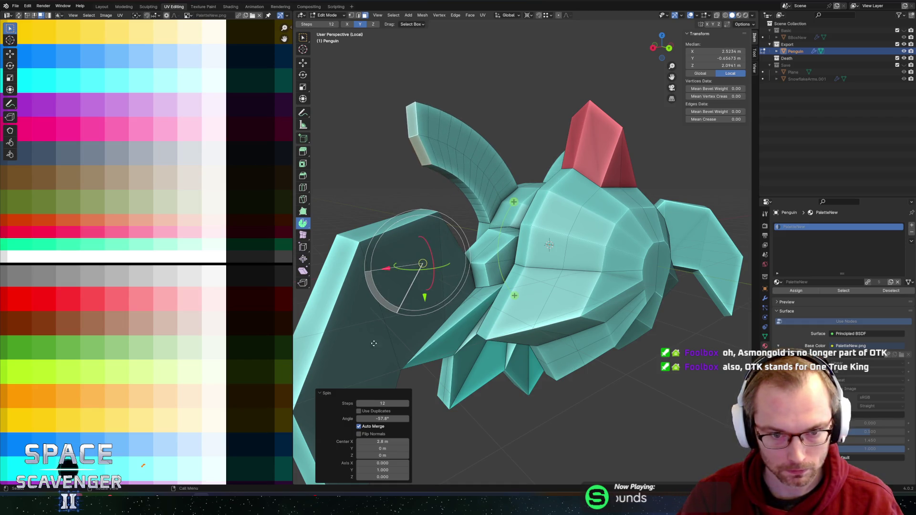
left_click(358, 403)
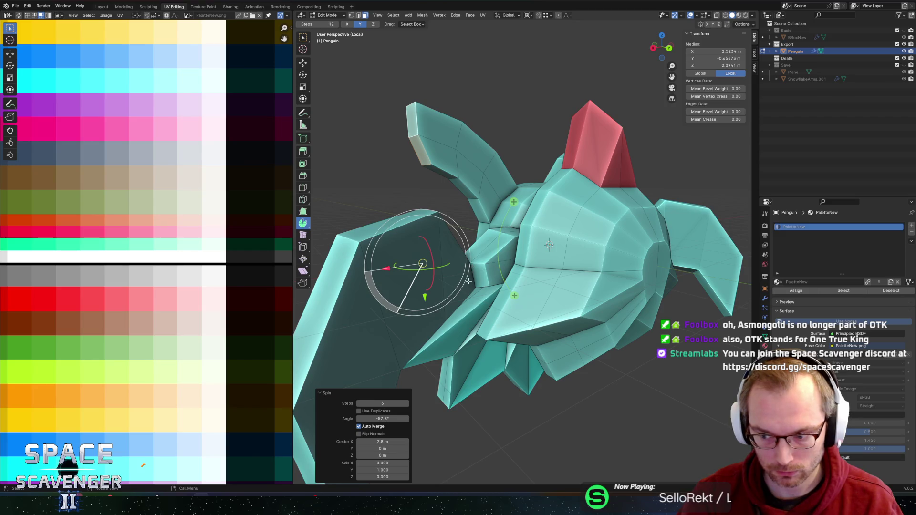
left_click_drag(423, 298, 435, 352)
scroll(435, 351, "down", 4)
mouse_move(435, 351)
middle_mouse_down()
mouse_move(521, 196)
mouse_move(552, 196)
middle_mouse_up()
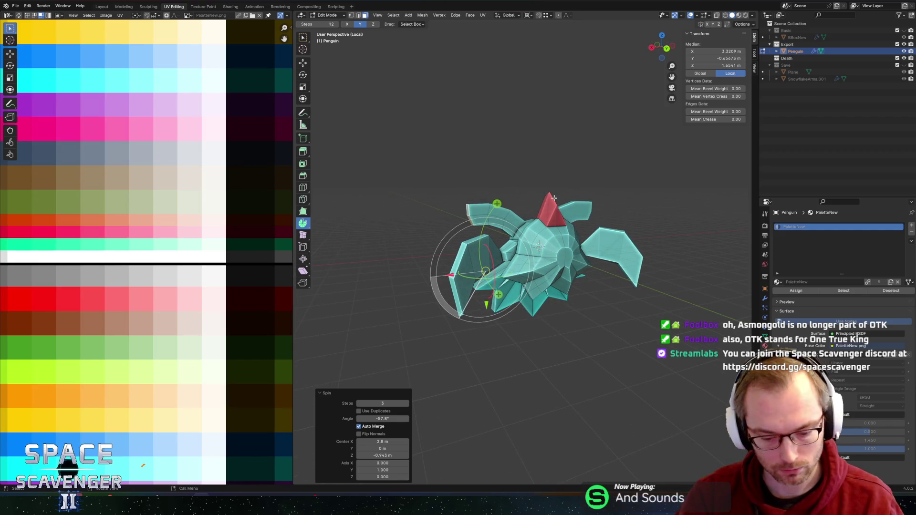
Export the penguin as Penguin.fbx and switch back to Unity.
key("Tab")
key("ctrl+shift+e")
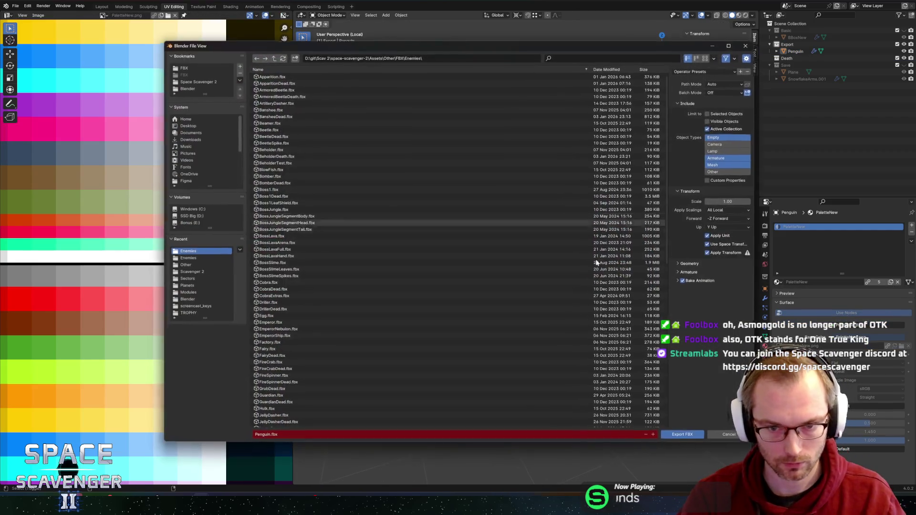
left_click(677, 435)
key("alt+Tab")
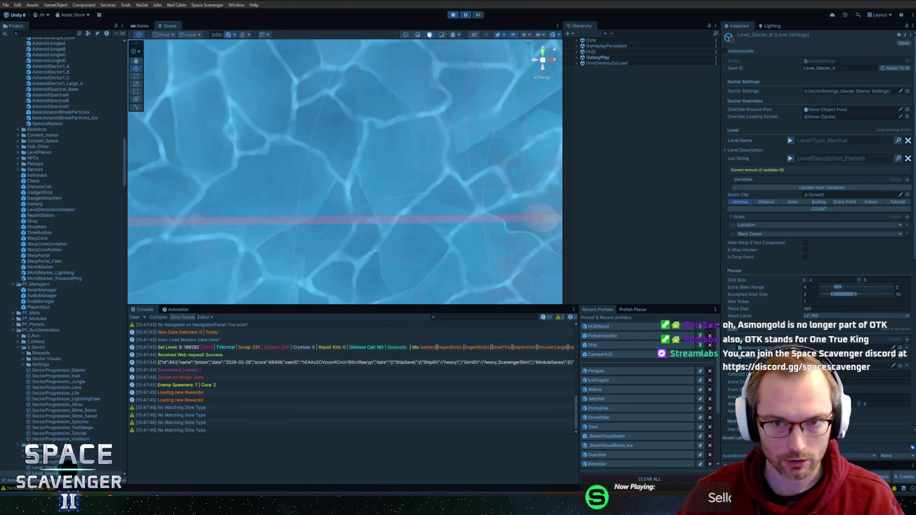
Enter 'debug' in Unity's in-game console, then return to Blender.
key("grave")
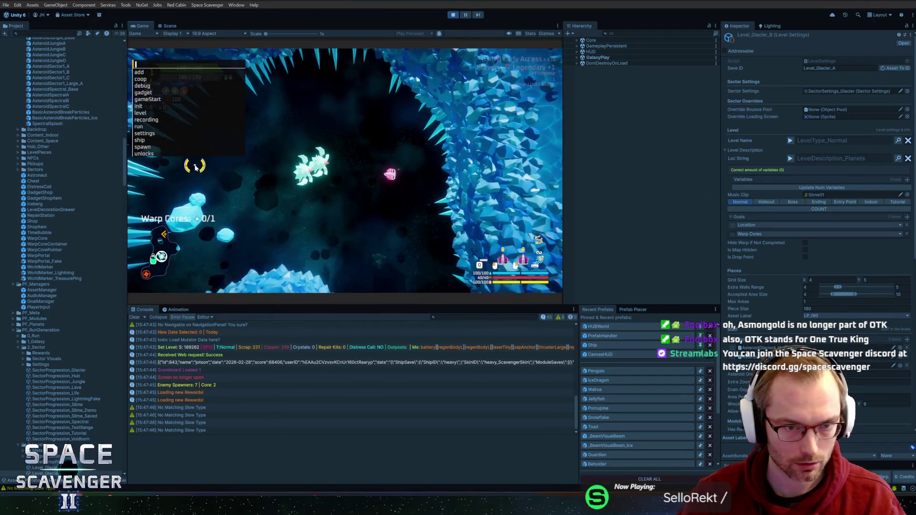
type("debug")
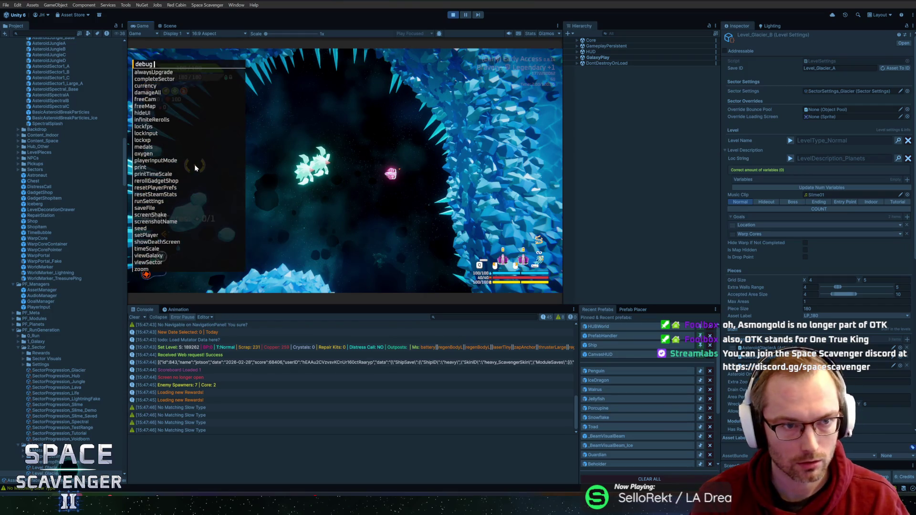
key("grave")
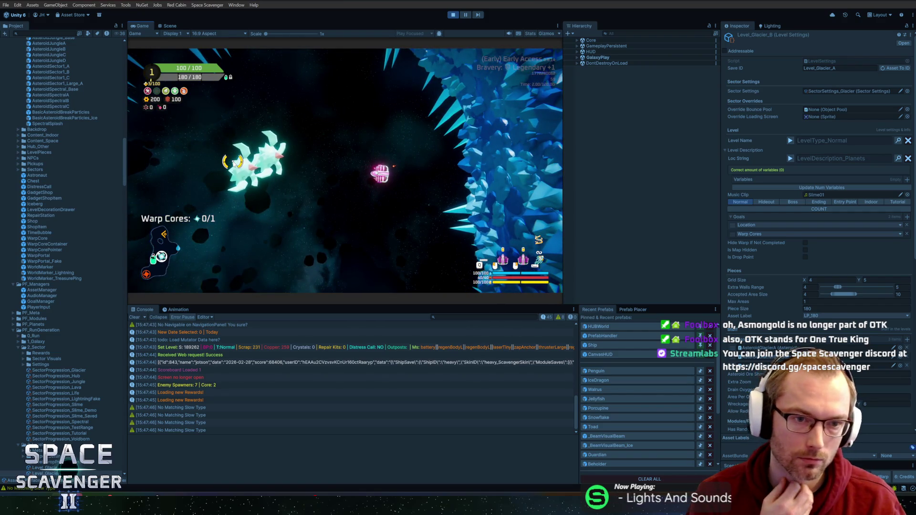
key("alt+Tab")
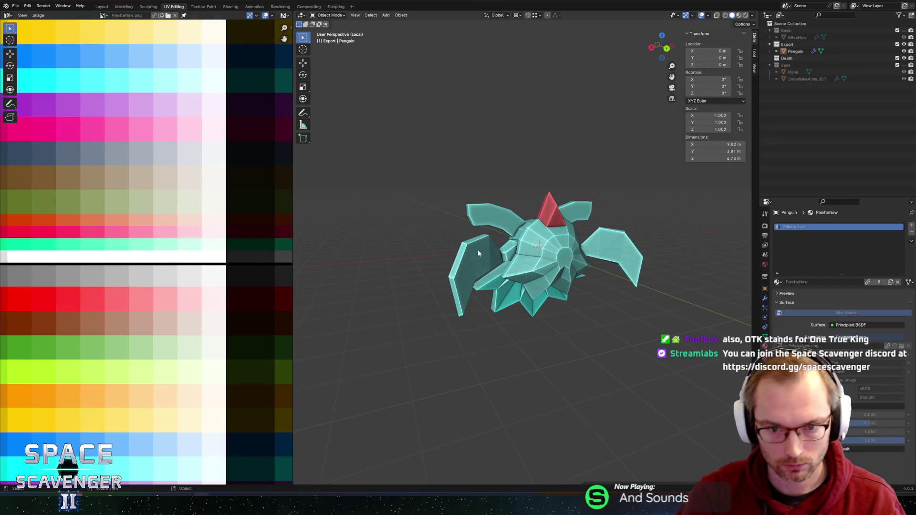
Raise the selected part of the mesh about 0.28 m along Z.
key("Escape")
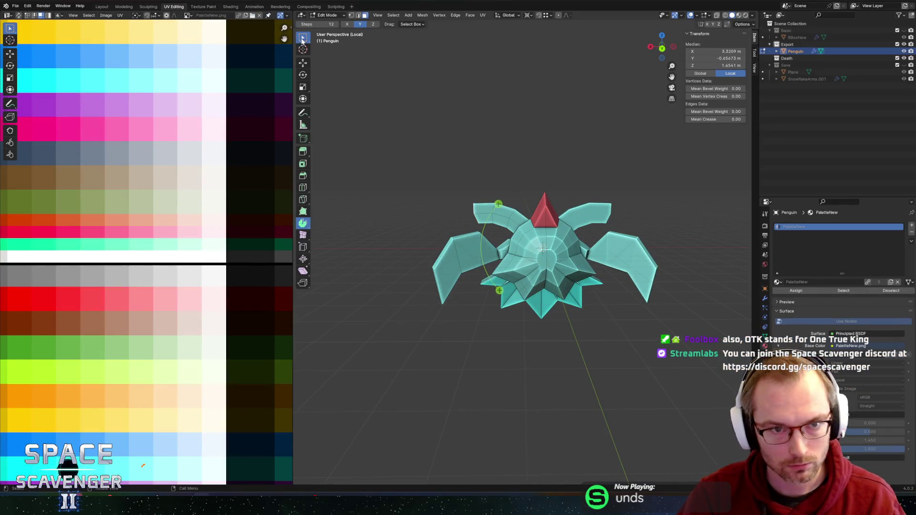
left_click(302, 39)
scroll(532, 221, "up", 2)
mouse_move(526, 223)
middle_mouse_down()
mouse_move(464, 167)
mouse_move(506, 157)
mouse_move(523, 181)
mouse_move(505, 203)
mouse_move(516, 191)
middle_mouse_up()
scroll(491, 225, "up", 6)
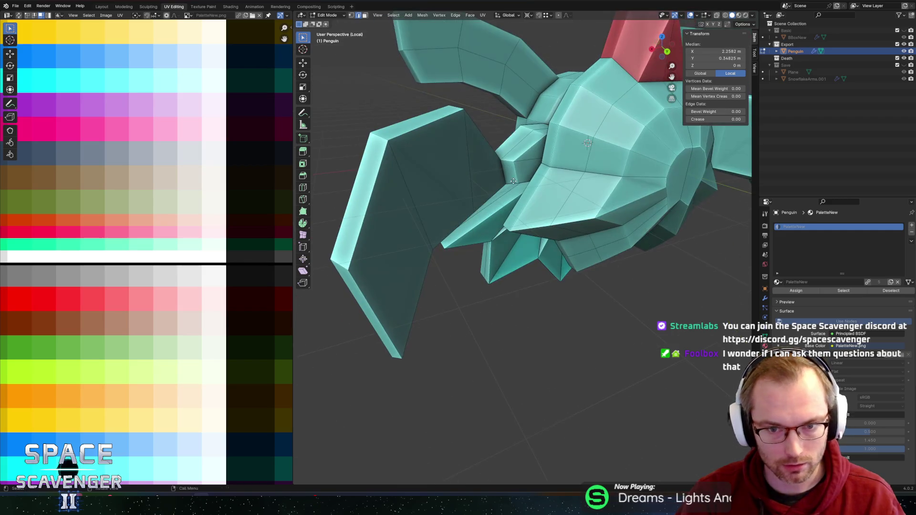
key("g")
key("z")
right_click(515, 165)
key("g")
key("z")
left_click(529, 147)
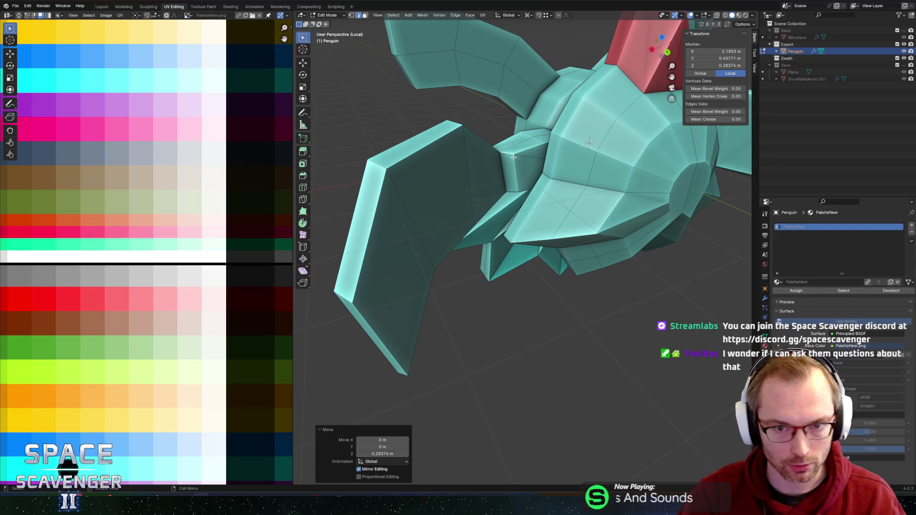
Reshape the flipper joint by sliding the adjacent edge along the surface.
left_click(513, 157)
key("shift+v")
left_click(519, 169)
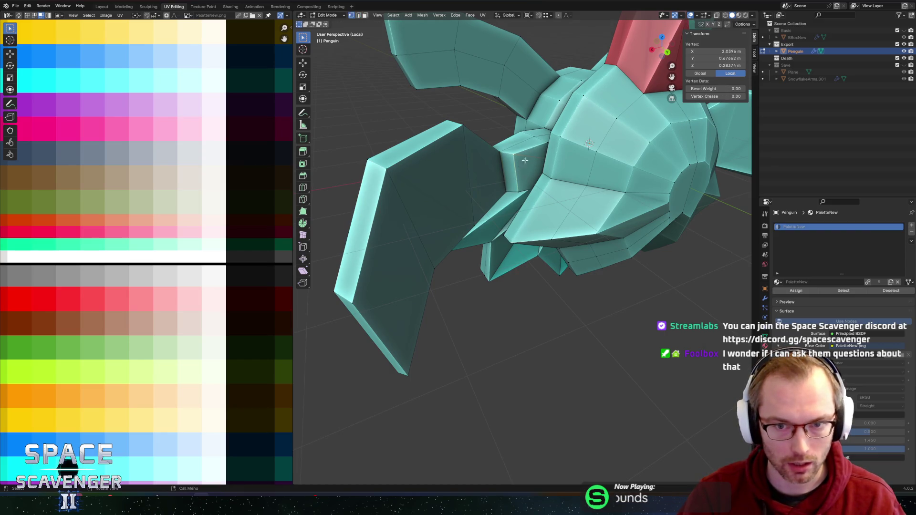
key("ctrl+z")
key("ctrl+shift+z")
key("2")
left_click(522, 168)
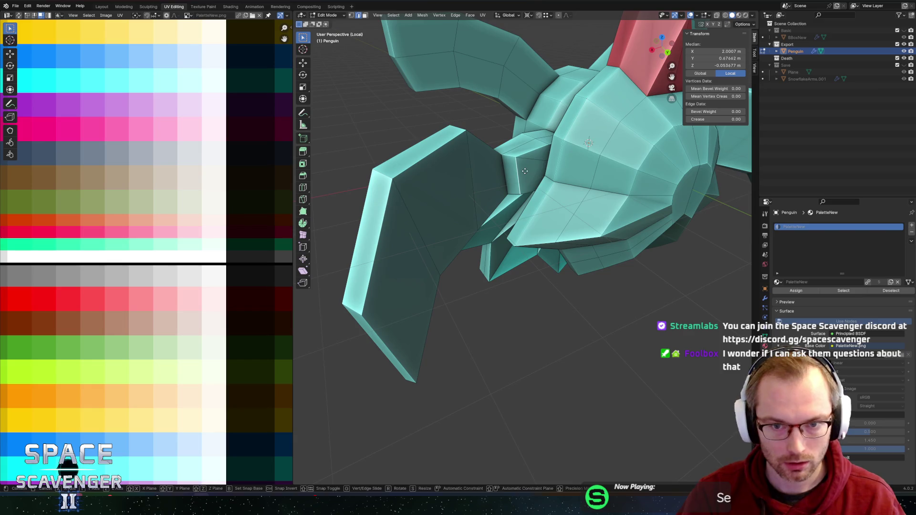
key("g")
key("g")
left_click(514, 170)
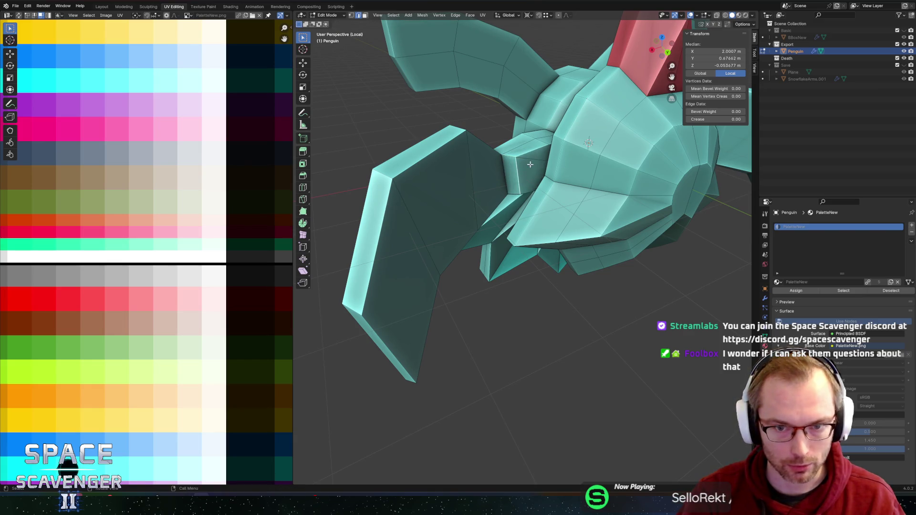
key("g")
key("g")
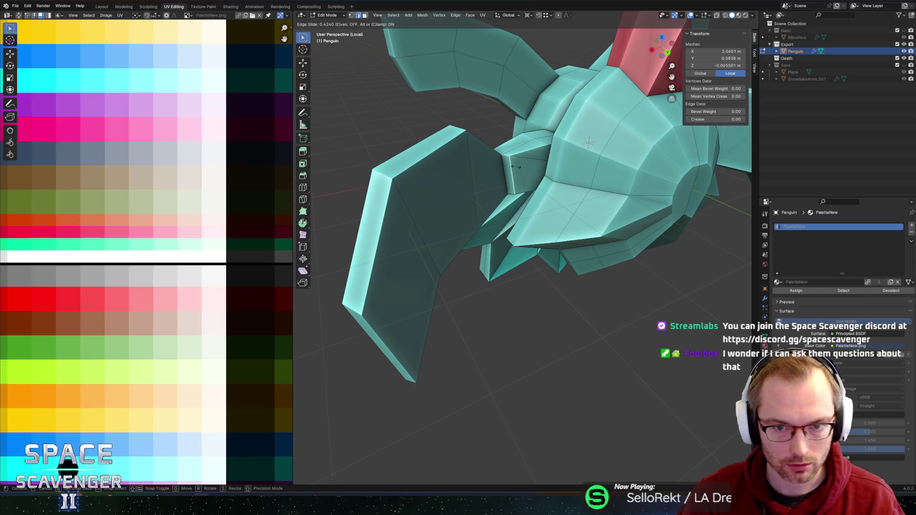
left_click(515, 167)
mouse_move(516, 166)
middle_mouse_down()
mouse_move(595, 174)
mouse_move(571, 171)
mouse_move(590, 162)
mouse_move(593, 175)
mouse_move(522, 139)
mouse_move(552, 145)
mouse_move(559, 190)
mouse_move(547, 174)
mouse_move(588, 129)
mouse_move(594, 145)
middle_mouse_up()
Select vertices and edges on the penguin's underside near the flipper joint.
left_click(595, 173)
left_click(593, 176, "shift")
key("1")
left_click(552, 145)
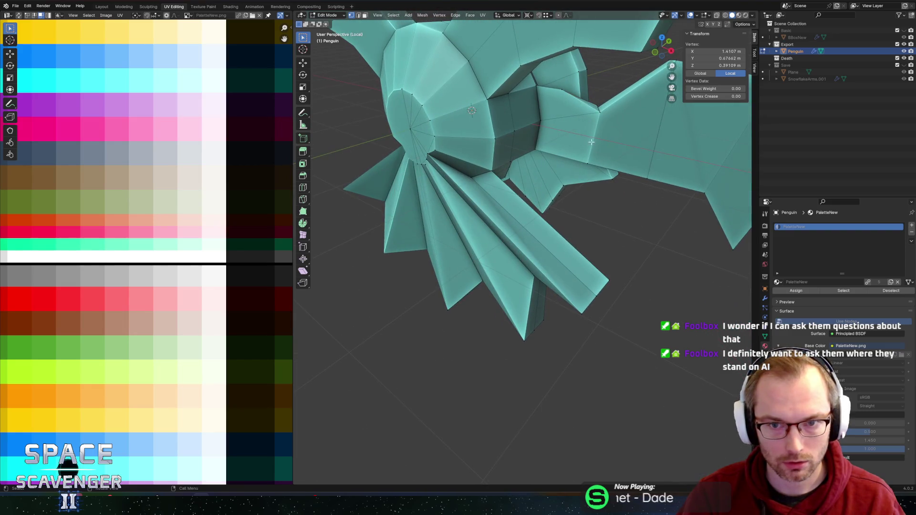
key("2")
left_click(560, 103)
middle_click_drag(560, 103, 543, 153)
left_click(544, 160)
scroll(553, 143, "up", 6)
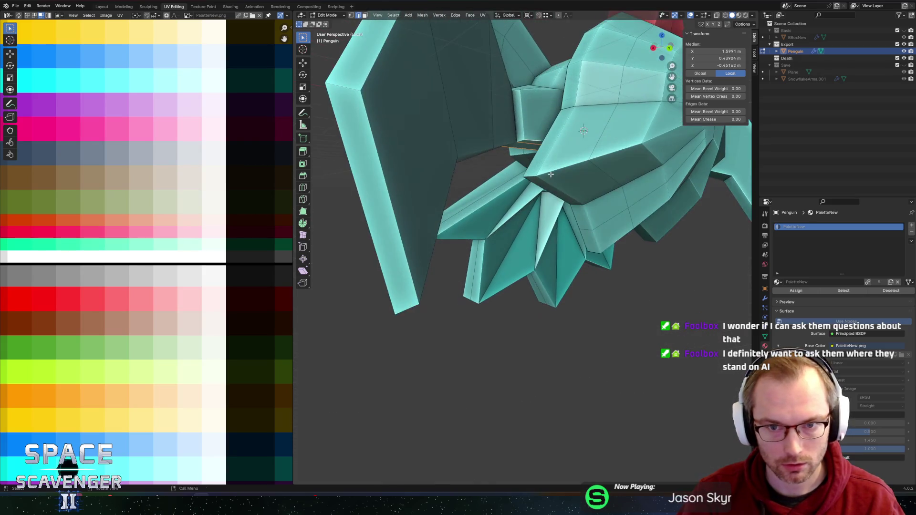
scroll(560, 136, "down", 5)
Subdivide the selected underside face and select vertices around the new cut.
key("ctrl+e")
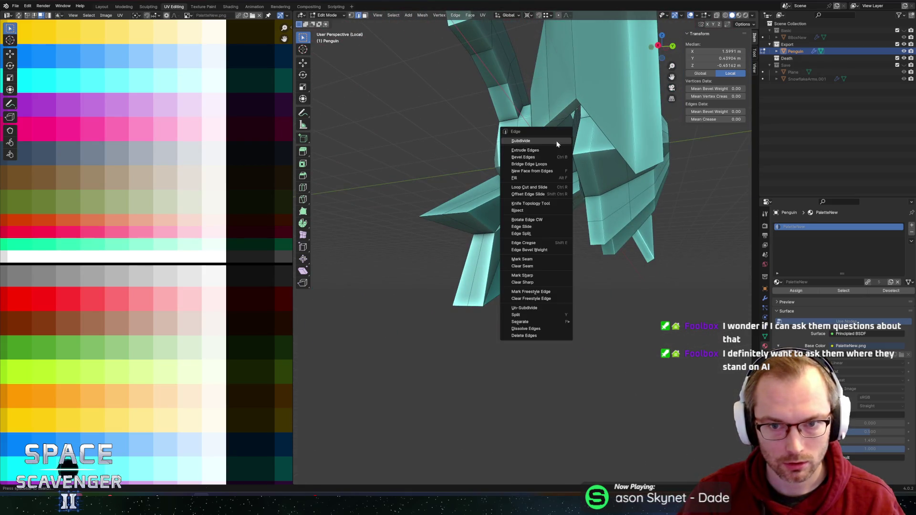
key("Escape")
key("ctrl+e")
left_click(566, 140)
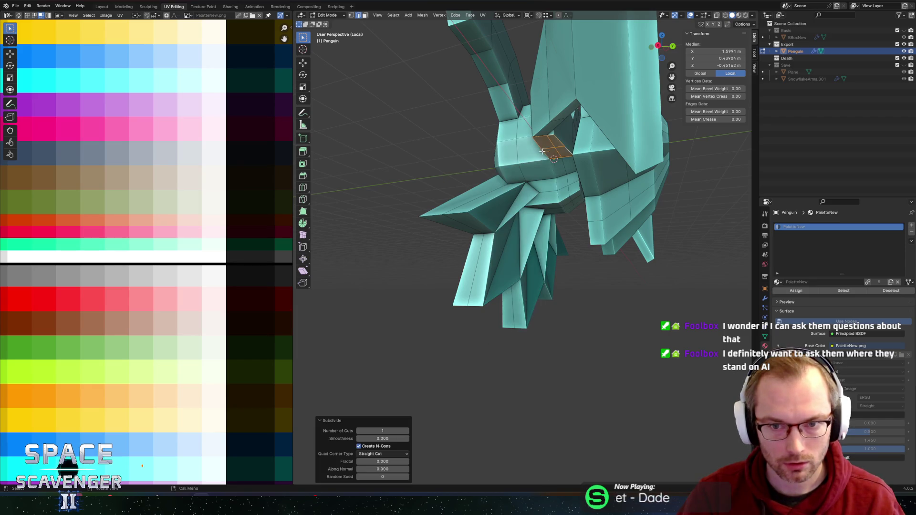
left_click(564, 143)
scroll(565, 133, "up", 5)
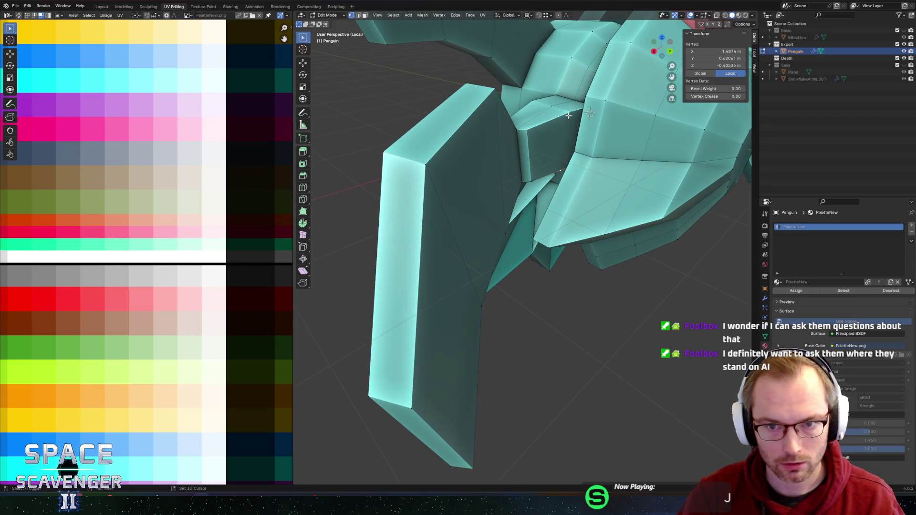
left_click(563, 134)
mouse_move(562, 134)
middle_mouse_down()
mouse_move(573, 122)
mouse_move(564, 114)
middle_mouse_up()
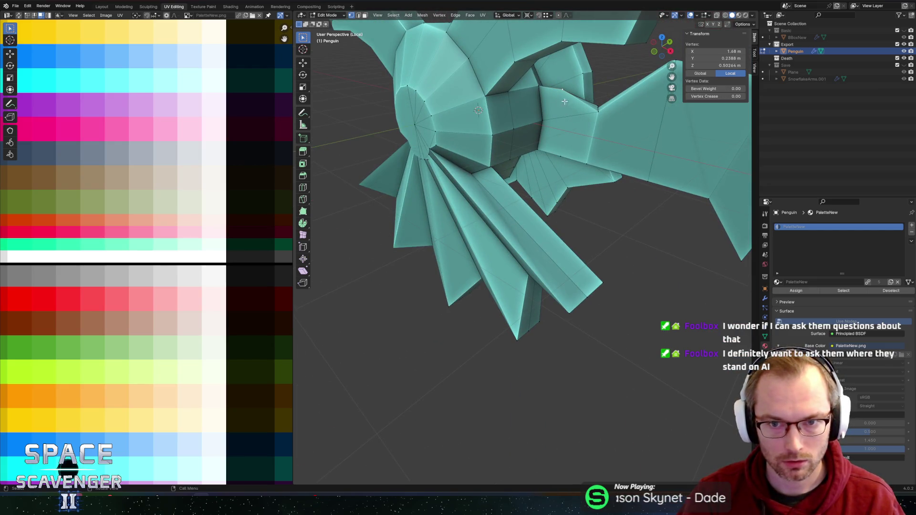
left_click(561, 155, "shift")
mouse_move(560, 155)
middle_mouse_down()
mouse_move(640, 107)
mouse_move(595, 92)
mouse_move(613, 90)
mouse_move(535, 114)
mouse_move(566, 116)
mouse_move(408, 102)
mouse_move(483, 122)
middle_mouse_up()
Add a loop cut across the left wing.
key("3")
scroll(408, 102, "down", 5)
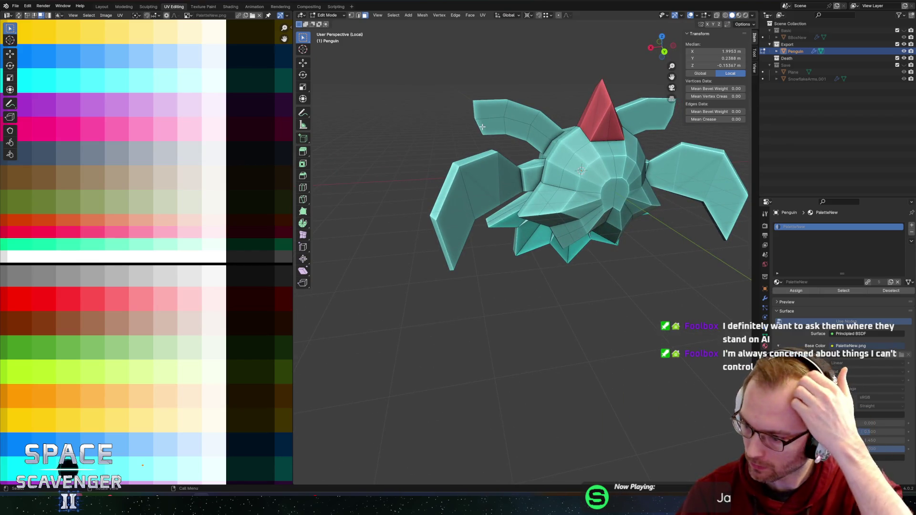
mouse_move(473, 180)
middle_mouse_down()
mouse_move(516, 170)
mouse_move(447, 221)
mouse_move(463, 231)
middle_mouse_up()
key("ctrl+r")
left_click(445, 226)
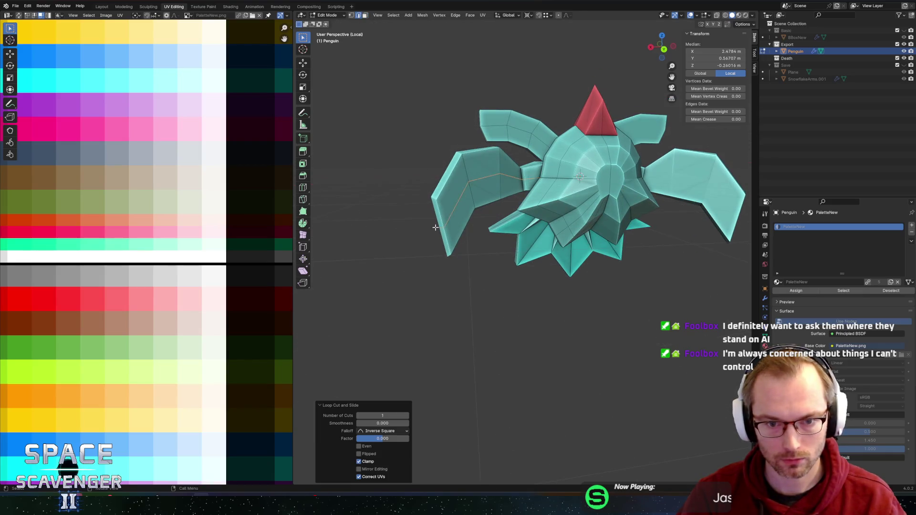
left_click(464, 232)
Set orientation to Normal and push the wing faces outward along it.
left_click(481, 255)
key("g")
key("z")
key("z")
left_click(470, 263)
Add a second loop cut to the left wing.
middle_click_drag(462, 209, 447, 212)
left_click(447, 213)
left_click(439, 224)
Move the selected faces about 0.51 m along the Z axis.
key("g")
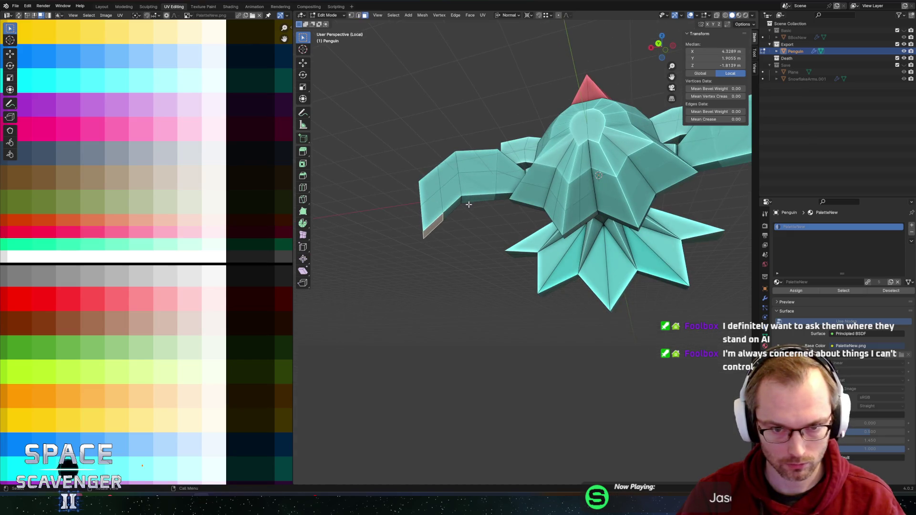
key("z")
left_click(465, 218)
middle_click_drag(465, 217, 432, 191)
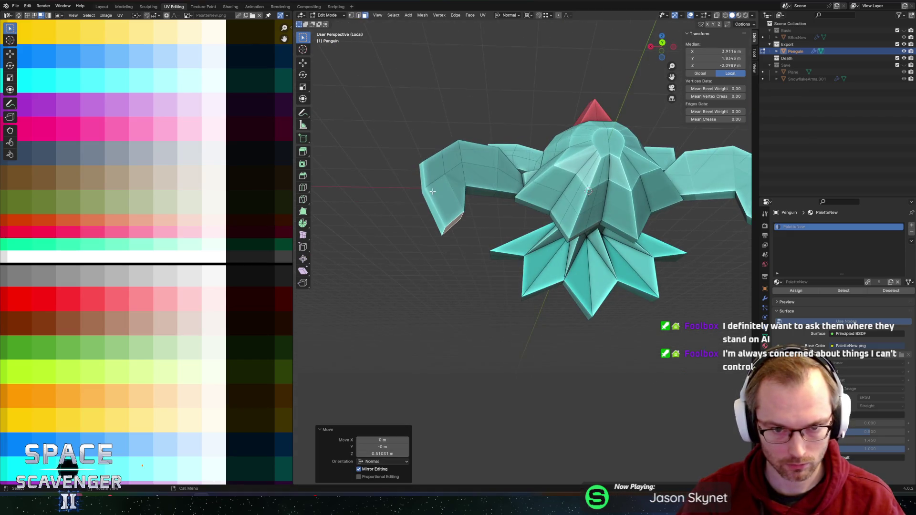
Select a left-wing face and shift it 0.37 m along world X.
left_click(424, 191)
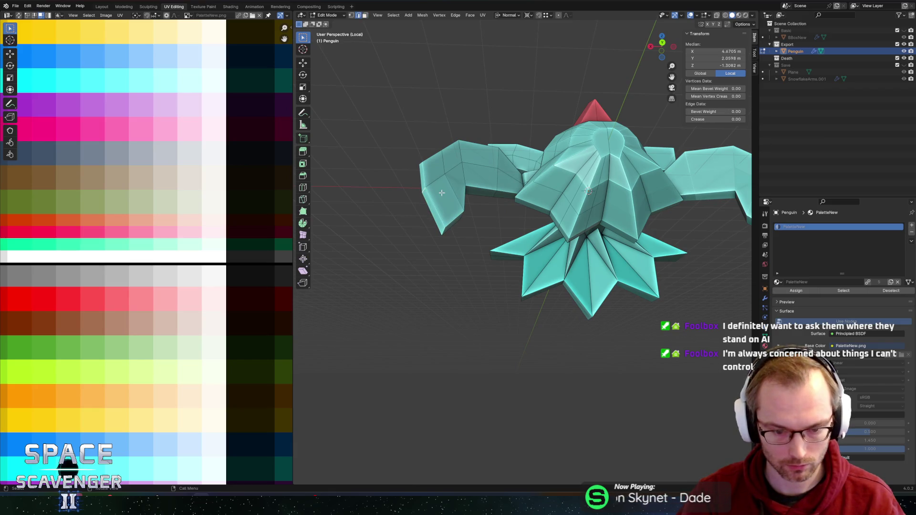
key("comma")
left_click(398, 196)
key("g")
key("x")
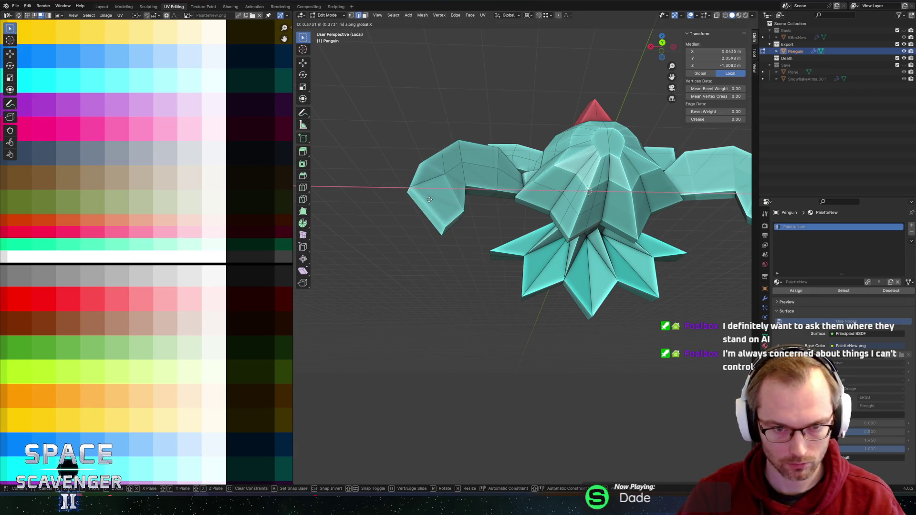
left_click(429, 199)
Try lifting the wing 0.40 m, undo it, and add a loop cut across the left wing.
middle_click_drag(497, 143, 493, 160)
key("g")
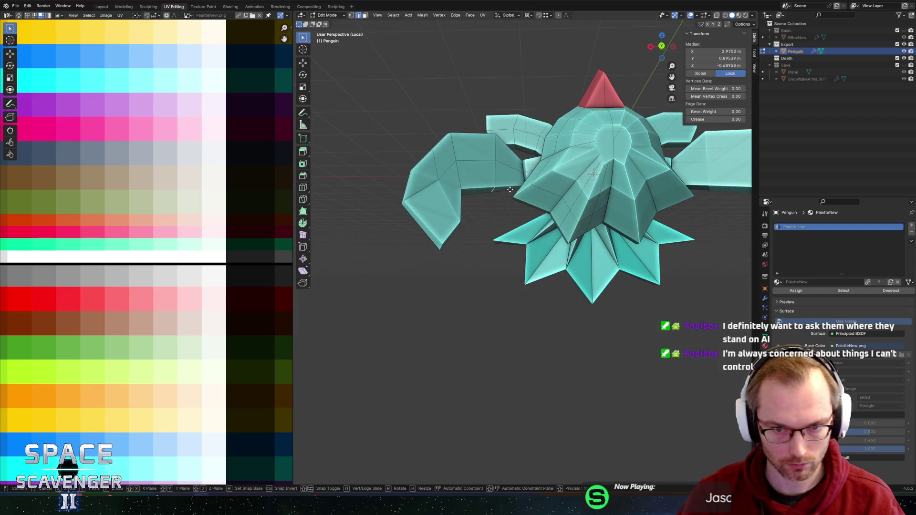
key("z")
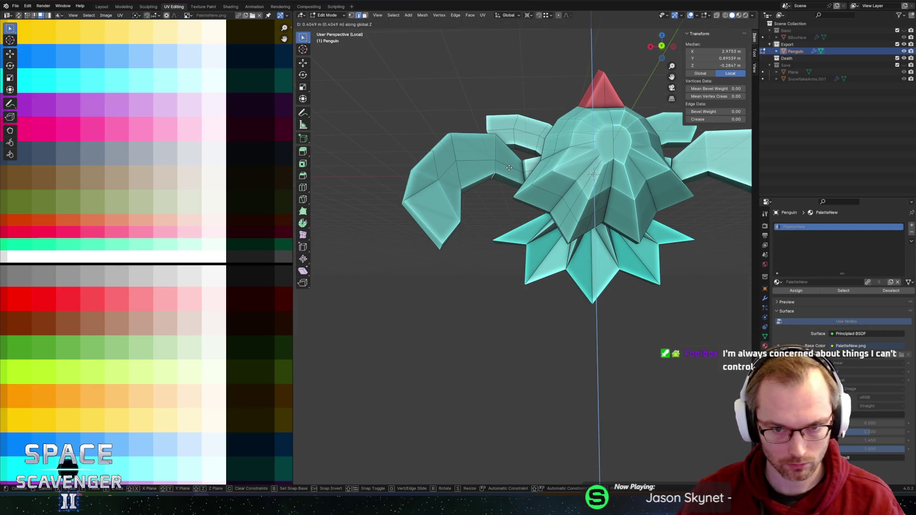
left_click(509, 168)
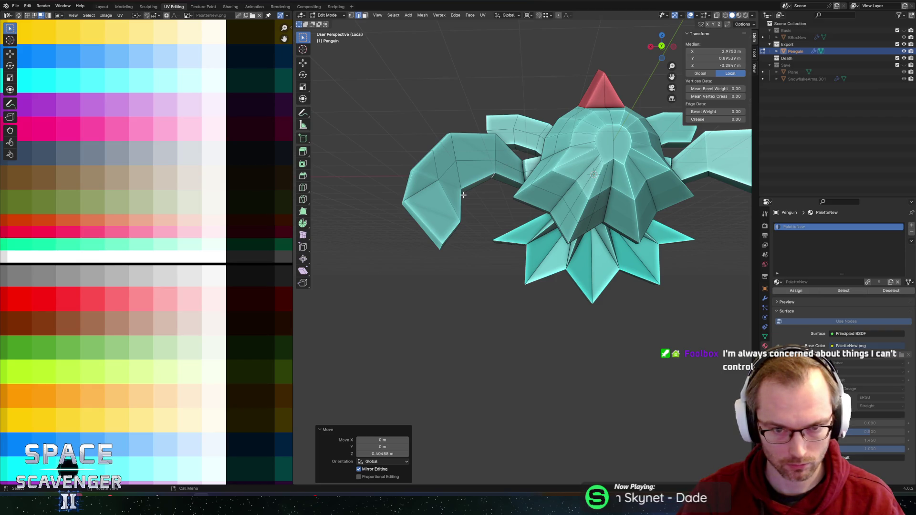
key("ctrl+z")
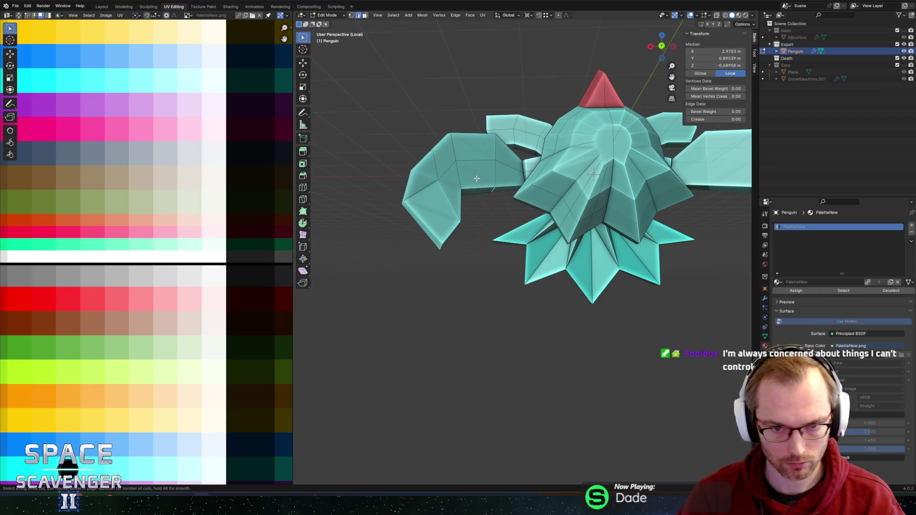
left_click(476, 181)
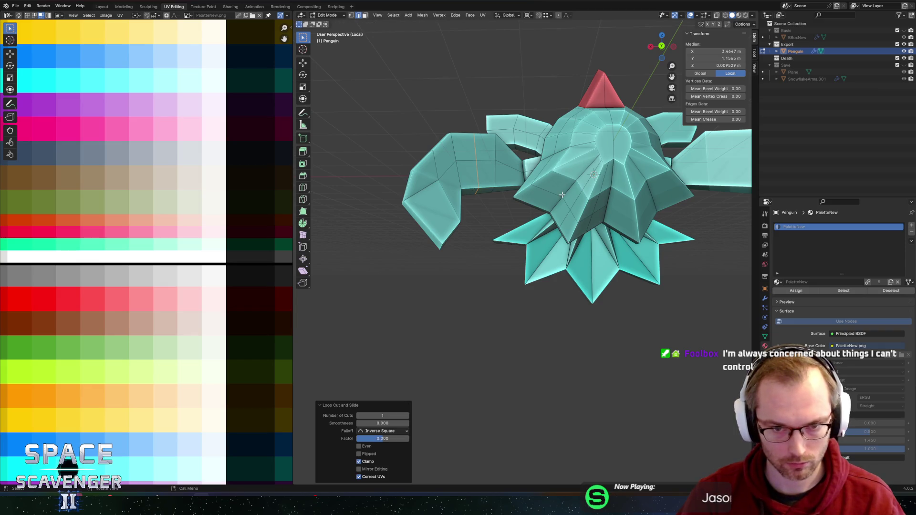
Select a wing edge and flatten it along Z to about two-thirds height.
left_click(478, 191)
middle_click_drag(477, 191, 448, 175)
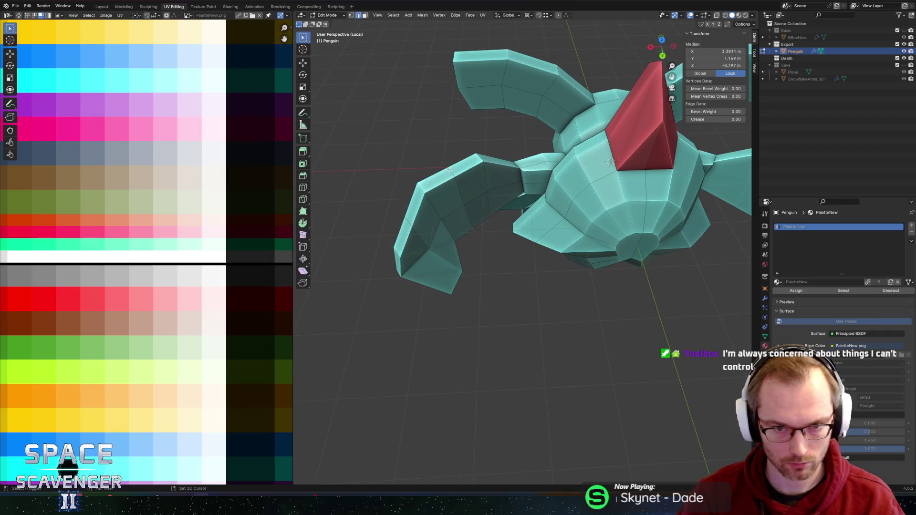
middle_click_drag(528, 191, 591, 189)
key("s")
key("z")
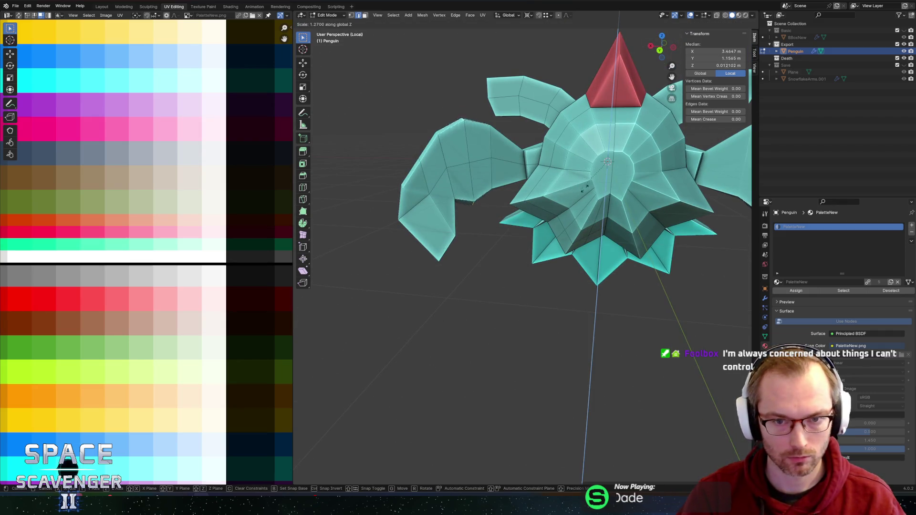
left_click(607, 181)
Lower another wing edge about 0.48 m along Z.
middle_click_drag(606, 181, 495, 166)
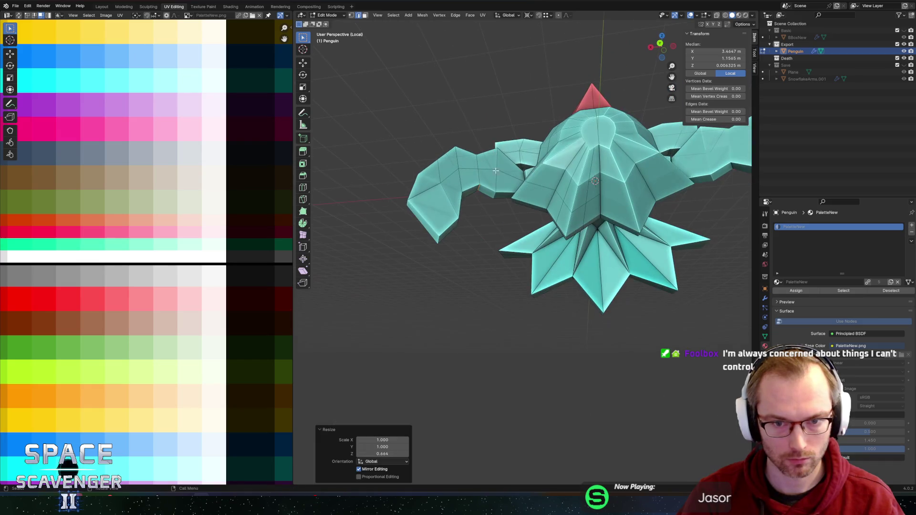
left_click(493, 194)
key("g")
key("z")
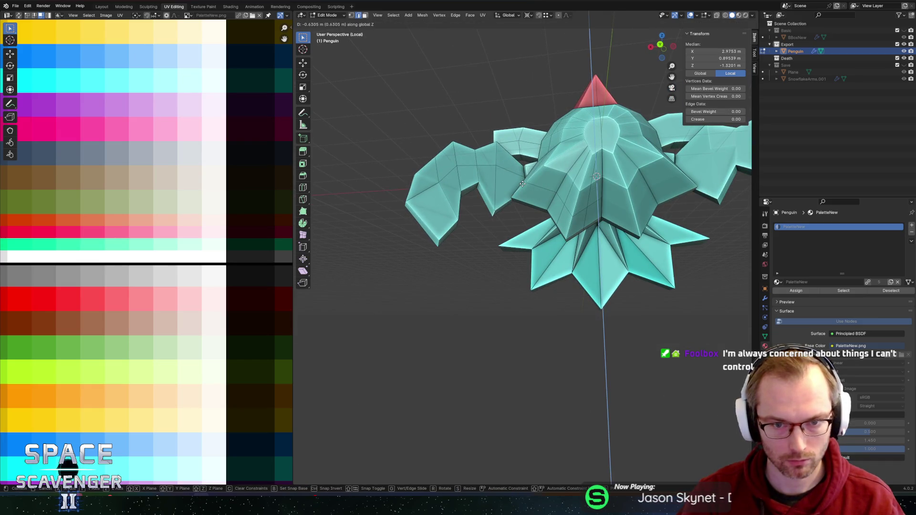
left_click(532, 179)
Select several edge loops on the left flipper, then clear the selection.
middle_click_drag(527, 162, 526, 183)
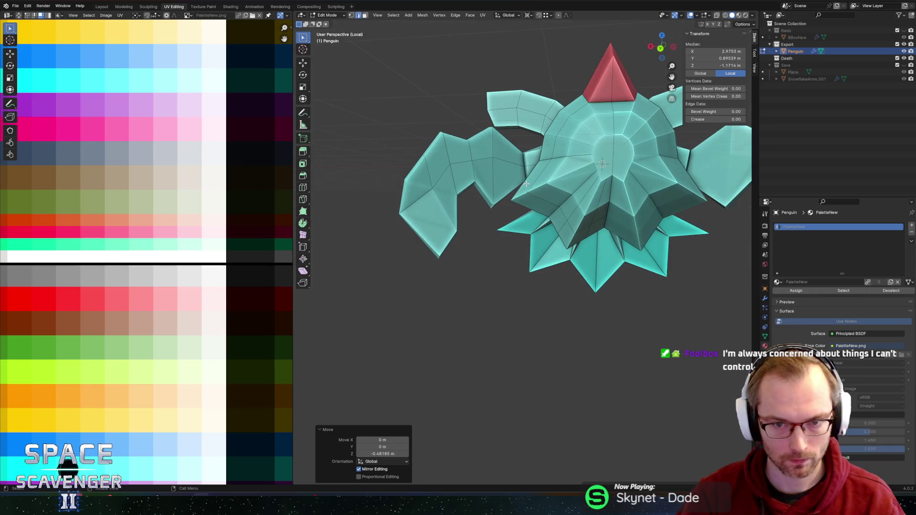
left_click(526, 184, "alt")
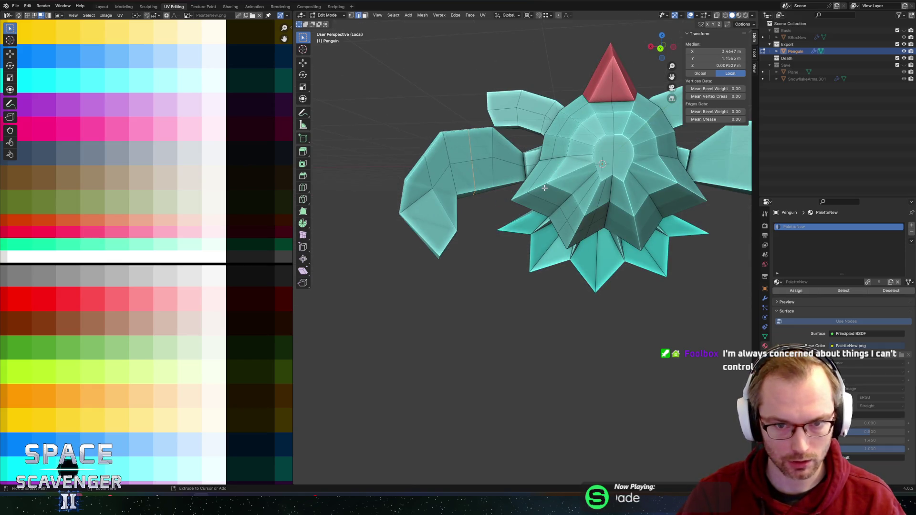
left_click(544, 188, "alt")
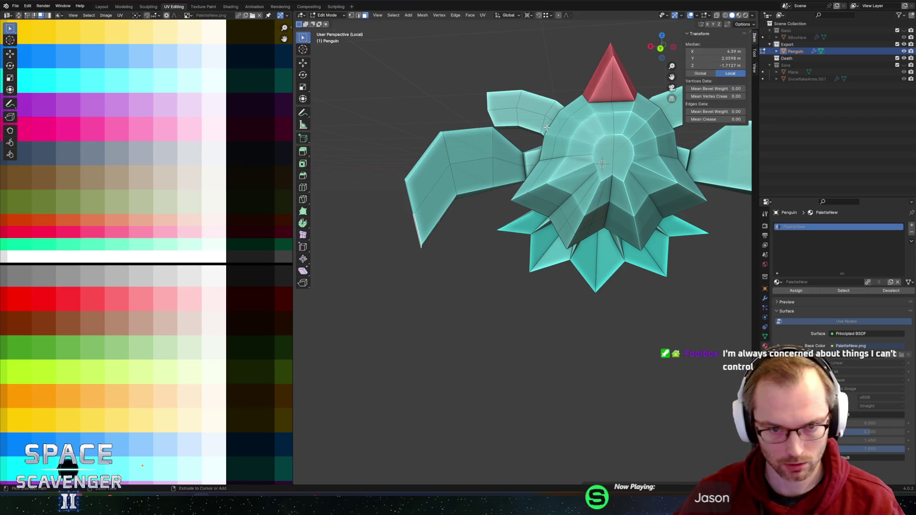
left_click(501, 164, "alt")
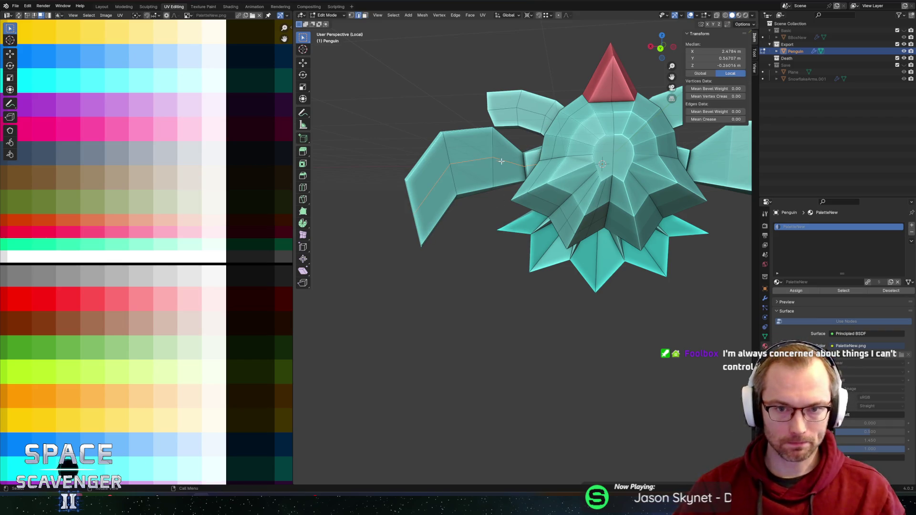
key("alt+a")
mouse_move(501, 164)
middle_mouse_down()
mouse_move(547, 190)
mouse_move(535, 256)
mouse_move(503, 205)
mouse_move(422, 215)
middle_mouse_up()
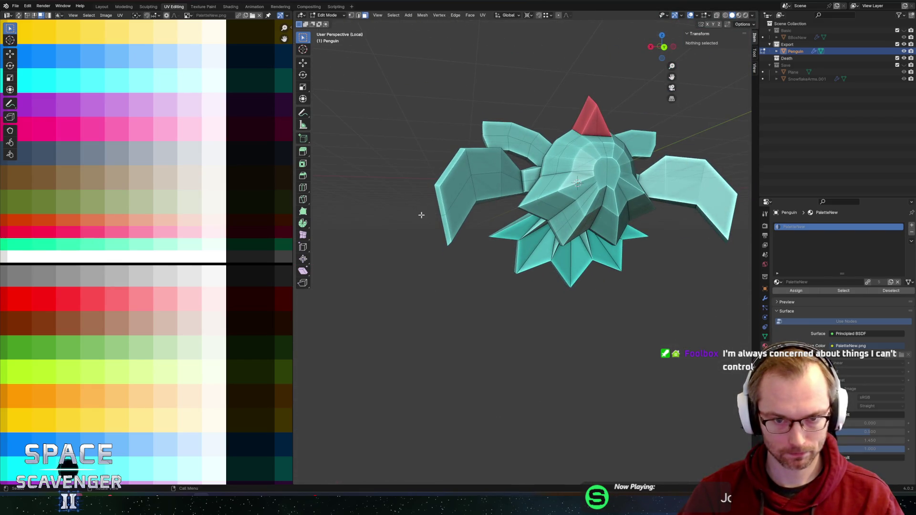
Select the left flipper's outer edges and extrude them straight down along Z.
left_click(442, 199)
mouse_move(498, 210)
middle_mouse_down()
mouse_move(477, 206)
mouse_move(516, 239)
middle_mouse_up()
left_click(489, 208, "shift")
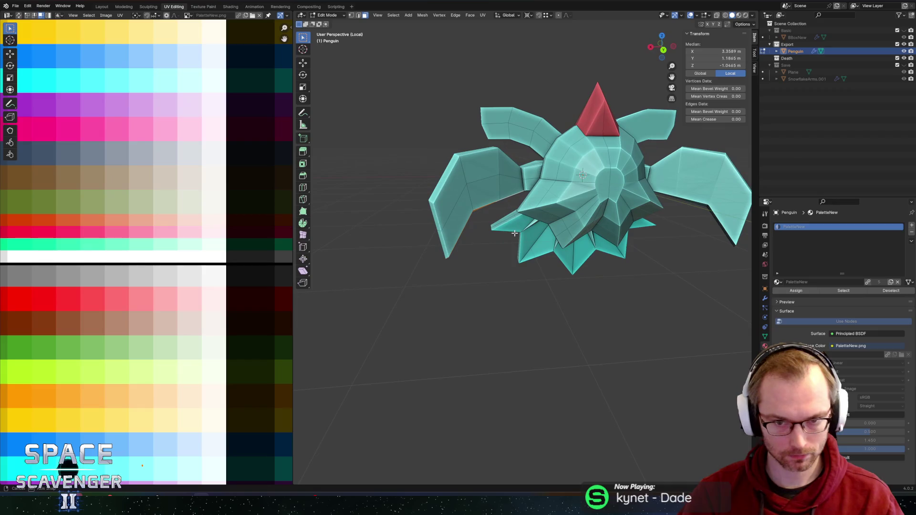
key("e")
key("c")
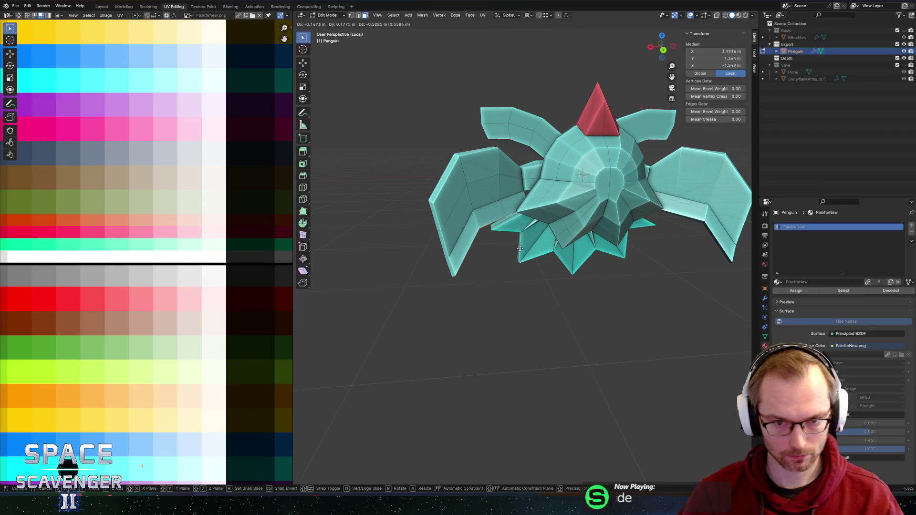
key("z")
left_click(522, 257)
mouse_move(523, 258)
middle_mouse_down()
mouse_move(538, 178)
mouse_move(439, 262)
middle_mouse_up()
Edge-slide the selected flipper edge, cancelling a trial X-axis move.
key("g")
key("g")
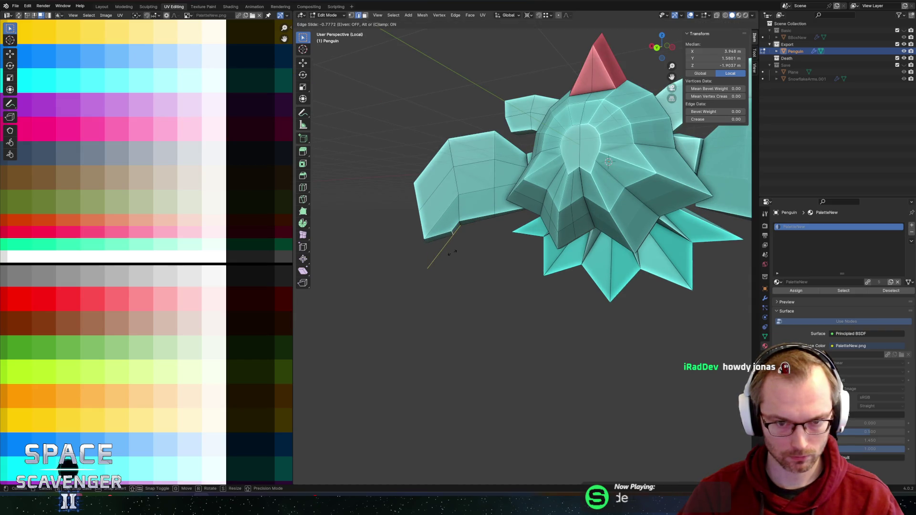
left_click(450, 258)
mouse_move(450, 257)
middle_mouse_down()
mouse_move(502, 220)
mouse_move(439, 234)
mouse_move(464, 208)
middle_mouse_up()
key("g")
key("x")
right_click(432, 239)
With Normal orientation and 3D-cursor pivot, push the flipper edges 0.43 m then 0.17 m along the normal.
key("comma")
left_click(465, 244)
key("period")
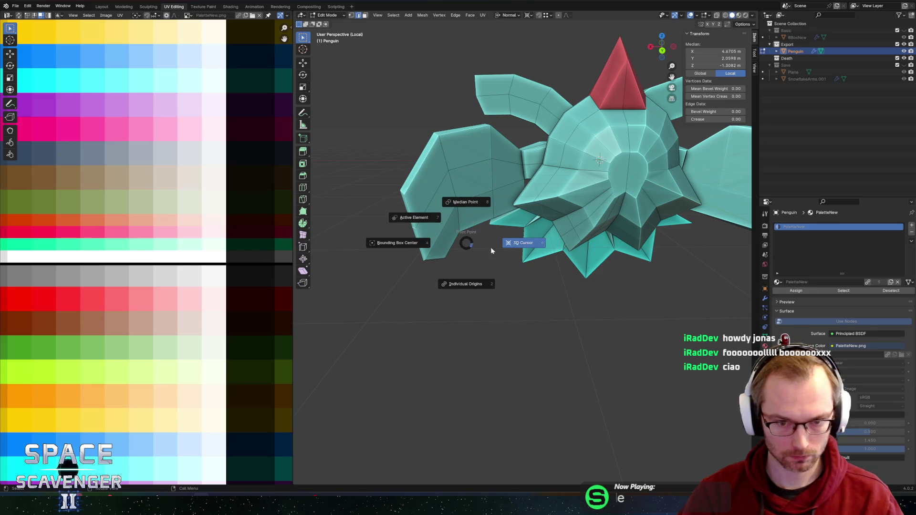
left_click(486, 251)
key("g")
key("z")
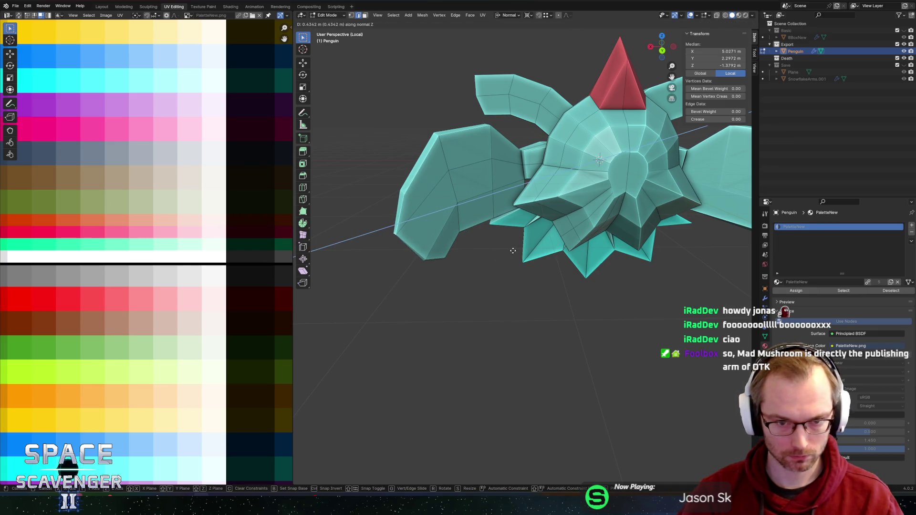
left_click(513, 251)
key("g")
key("z")
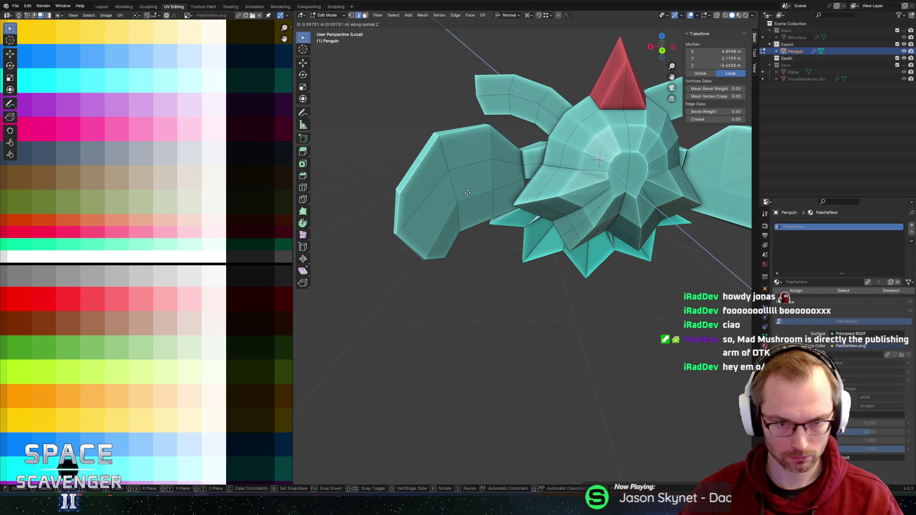
left_click(466, 192)
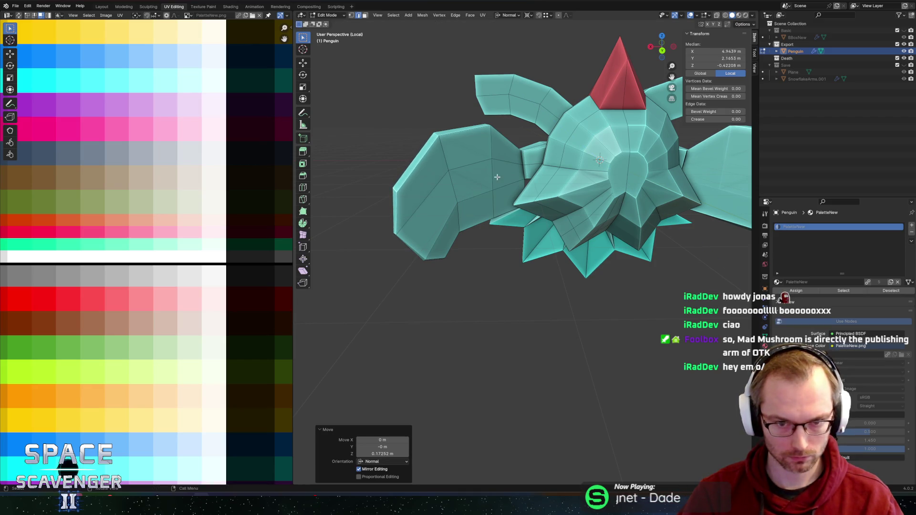
middle_click_drag(496, 177, 500, 172)
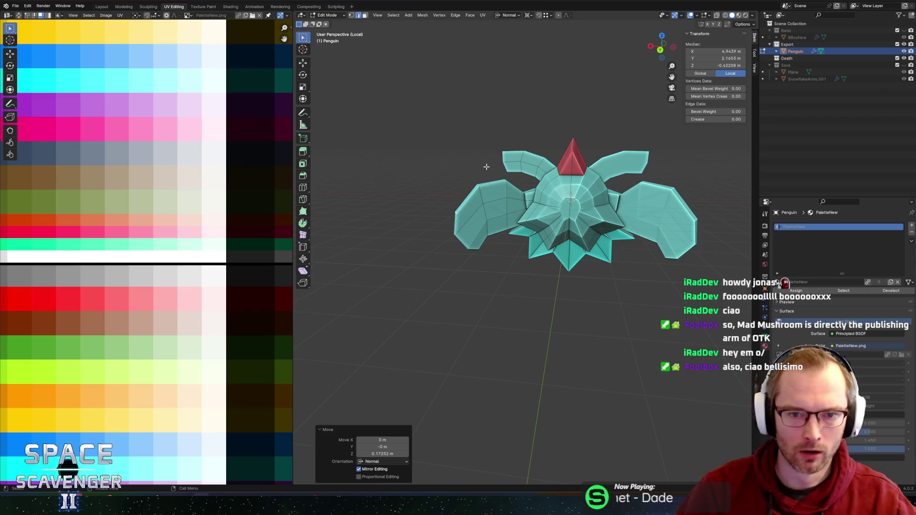
Edge-slide an edge at the flipper tip; add and undo a loop cut.
middle_click_drag(503, 188, 510, 156)
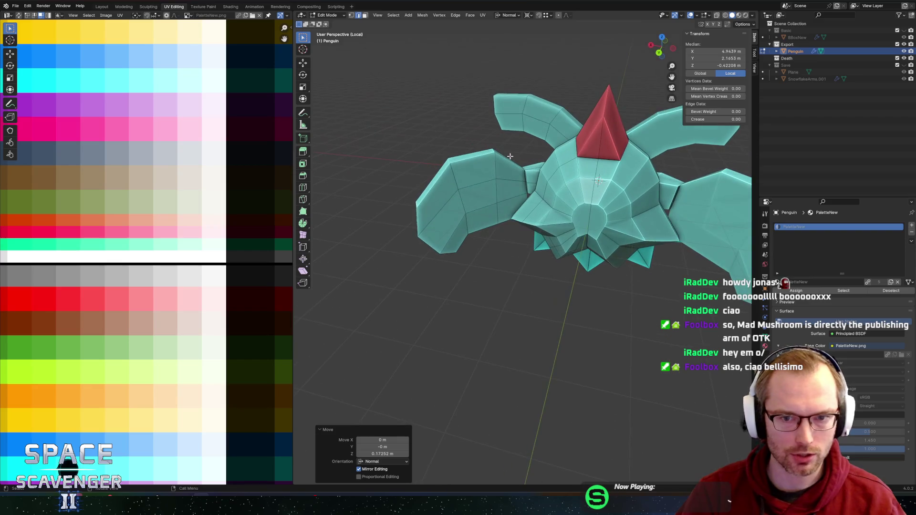
left_click(496, 150)
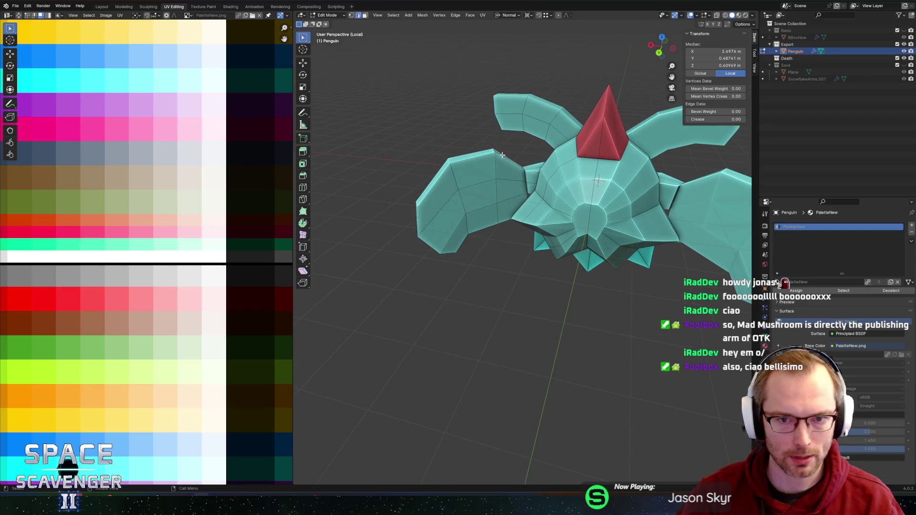
middle_click_drag(550, 158, 510, 162)
key("g")
key("g")
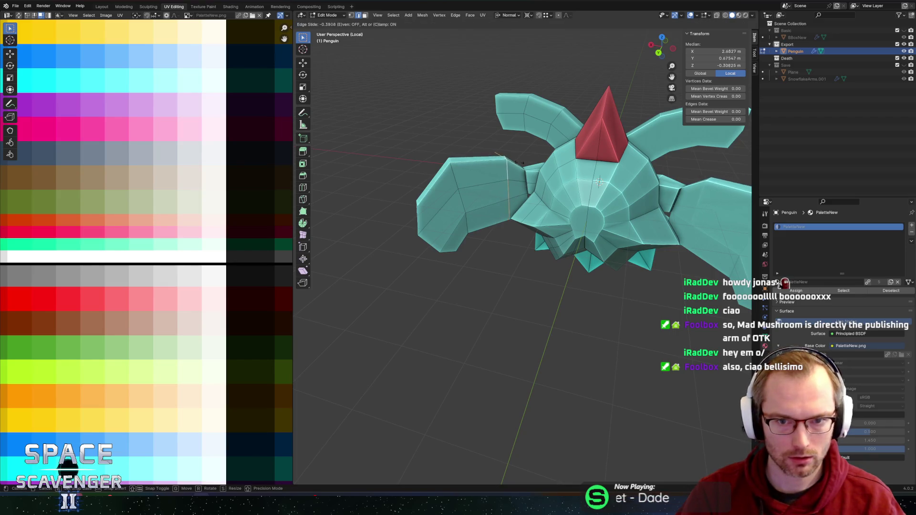
left_click(468, 163)
left_click(478, 160)
key("ctrl+z")
Place and undo another flipper loop cut, slide the edge again, and return to Object Mode.
key("ctrl+r")
left_click(481, 167)
left_click(481, 166)
key("ctrl+z")
key("g")
key("g")
left_click(507, 169)
key("Tab")
middle_click_drag(506, 169, 539, 123)
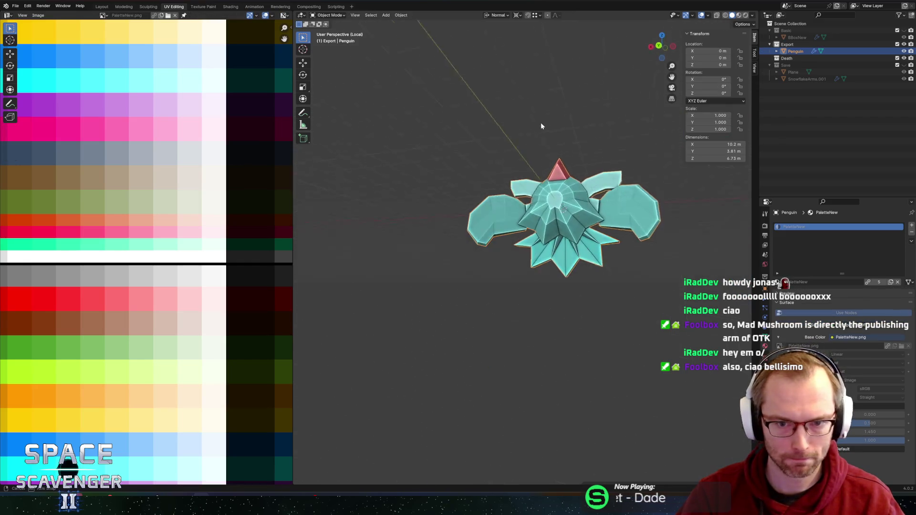
In Edit Mode, push two flipper faces out 0.44 m along their normal.
key("Tab")
middle_click_drag(537, 157, 558, 143)
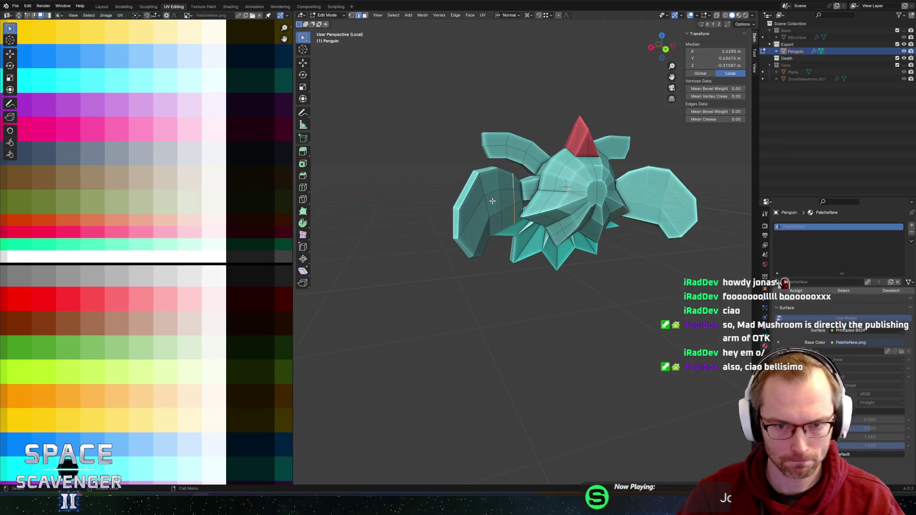
mouse_move(545, 186)
middle_mouse_down()
mouse_move(606, 192)
mouse_move(563, 213)
middle_mouse_up()
left_click(547, 208)
left_click(558, 206, "shift")
key("g")
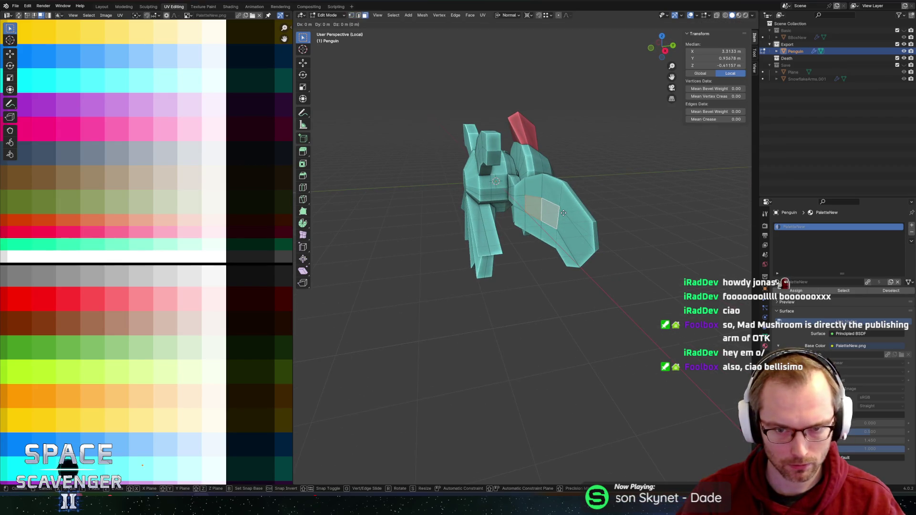
key("z")
key("z")
left_click(552, 217)
Extrude a strip of faces along the arm outward along its normal.
mouse_move(552, 217)
middle_mouse_down()
mouse_move(682, 191)
mouse_move(540, 216)
mouse_move(565, 182)
middle_mouse_up()
scroll(581, 212, "up", 4)
scroll(509, 207, "up", 4)
left_click(529, 187, "ctrl")
scroll(566, 183, "down", 2)
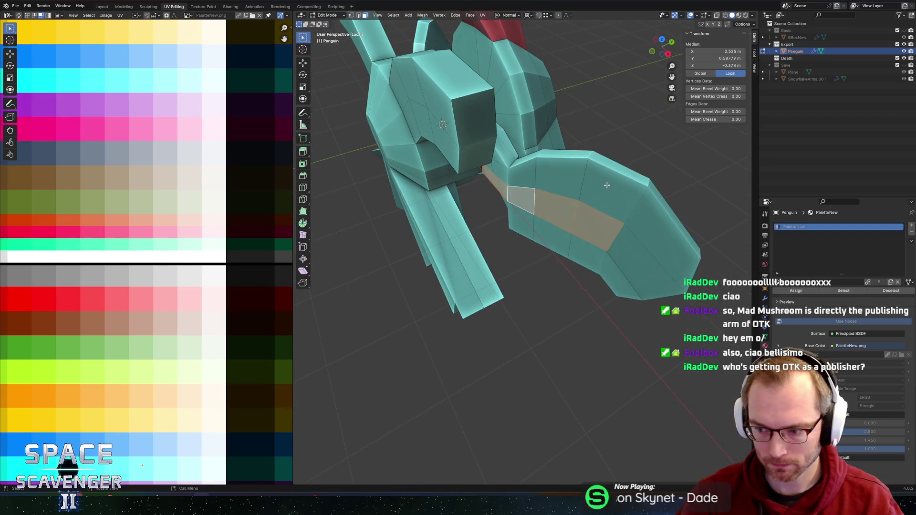
scroll(600, 182, "down", 3)
key("e")
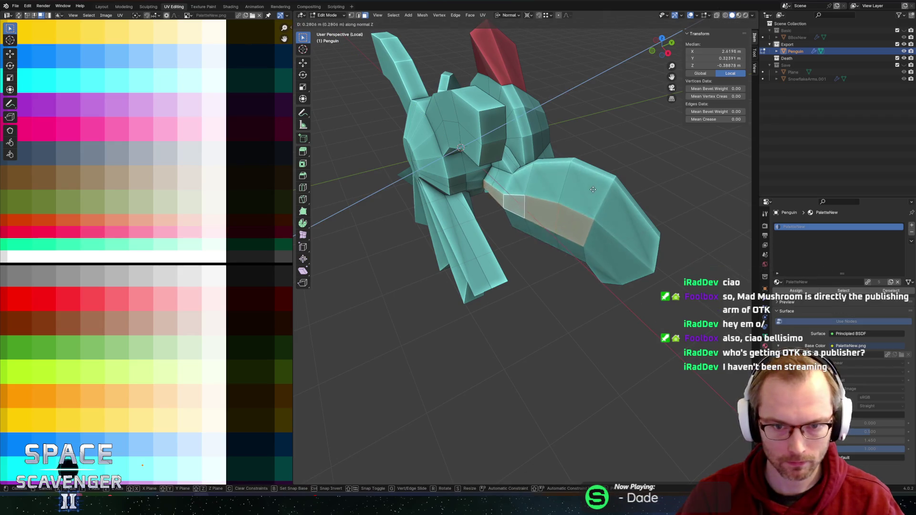
left_click(591, 192)
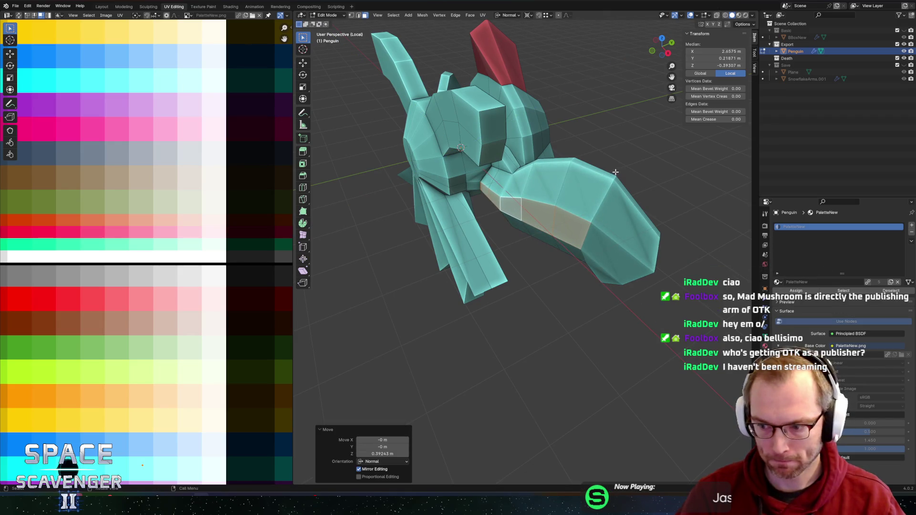
Move a different set of flipper faces along a near-vertical axis.
middle_click_drag(616, 172, 581, 153)
left_click(585, 248)
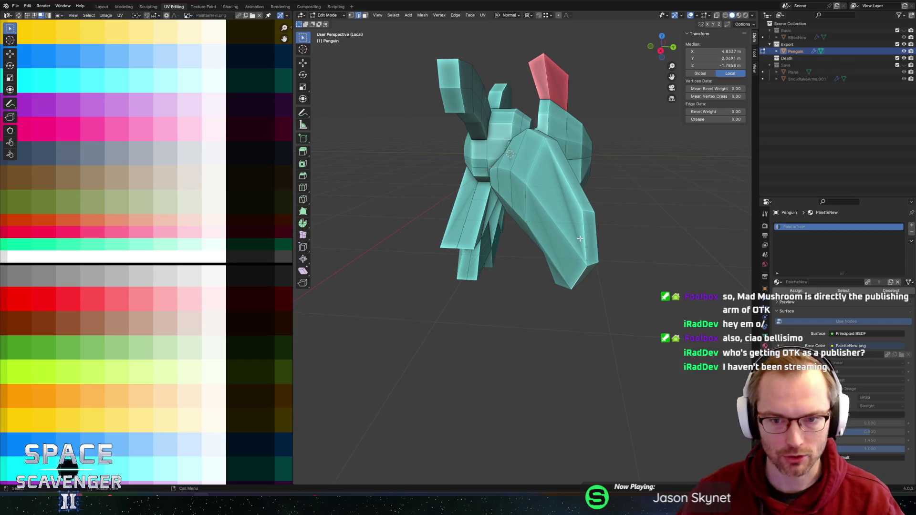
key("g")
key("y")
key("z")
left_click(553, 250)
Switch to Global orientation, move the selection 0.417 m along Y, and check it in Object Mode.
key("g")
key("z")
key("Escape")
key("comma")
left_click(547, 249)
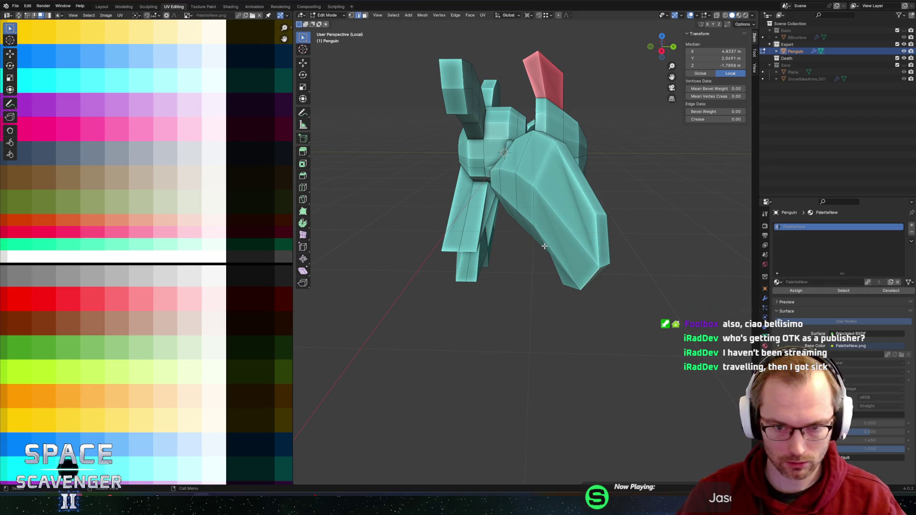
key("g")
key("y")
left_click(530, 246)
key("Tab")
mouse_move(609, 229)
middle_mouse_down()
mouse_move(538, 214)
mouse_move(623, 231)
mouse_move(533, 238)
mouse_move(487, 228)
mouse_move(607, 255)
middle_mouse_up()
Back in Edit Mode, slide two flipper edges, the second at factor 0.412.
key("Tab")
scroll(477, 276, "up", 3)
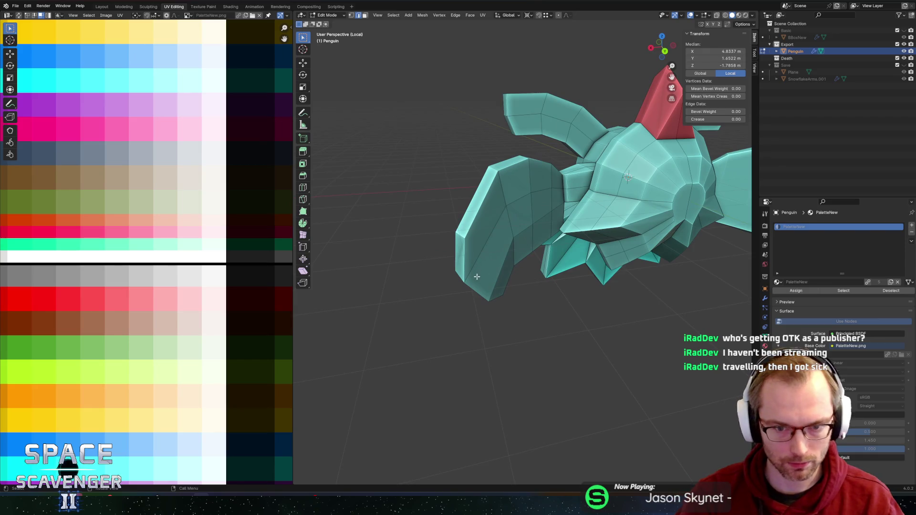
middle_click_drag(469, 250, 462, 234)
key("g")
key("g")
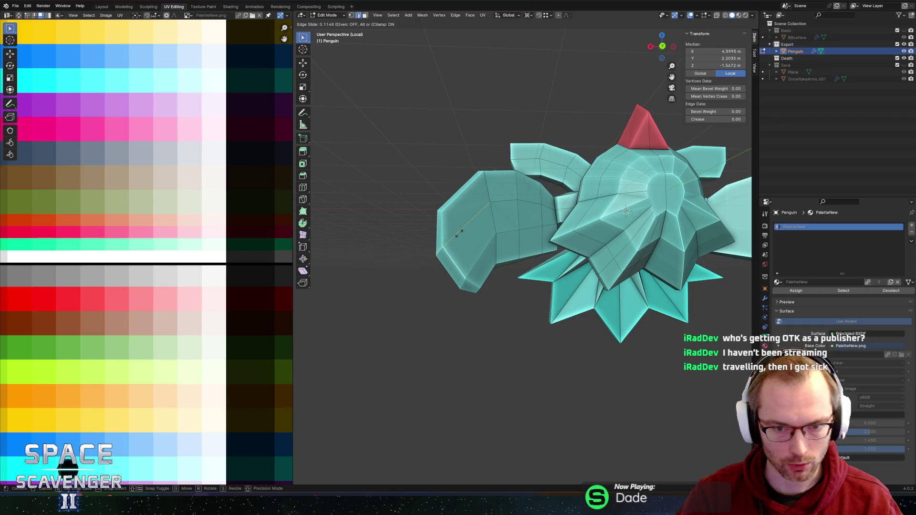
left_click(458, 233)
middle_click_drag(459, 234, 482, 269)
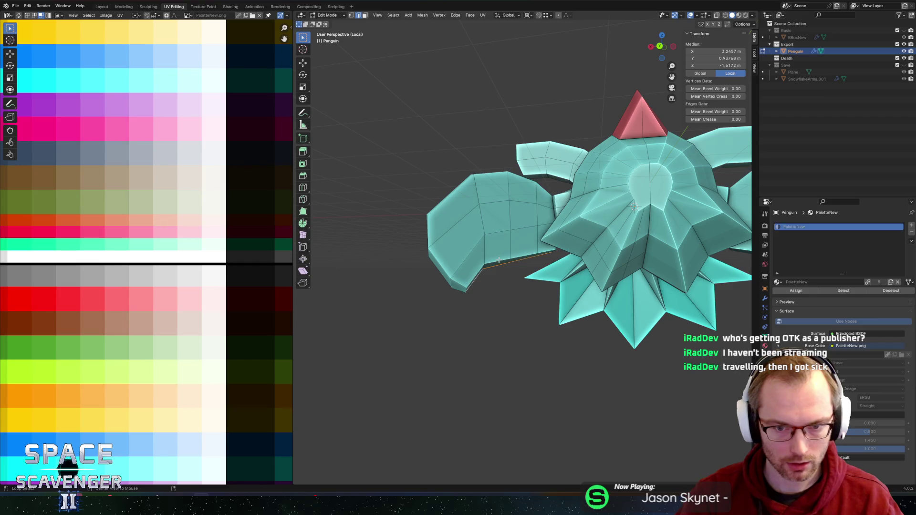
key("g")
key("g")
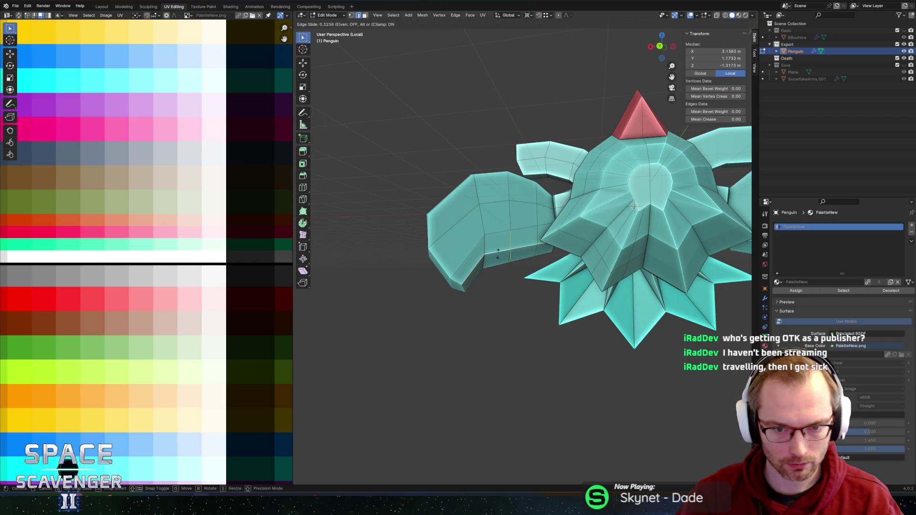
left_click(497, 253)
Slide another flipper edge and a single body vertex along their edges.
left_click(457, 187)
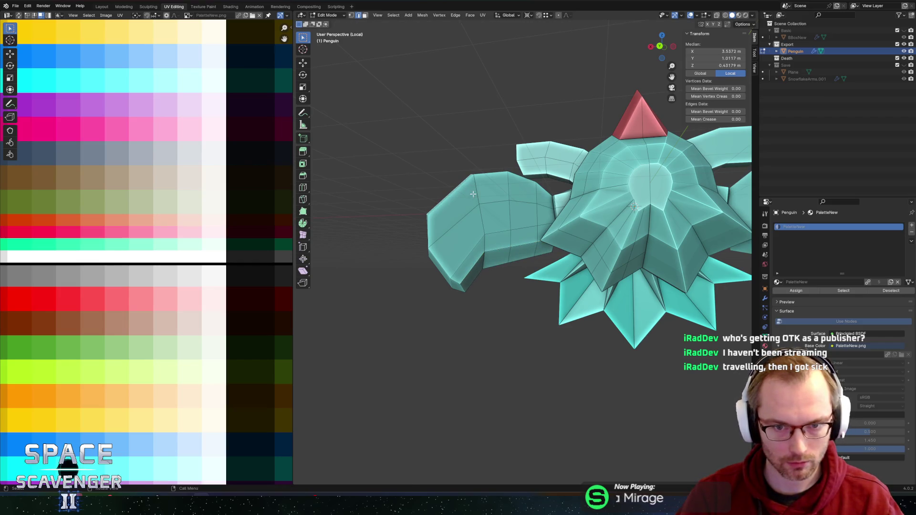
mouse_move(486, 174)
middle_mouse_down()
mouse_move(505, 211)
mouse_move(577, 206)
middle_mouse_up()
key("g")
key("g")
left_click(506, 211)
left_click(539, 209)
left_click(562, 195)
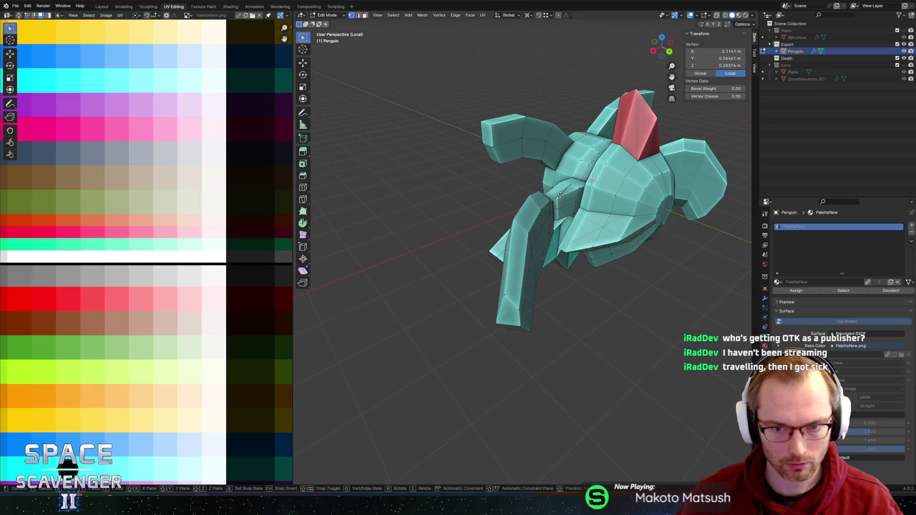
key("g")
key("g")
left_click(562, 205)
In edge select mode, slide two more flipper edges to reshape them.
middle_click_drag(562, 204, 514, 189)
key("2")
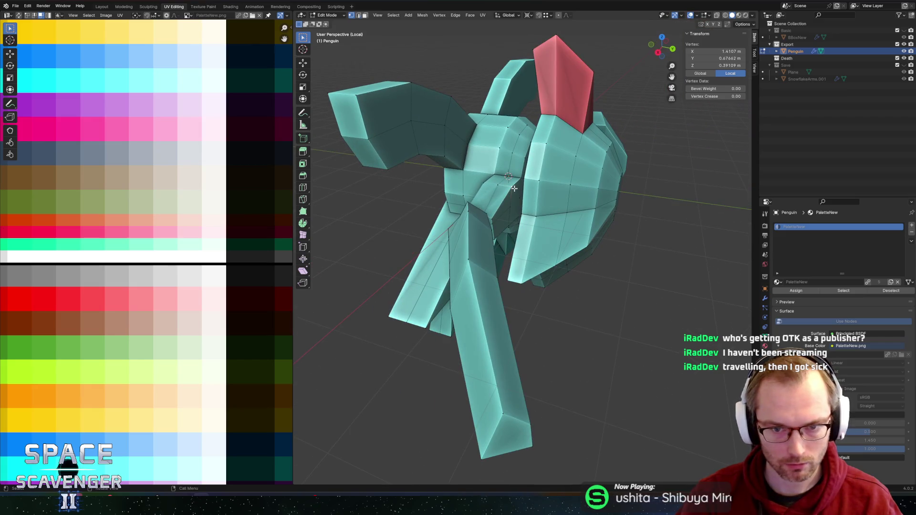
left_click(514, 190)
key("g")
key("g")
left_click(516, 190)
middle_click_drag(489, 190, 482, 193)
left_click(482, 193)
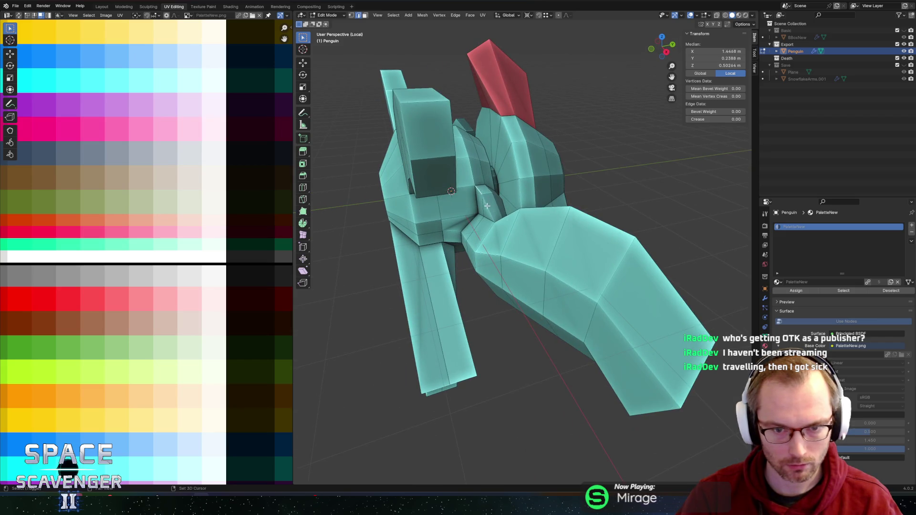
key("g")
key("g")
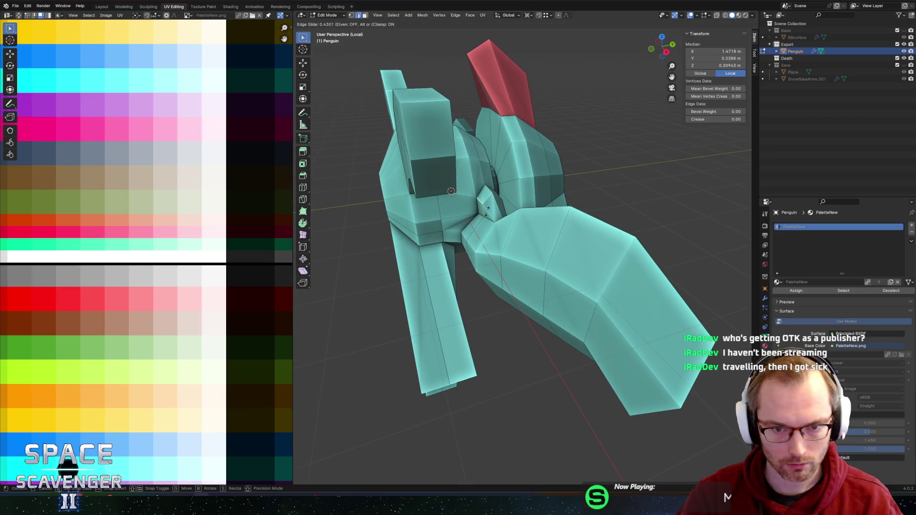
left_click(487, 209)
Slide a flipper edge fully onto its neighbouring edge.
mouse_move(495, 172)
middle_mouse_down()
mouse_move(428, 172)
mouse_move(485, 203)
middle_mouse_up()
left_click(428, 172)
key("alt+a")
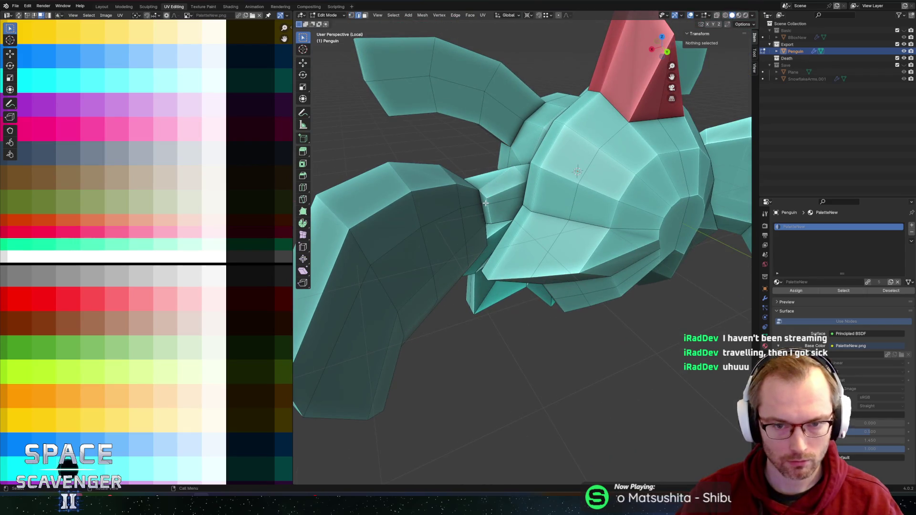
left_click(485, 203)
key("g")
key("g")
left_click(432, 208)
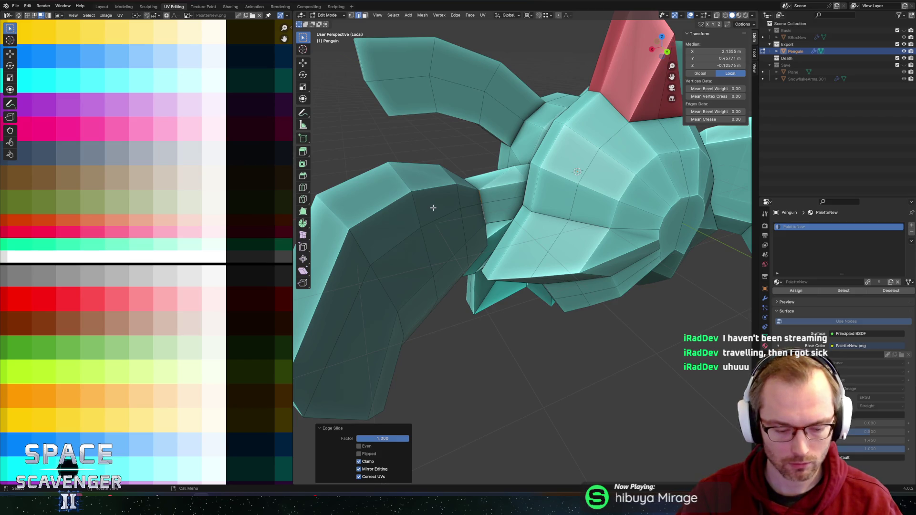
Merge the whole mesh by distance, removing 3 duplicate vertices, and return to Object Mode.
key("a")
key("m")
left_click(432, 208)
scroll(548, 195, "down", 5)
mouse_move(548, 196)
middle_mouse_down()
mouse_move(570, 207)
mouse_move(514, 154)
middle_mouse_up()
key("Tab")
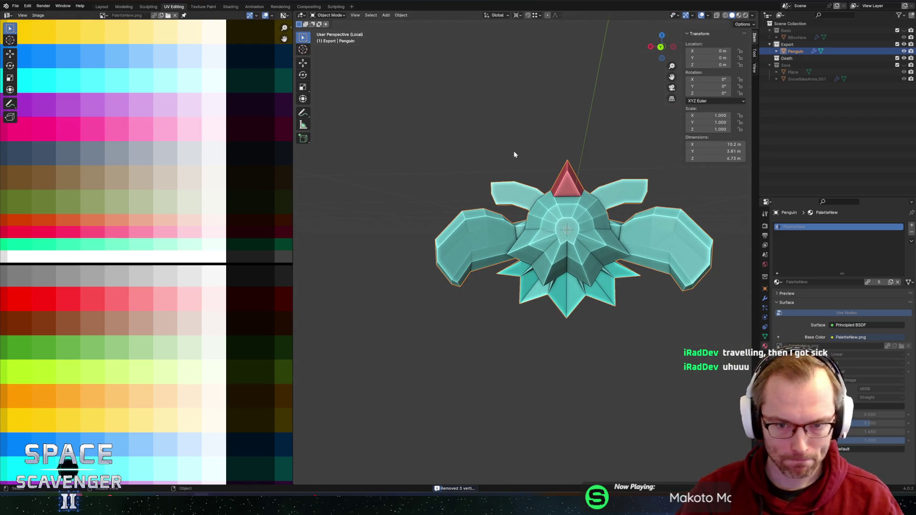
Check the penguin enemies in Unity's running game, briefly opening Blender's file browser in between.
key("alt+Tab")
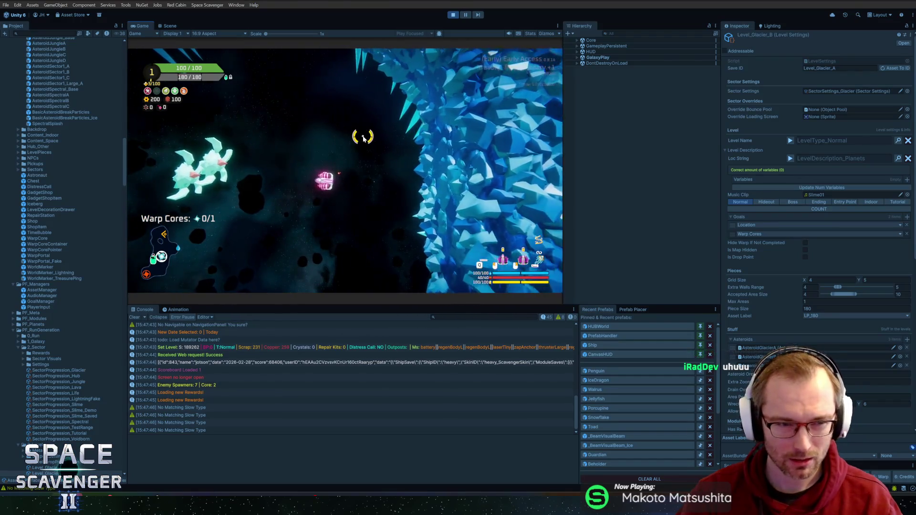
key("alt+Tab")
key("ctrl+shift+e")
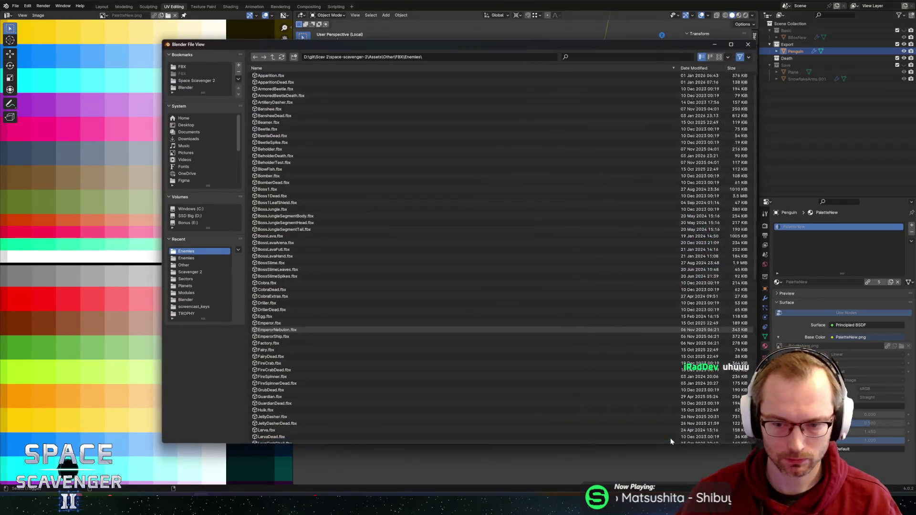
key("Escape")
key("alt+Tab")
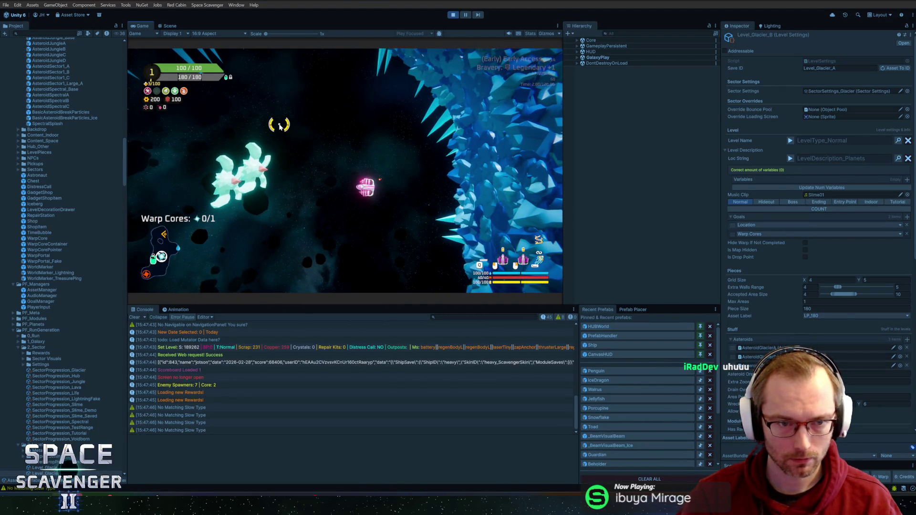
key("alt+Tab")
Edit the Penguin mesh from a side view and select a face loop beside the flipper.
key("a")
middle_click_drag(450, 205, 594, 240)
key("alt+a")
left_click(529, 228, "alt")
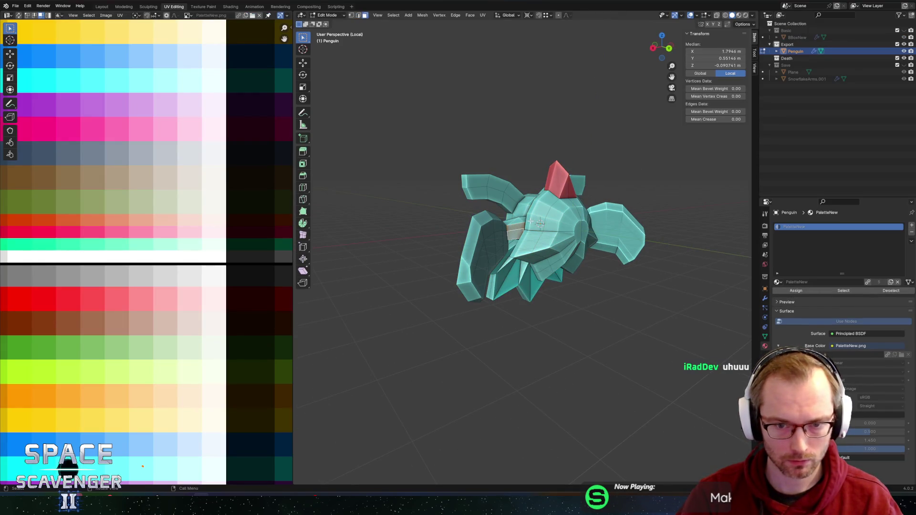
Select the flipper edge loops, extending across the left flipper, for palette recolouring.
key("2")
left_click(528, 224)
left_click(528, 224, "alt")
mouse_move(528, 224)
middle_mouse_down()
mouse_move(425, 221)
mouse_move(508, 217)
middle_mouse_up()
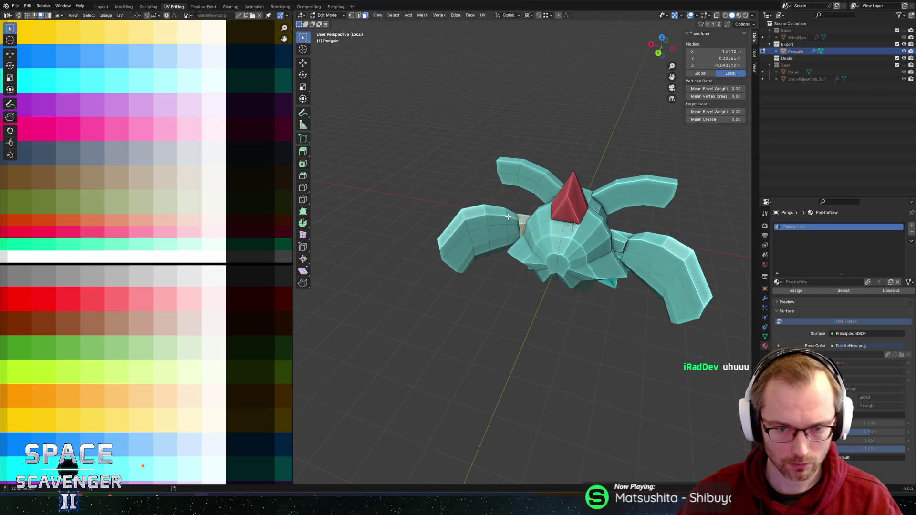
left_click(465, 216, "alt+shift")
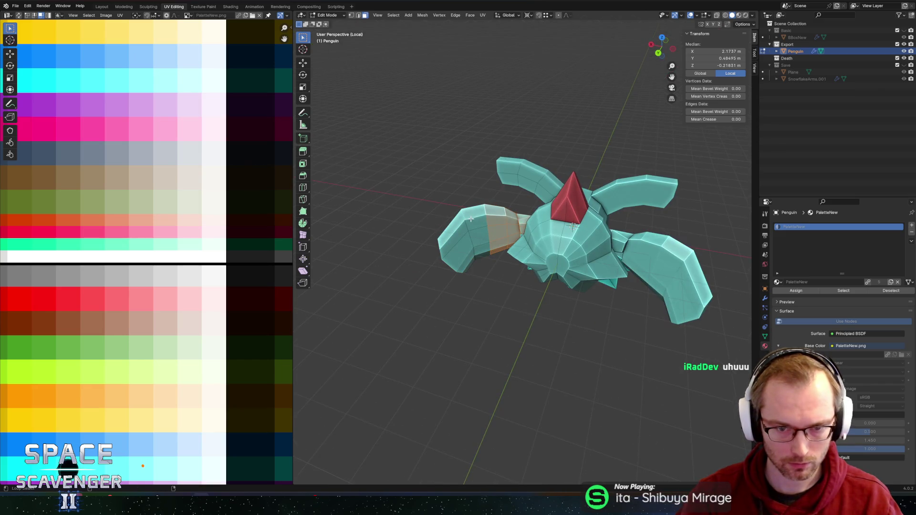
middle_click_drag(464, 235, 533, 204)
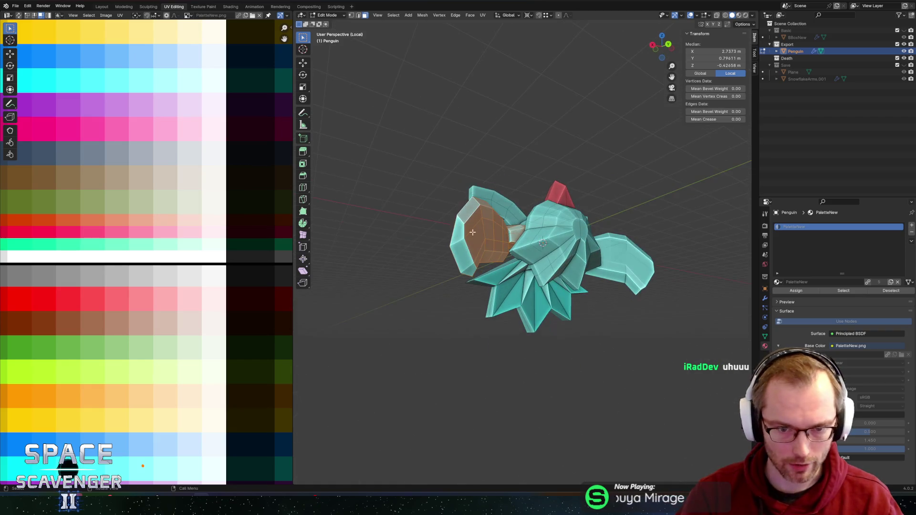
middle_click_drag(464, 269, 546, 206)
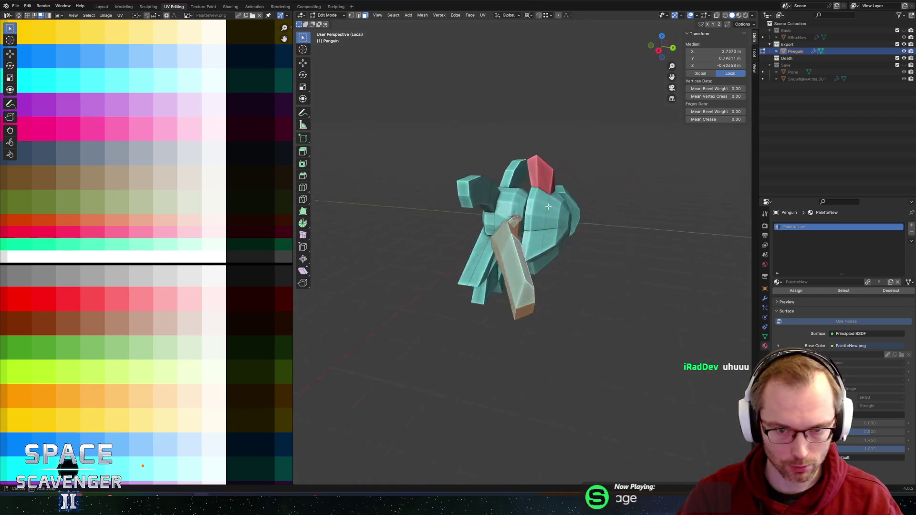
mouse_move(619, 195)
middle_mouse_down()
mouse_move(548, 261)
mouse_move(564, 219)
mouse_move(549, 234)
mouse_move(496, 102)
mouse_move(544, 148)
mouse_move(586, 125)
mouse_move(554, 155)
mouse_move(409, 242)
mouse_move(660, 157)
mouse_move(597, 191)
mouse_move(574, 302)
middle_mouse_up()
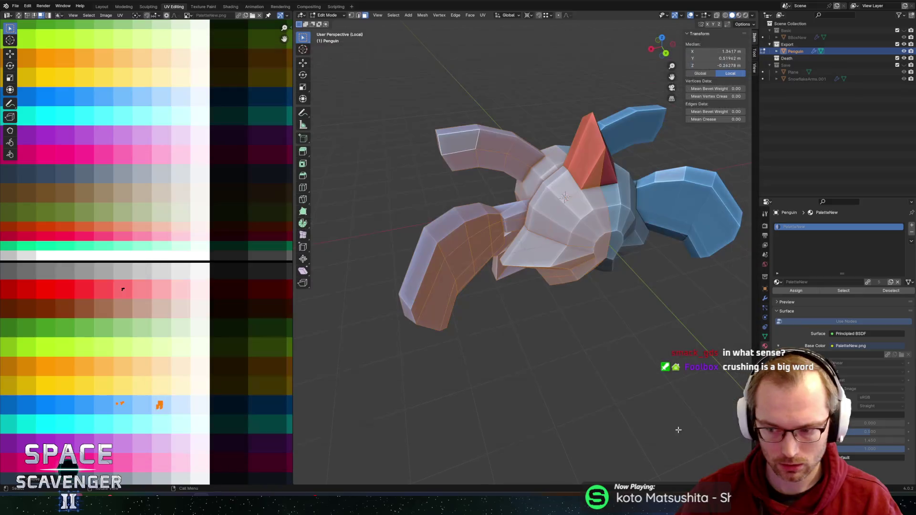
key("alt+Tab")
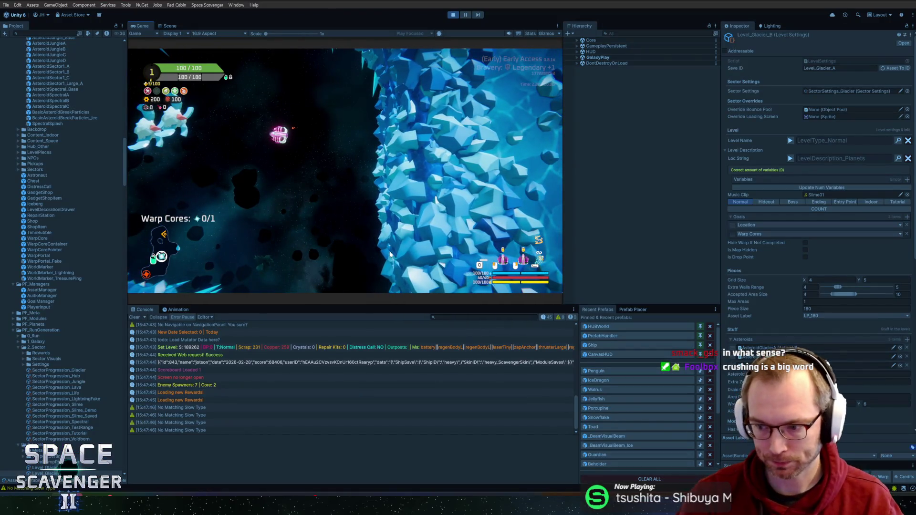
Maximize Unity's Game view, restore the layout, and watch the white penguins before returning to Blender.
double_click(141, 26)
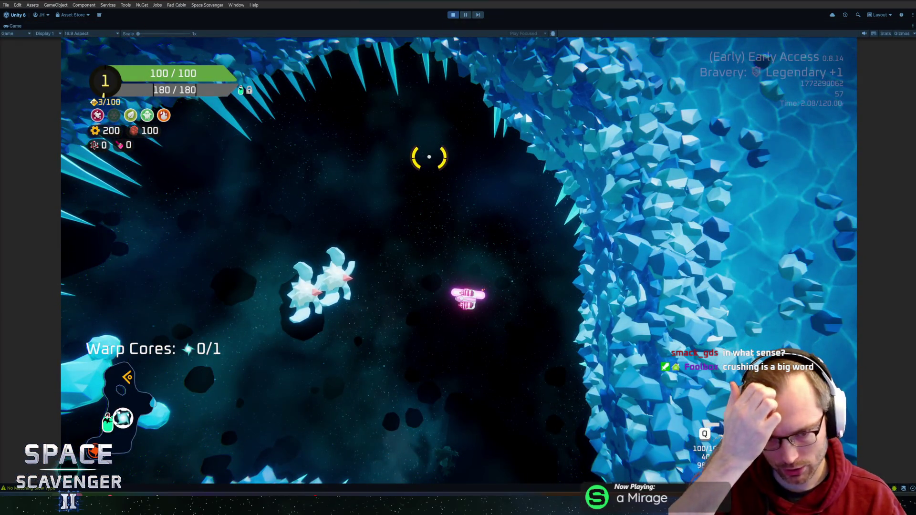
key("shift+space")
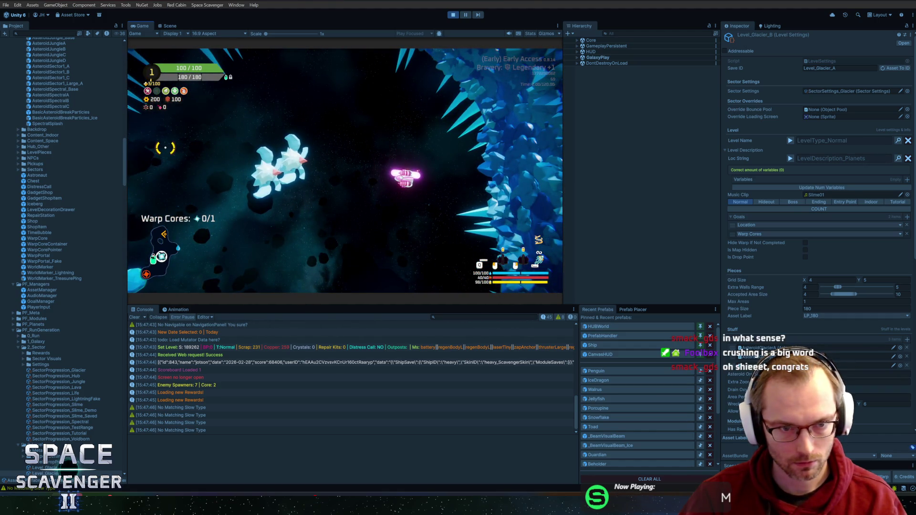
key("alt+Tab")
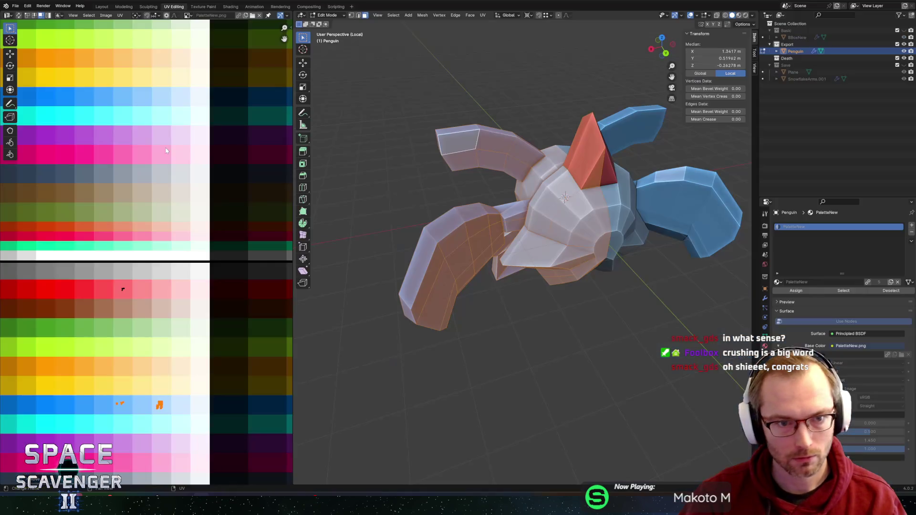
Extrude the fin tip face along its normals.
mouse_move(549, 220)
middle_mouse_down()
mouse_move(621, 206)
mouse_move(326, 216)
mouse_move(409, 226)
mouse_move(384, 237)
middle_mouse_up()
left_click(384, 216)
key("alt+e")
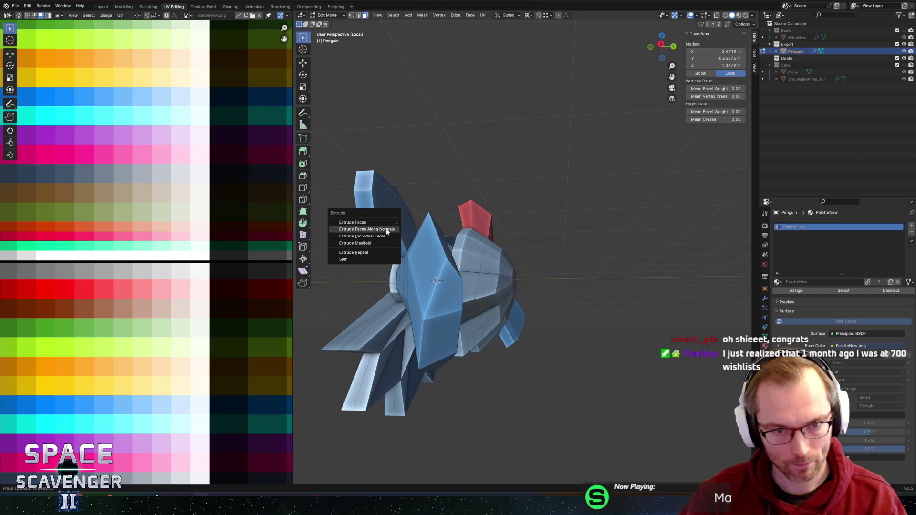
left_click(386, 229)
left_click(384, 217)
mouse_move(384, 217)
middle_mouse_down()
mouse_move(432, 205)
mouse_move(370, 202)
mouse_move(450, 187)
middle_mouse_up()
Select an upper fin edge and set the pivot point to the 3D Cursor.
key("2")
left_click(365, 199)
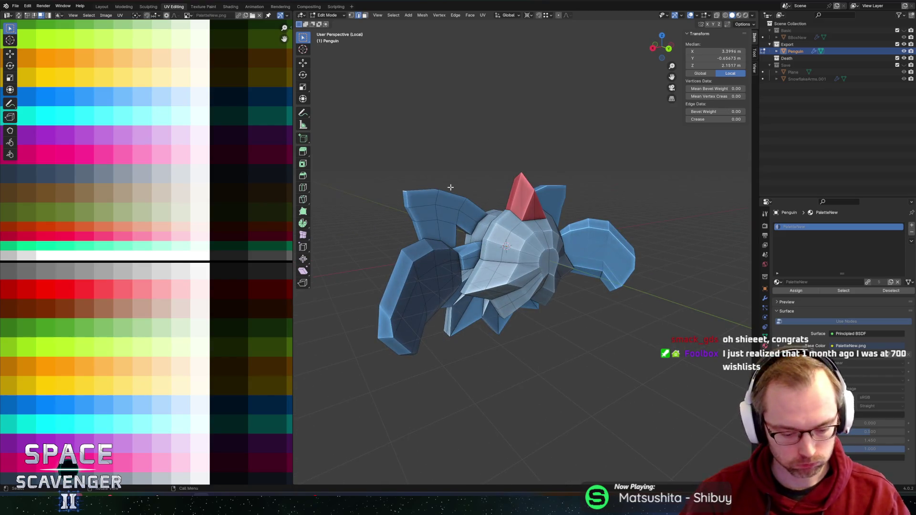
key("period")
left_click(498, 188)
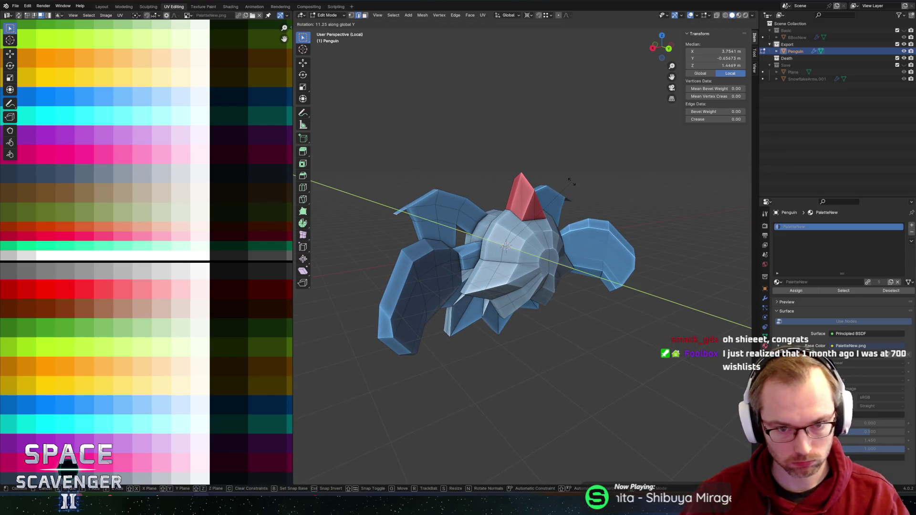
key("grave")
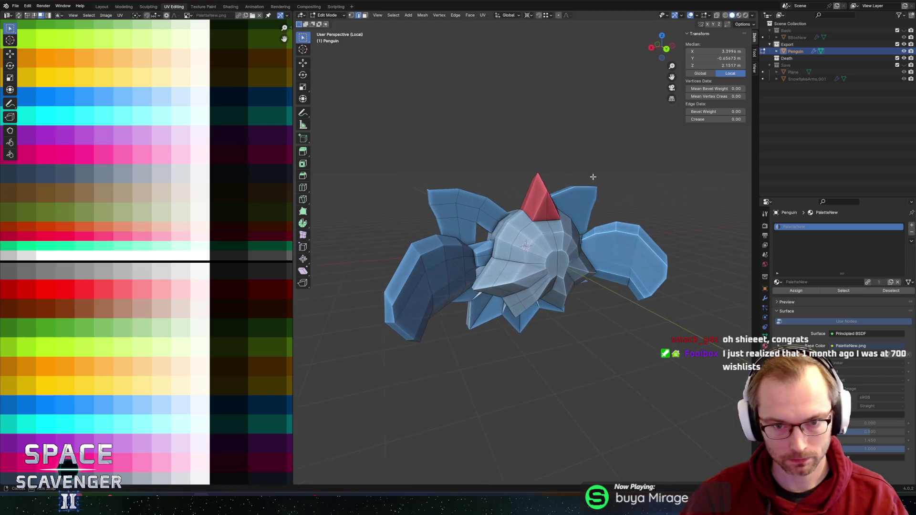
middle_click_drag(563, 186, 566, 177)
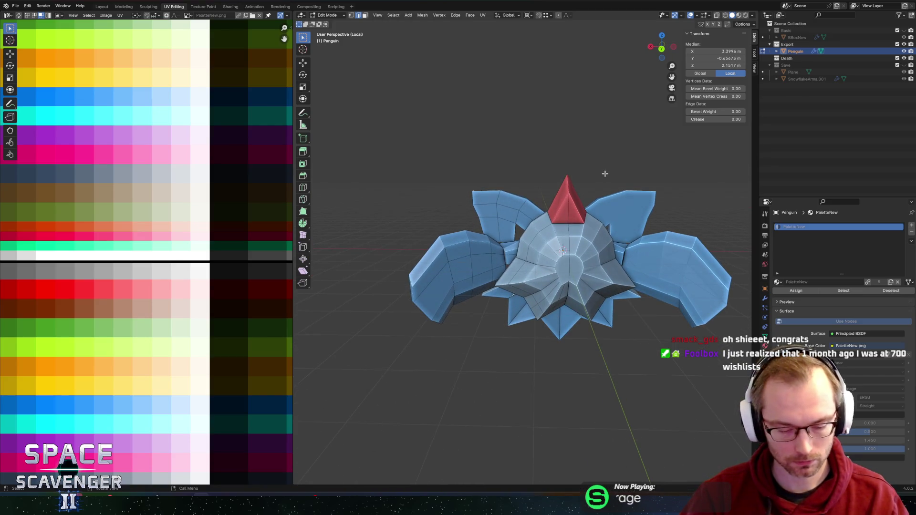
Move the fin edge sideways along X, then lower it along Z.
key("r")
key("y")
key("Escape")
key("g")
key("x")
left_click(582, 169)
key("g")
key("z")
left_click(574, 173)
Push another part of the fin outward along the X axis.
mouse_move(486, 201)
middle_mouse_down()
mouse_move(382, 218)
mouse_move(458, 217)
middle_mouse_up()
left_click(382, 218)
key("g")
key("x")
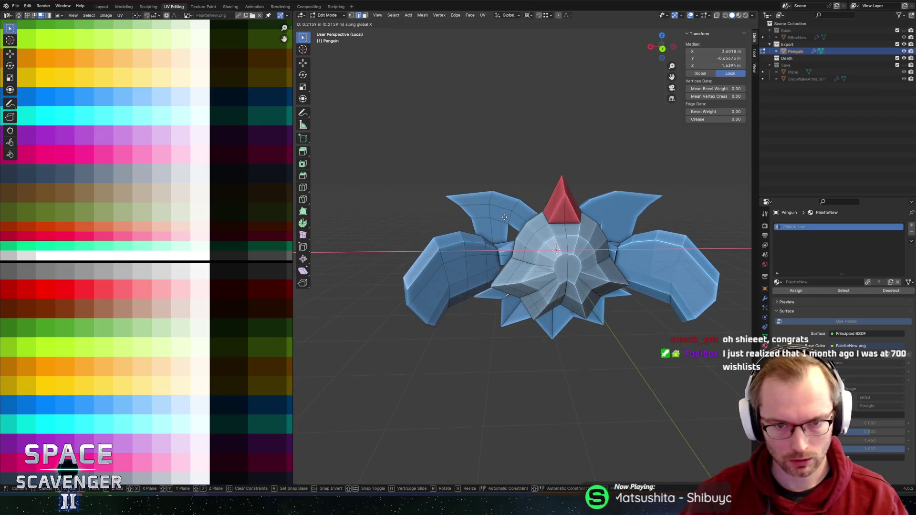
left_click(502, 217)
key("alt+a")
Slide a vertex near the fin bottom by 0.454 and select another fin vertex.
mouse_move(476, 195)
middle_mouse_down()
mouse_move(523, 171)
mouse_move(395, 238)
middle_mouse_up()
left_click(373, 251)
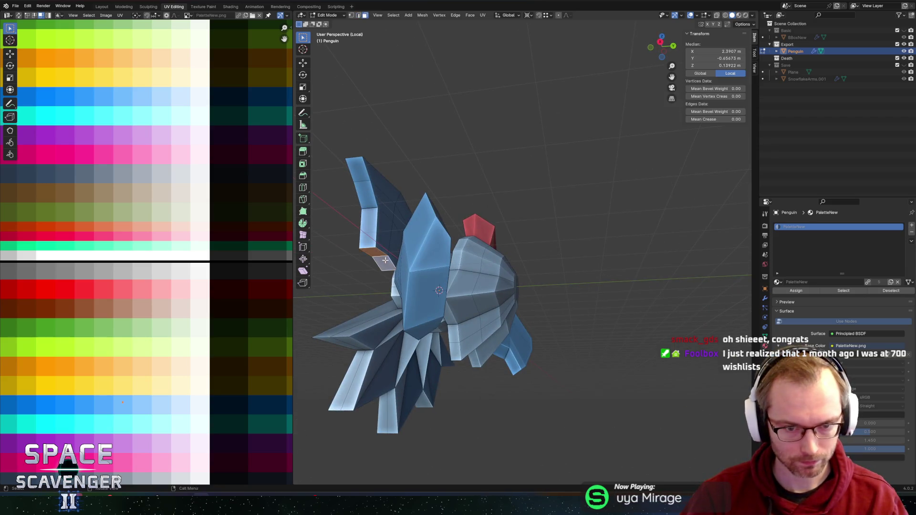
key("g")
key("g")
left_click(387, 250)
mouse_move(387, 250)
middle_mouse_down()
mouse_move(405, 241)
mouse_move(386, 236)
mouse_move(379, 166)
middle_mouse_up()
left_click(386, 227)
middle_click_drag(369, 209, 391, 224)
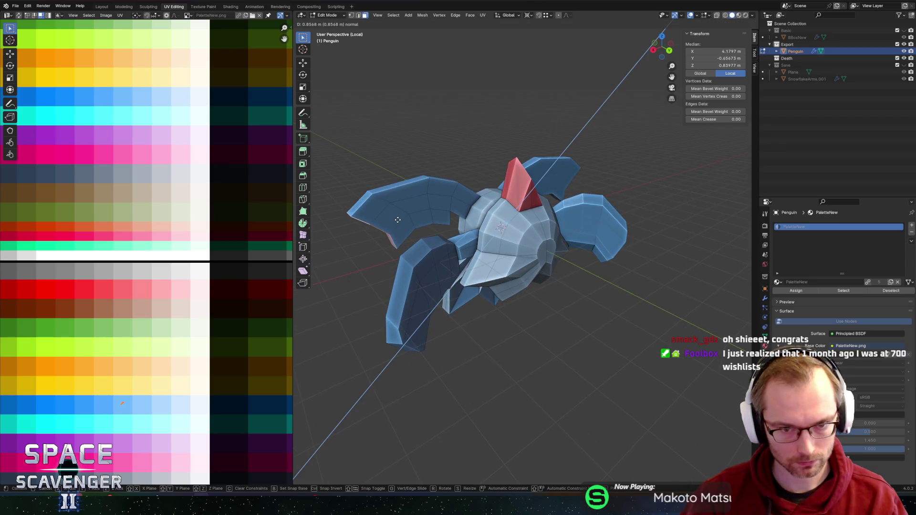
Extrude the fin face and move it downward along Z.
key("e")
left_click(399, 228)
key("g")
key("z")
left_click(404, 231)
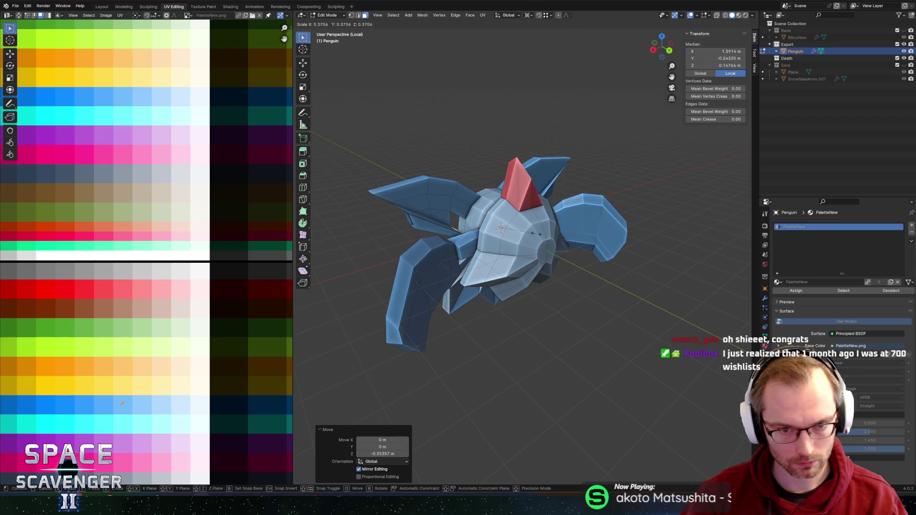
Change the pivot point, undo a trial scale, and slide the wing corner upward.
key("period")
left_click(482, 237)
key("s")
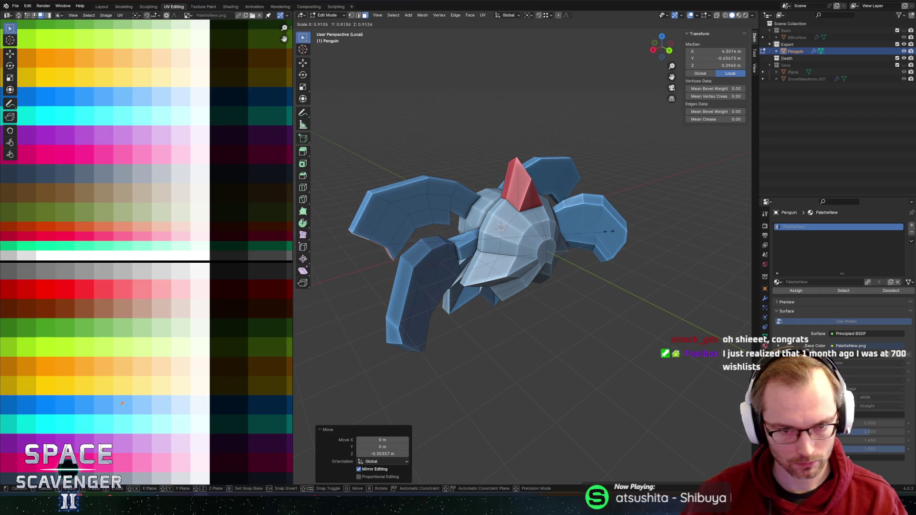
key("Escape")
key("ctrl+z")
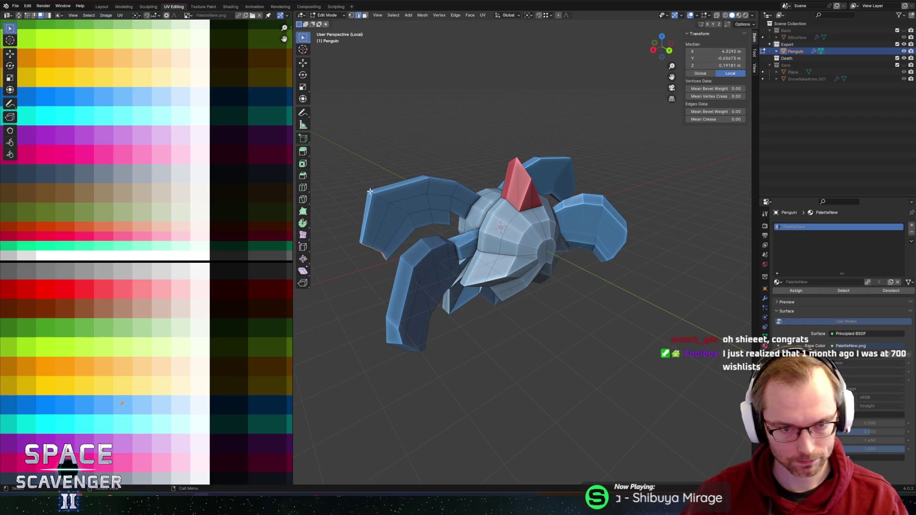
key("g")
key("g")
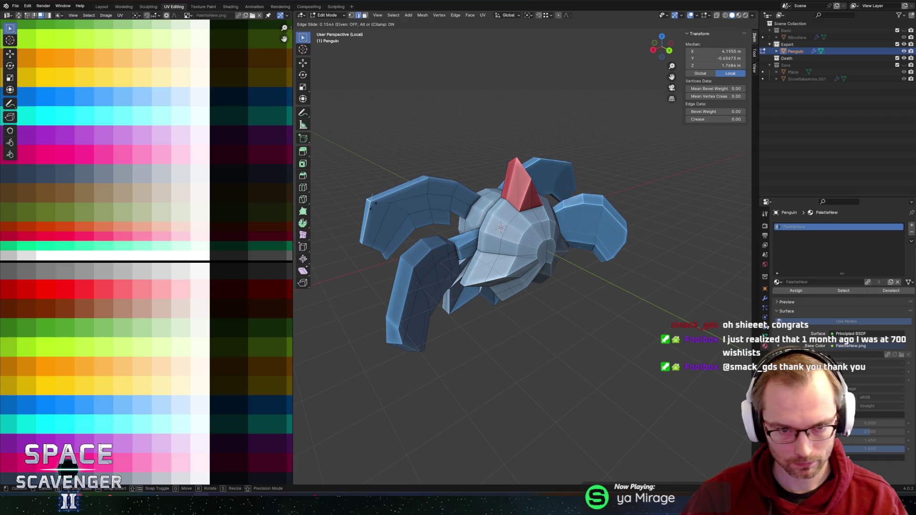
left_click(384, 203)
Extend the wing selection with linked geometry and edge-slide it.
key("l")
middle_click_drag(383, 200, 542, 288)
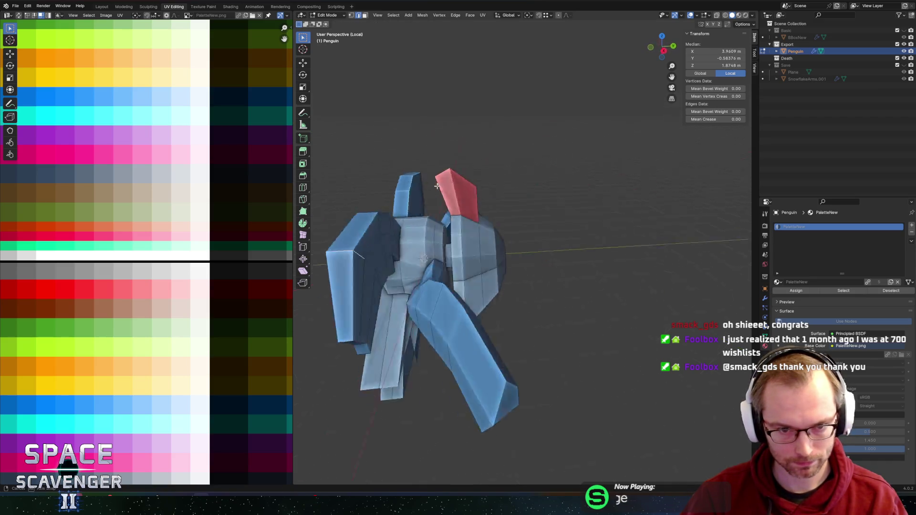
scroll(541, 288, "up", 4)
key("g")
key("g")
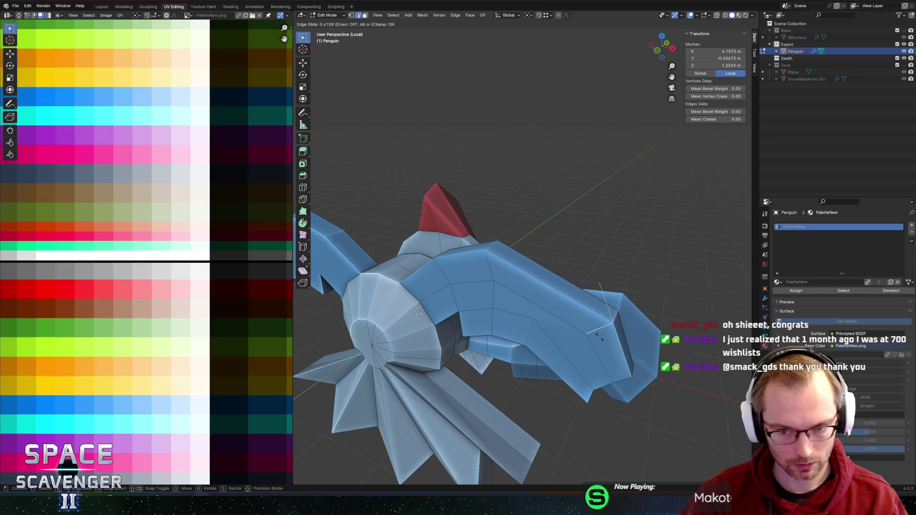
left_click(563, 286)
scroll(484, 222, "down", 3)
mouse_move(563, 286)
middle_mouse_down()
mouse_move(483, 222)
mouse_move(477, 226)
middle_mouse_up()
scroll(439, 255, "up", 5)
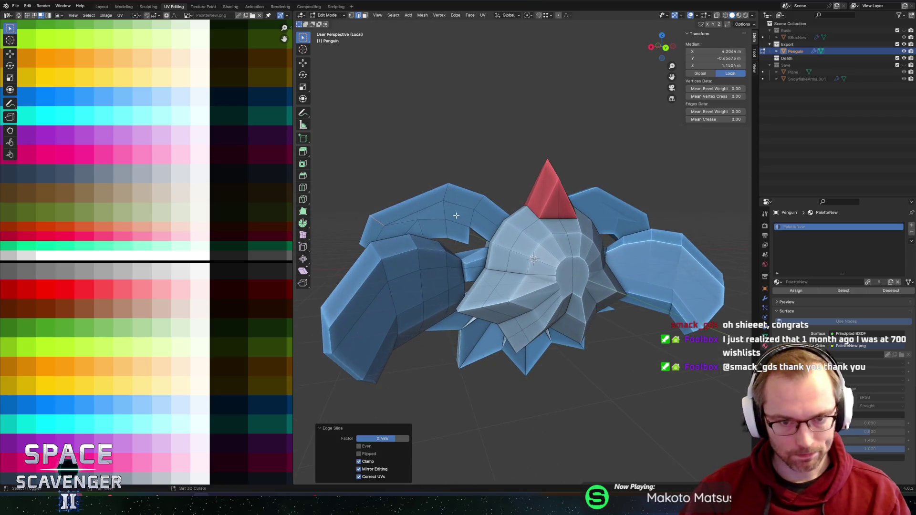
Vertex-slide a single wing vertex along its connected edges.
left_click(438, 255)
middle_click_drag(439, 255, 531, 241)
key("KP_Decimal")
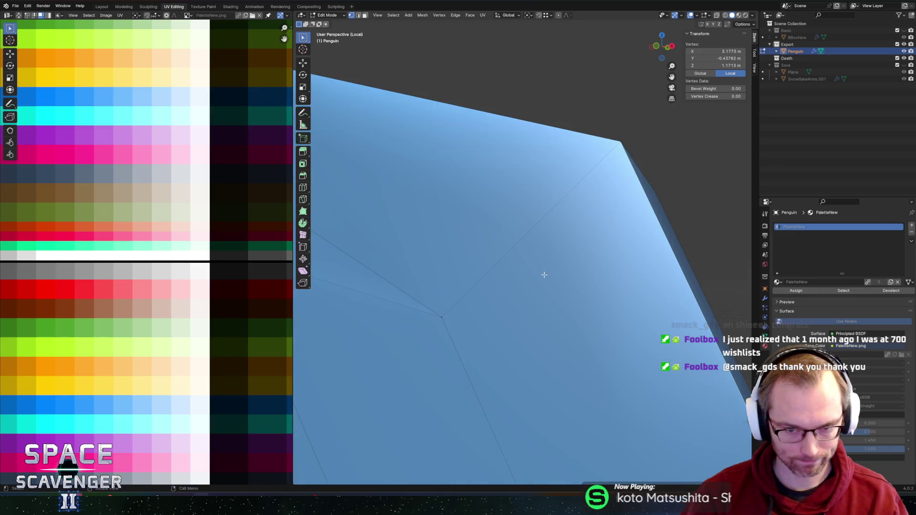
scroll(544, 272, "down", 5)
key("shift+v")
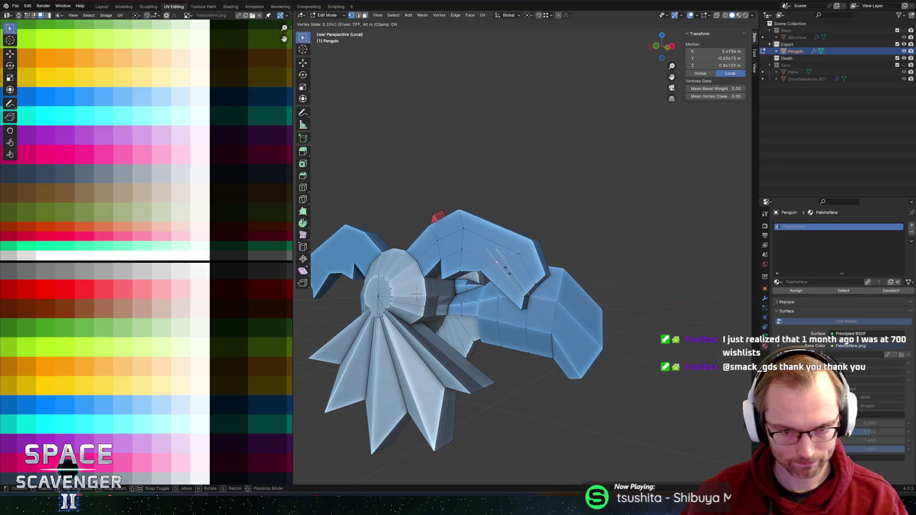
left_click(506, 270)
middle_click_drag(570, 235, 434, 237)
scroll(508, 227, "up", 2)
Select the pale faces on the left flipper and delete them.
key("Tab")
scroll(522, 235, "down", 2)
mouse_move(523, 235)
middle_mouse_down()
mouse_move(549, 239)
mouse_move(502, 257)
middle_mouse_up()
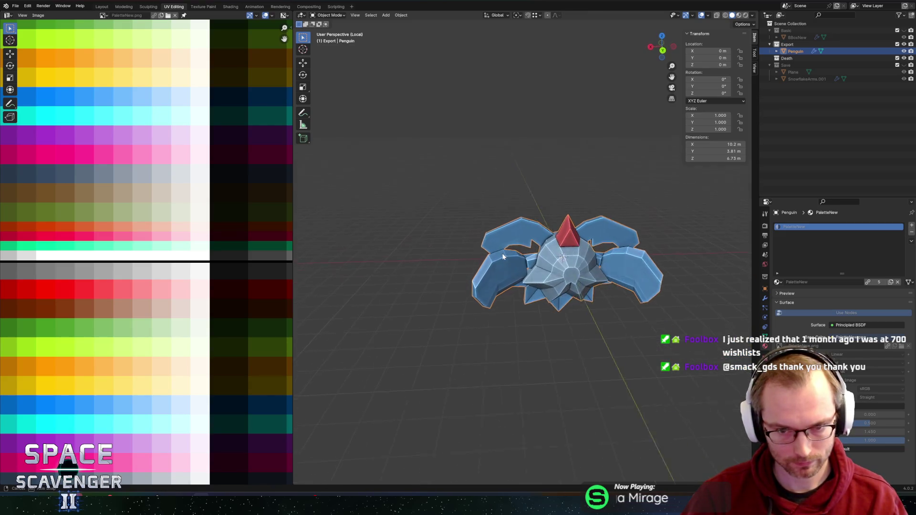
scroll(502, 257, "up", 3)
key("Tab")
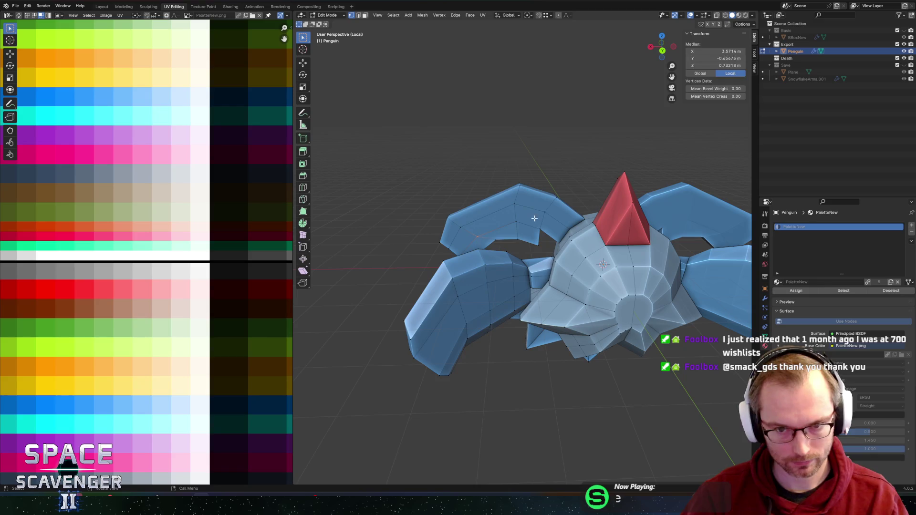
left_click(522, 217, "alt")
left_click(492, 213, "alt+shift")
middle_click_drag(492, 214, 411, 243)
mouse_move(349, 263)
middle_mouse_down()
mouse_move(526, 237)
mouse_move(345, 312)
mouse_move(489, 219)
middle_mouse_up()
key("x")
left_click(508, 251)
Grid Fill the edge loop around the head opening and delete the stray vertices.
left_click(345, 312, "alt")
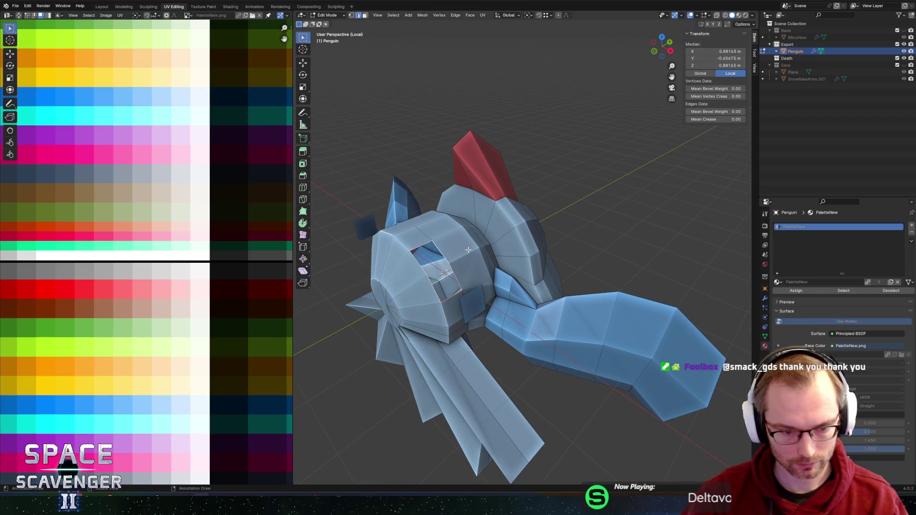
key("ctrl+f")
left_click(436, 252)
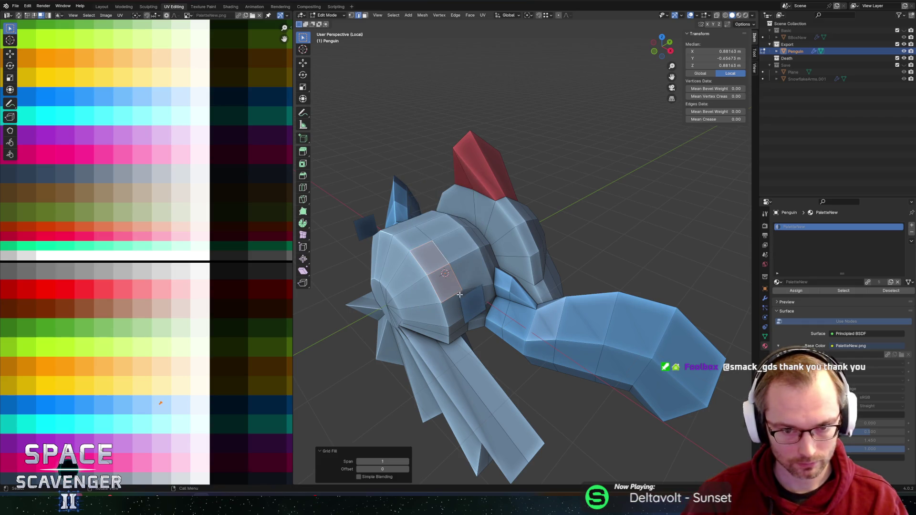
key("x")
mouse_move(460, 296)
middle_mouse_down()
mouse_move(525, 287)
mouse_move(501, 234)
mouse_move(508, 195)
middle_mouse_up()
left_click(494, 272)
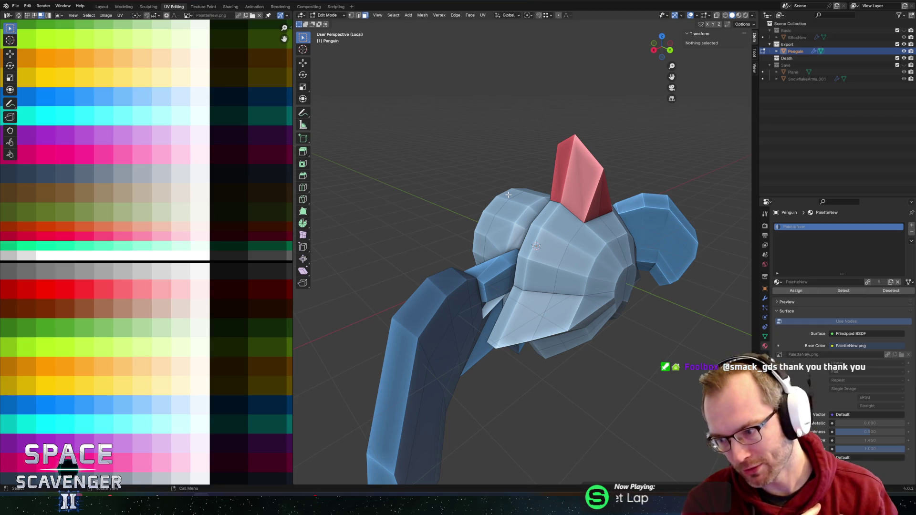
Move a flipper vertex −0.085 m along the global X axis.
mouse_move(508, 158)
middle_mouse_down()
mouse_move(508, 218)
mouse_move(464, 285)
mouse_move(477, 296)
mouse_move(536, 289)
middle_mouse_up()
key("Tab")
scroll(490, 248, "up", 3)
key("Tab")
left_click(446, 300)
middle_click_drag(499, 313, 508, 307)
key("g")
key("y")
key("x")
left_click(522, 296)
Slide an edge along the penguin's arm.
mouse_move(523, 296)
middle_mouse_down()
mouse_move(491, 296)
mouse_move(460, 319)
middle_mouse_up()
key("alt+a")
scroll(458, 323, "up", 5)
left_click(460, 316)
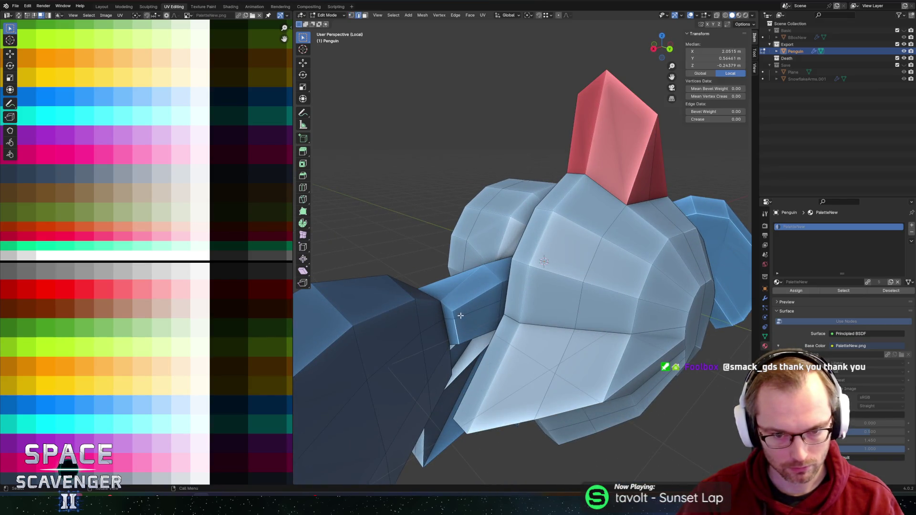
key("g")
key("g")
left_click(463, 310)
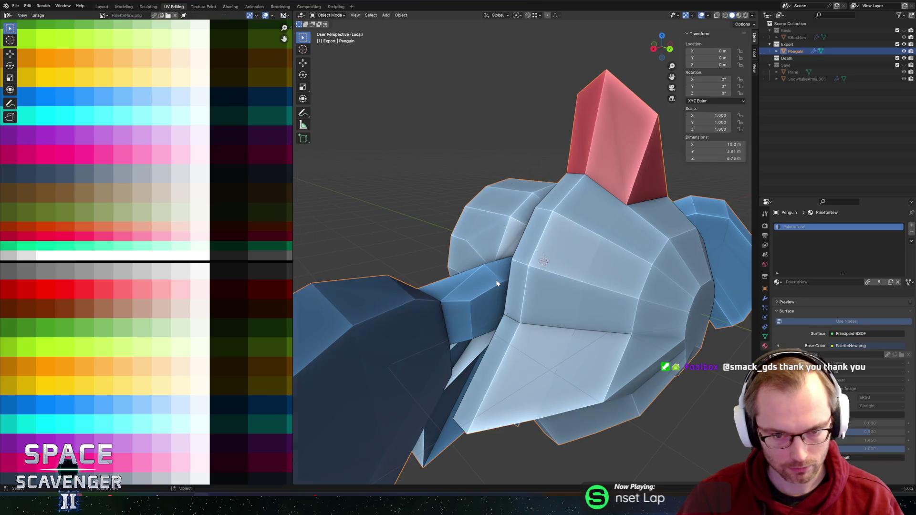
Check the penguin's UVs against the colour palette texture in Edit Mode.
key("Tab")
scroll(462, 310, "down", 5)
mouse_move(462, 310)
middle_mouse_down()
mouse_move(626, 260)
mouse_move(576, 280)
mouse_move(501, 254)
mouse_move(572, 240)
mouse_move(444, 239)
mouse_move(446, 216)
middle_mouse_up()
scroll(501, 254, "up", 3)
scroll(445, 236, "down", 3)
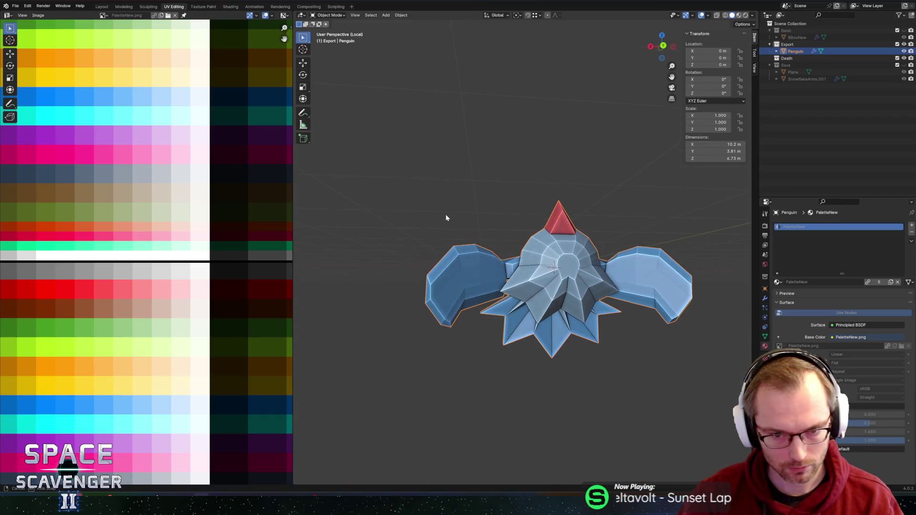
key("Tab")
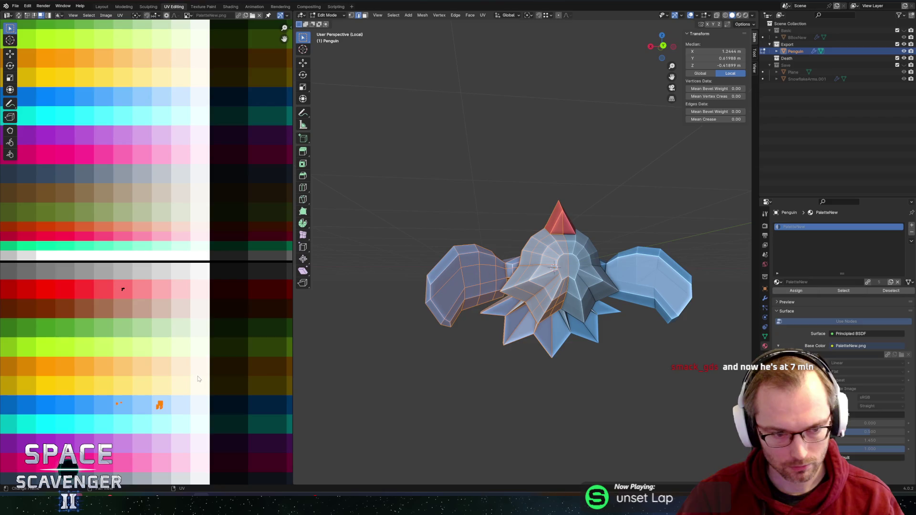
middle_click_drag(195, 347, 277, 321)
key("Tab")
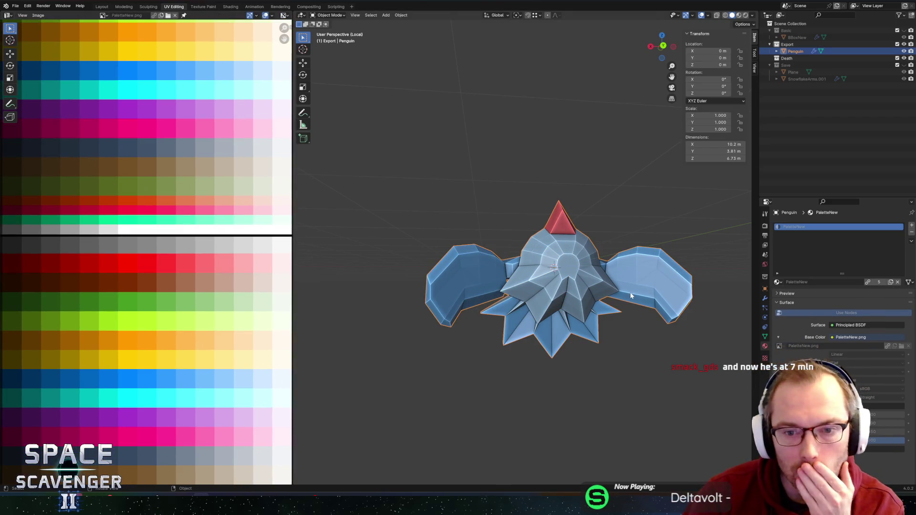
Export the penguin as FBX and switch to Unity.
scroll(606, 295, "down", 2)
middle_click_drag(606, 295, 589, 273)
key("ctrl+shift+e")
key("Return")
key("alt+Tab")
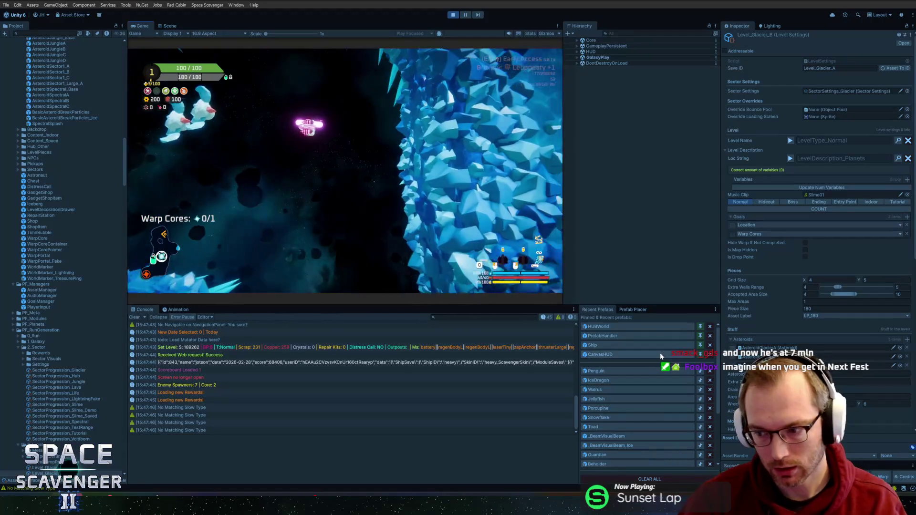
Run the 'debug timeScale 0' command and toggle the maximized Game view.
type("debug timeScale 0")
key("Return")
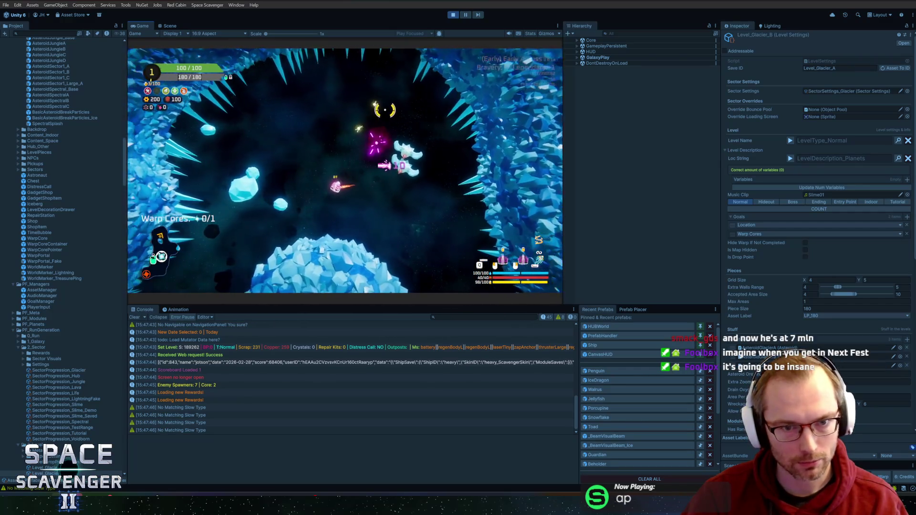
double_click(153, 26)
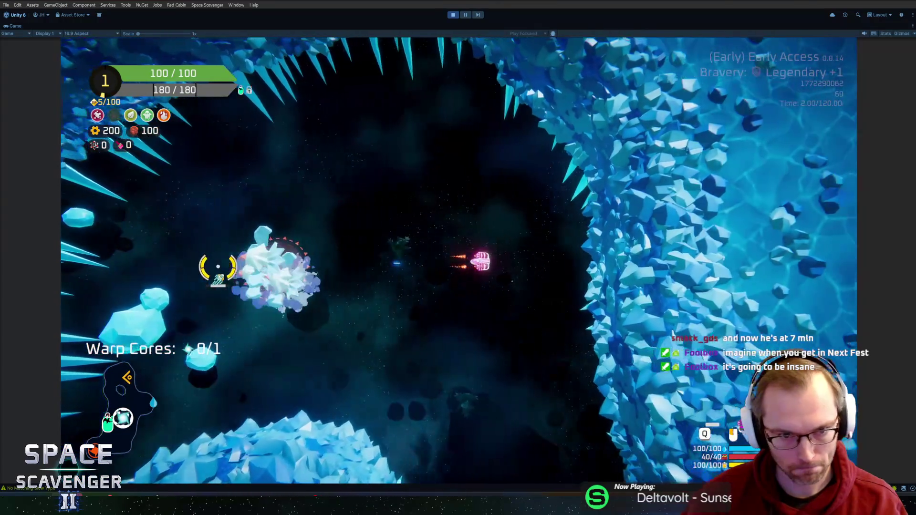
key("ctrl+shift+p")
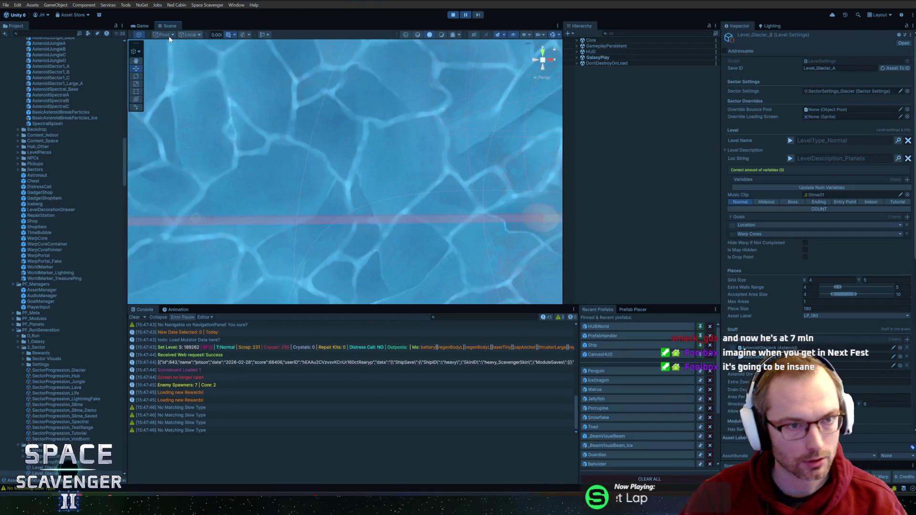
left_click(141, 26)
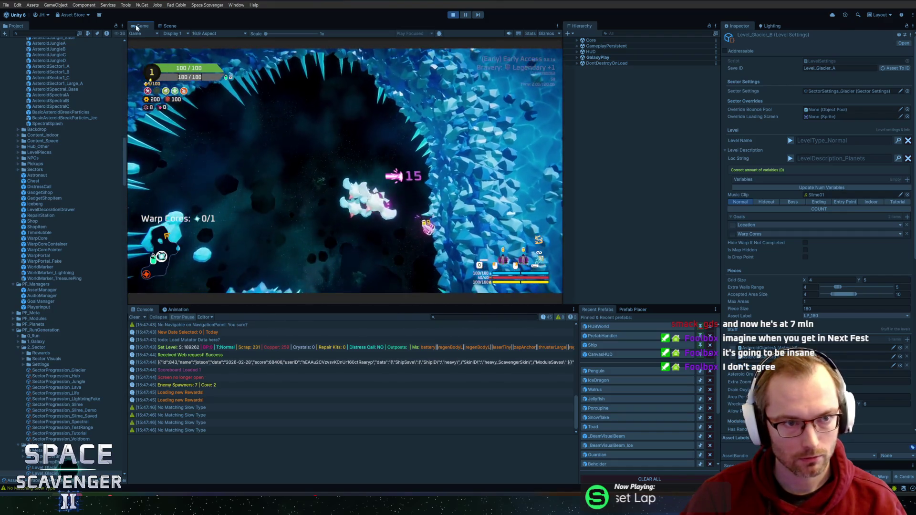
Playtest the icy level in a maximized Game view, then switch to Rider.
key("shift+space")
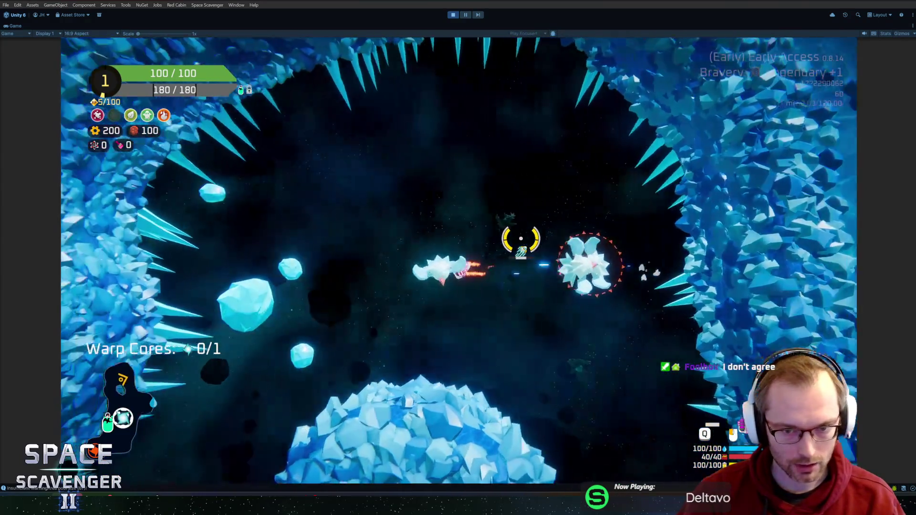
key("shift+space")
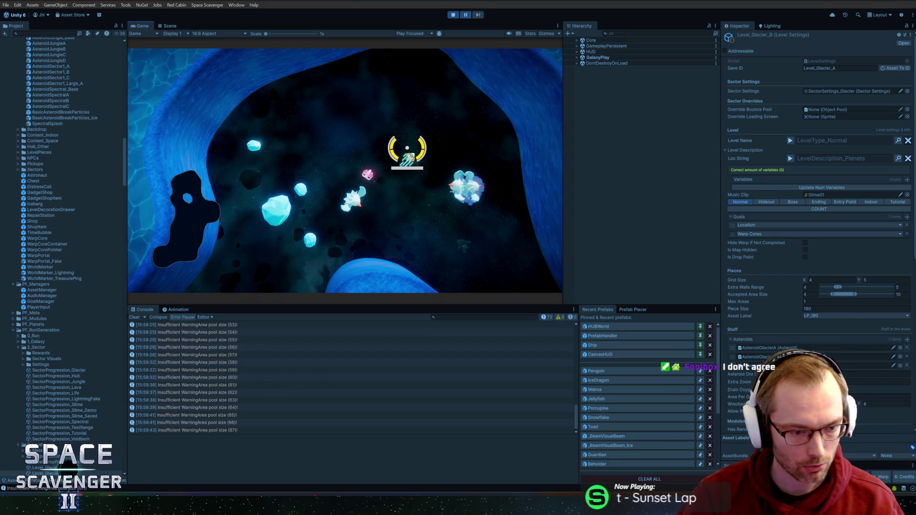
key("alt+Tab")
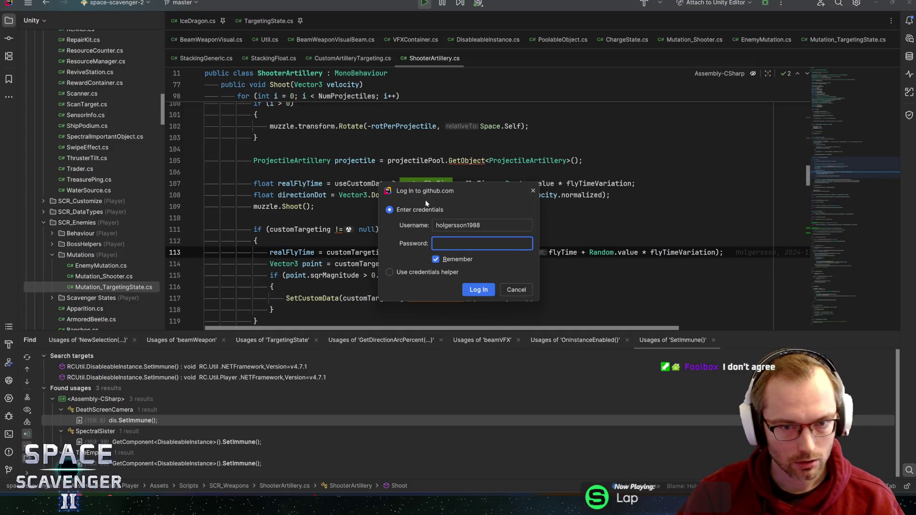
Dismiss the github.com login prompt and go to line 112 of ShooterArtillery.cs.
key("Escape")
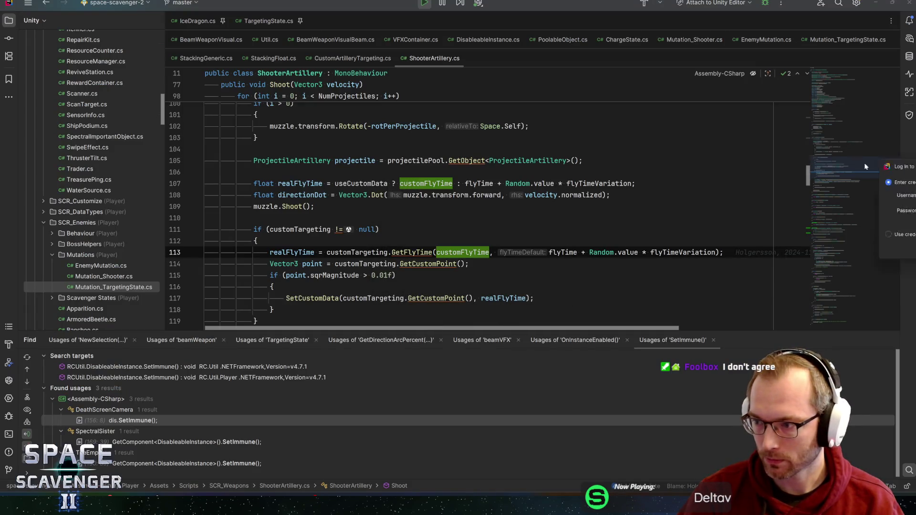
left_click(488, 285)
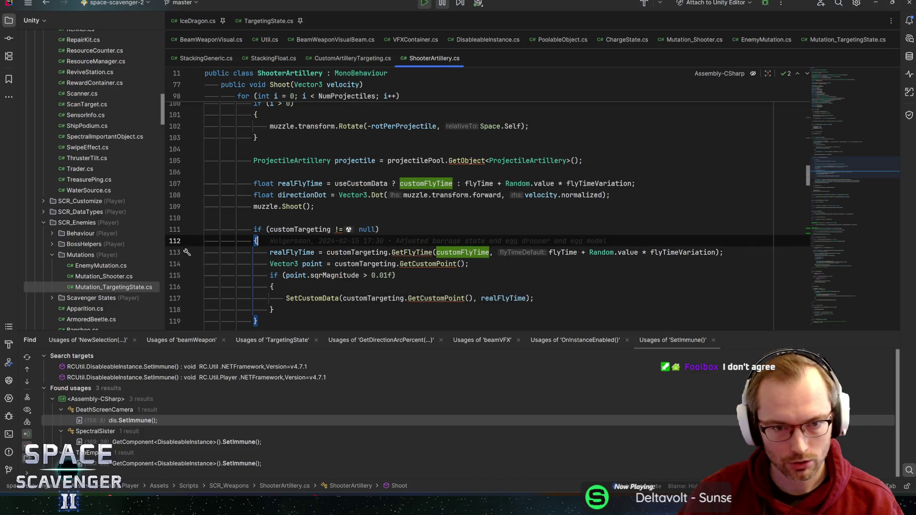
key("Up")
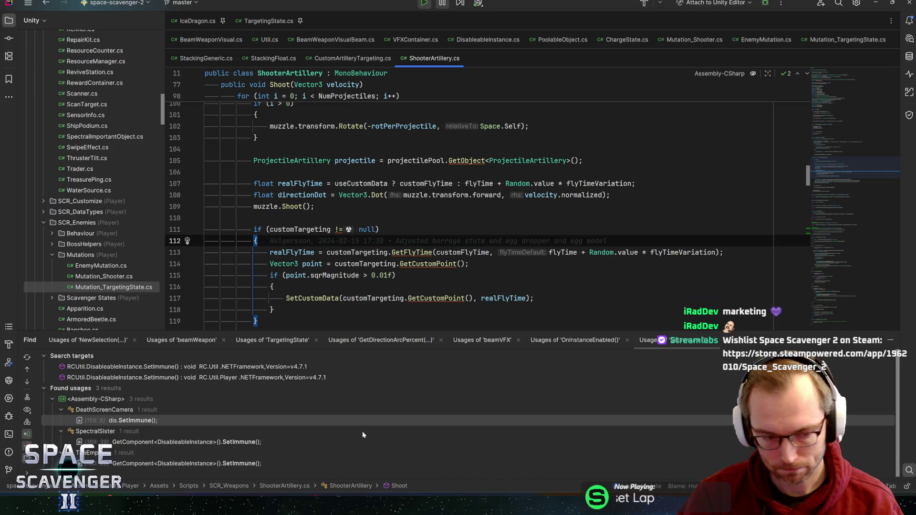
Cycle the Git, Debug and Problems windows, then return to Unity.
left_click(10, 470)
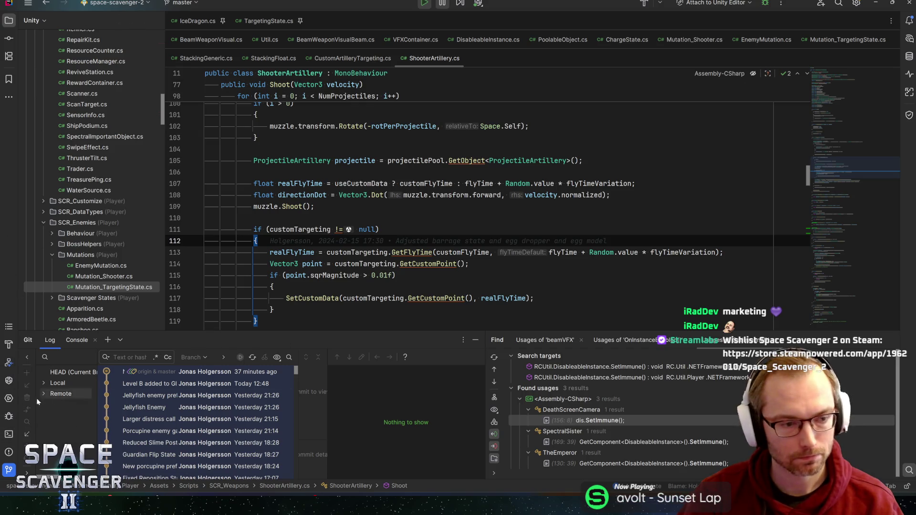
left_click(8, 416)
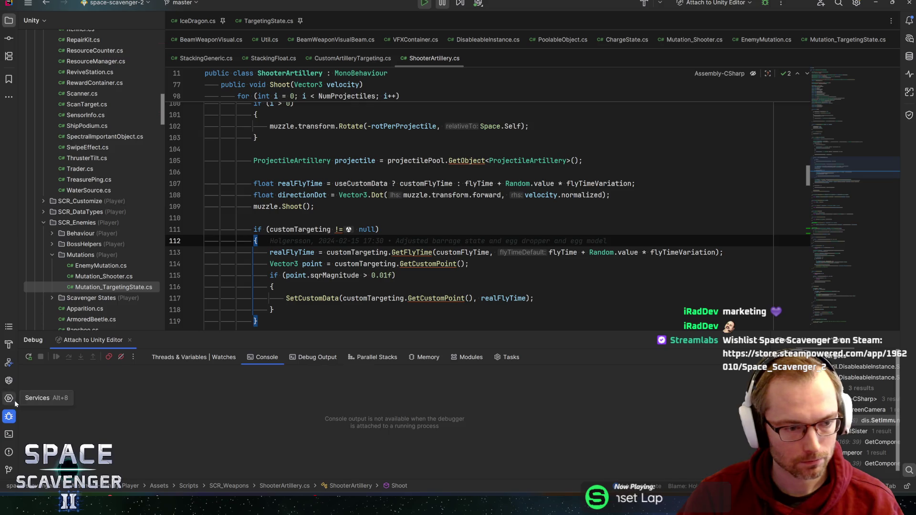
left_click(8, 452)
left_click(398, 230)
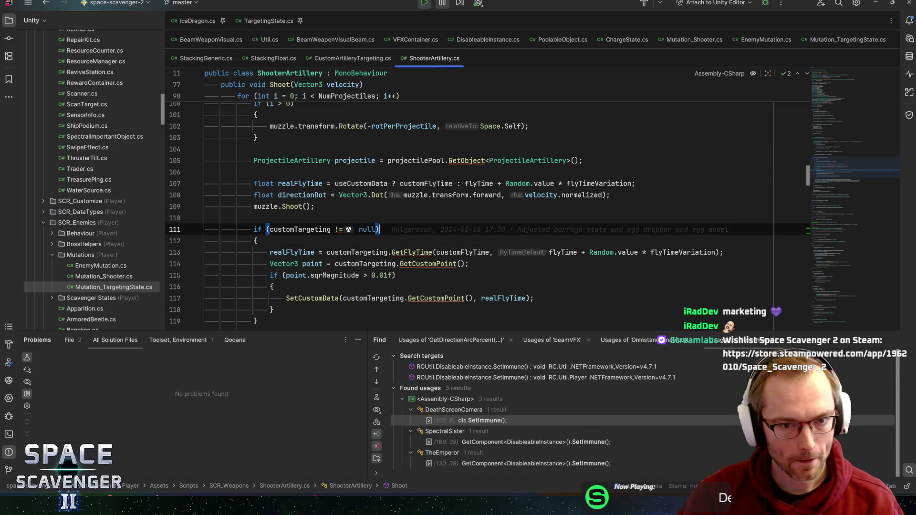
key("alt+Tab")
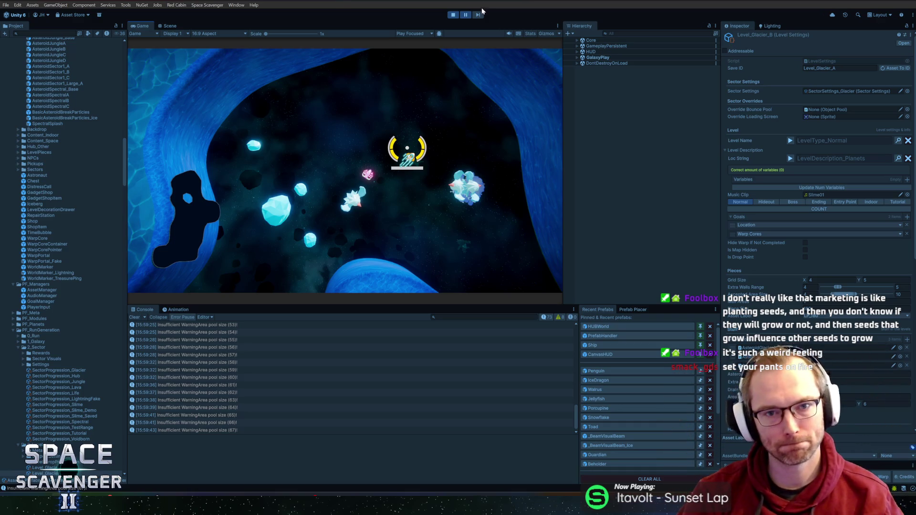
Unpause the playtest, maximize the Game tab, and switch to Blender.
left_click(465, 14)
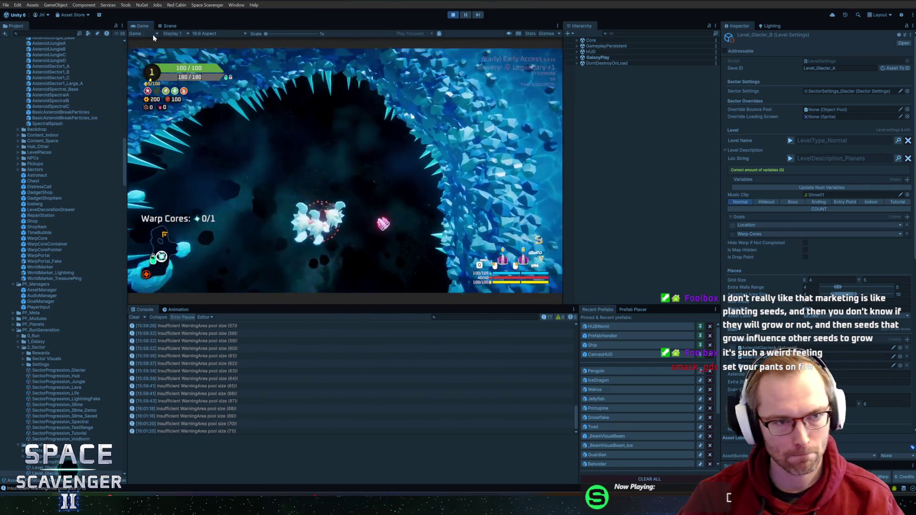
double_click(145, 27)
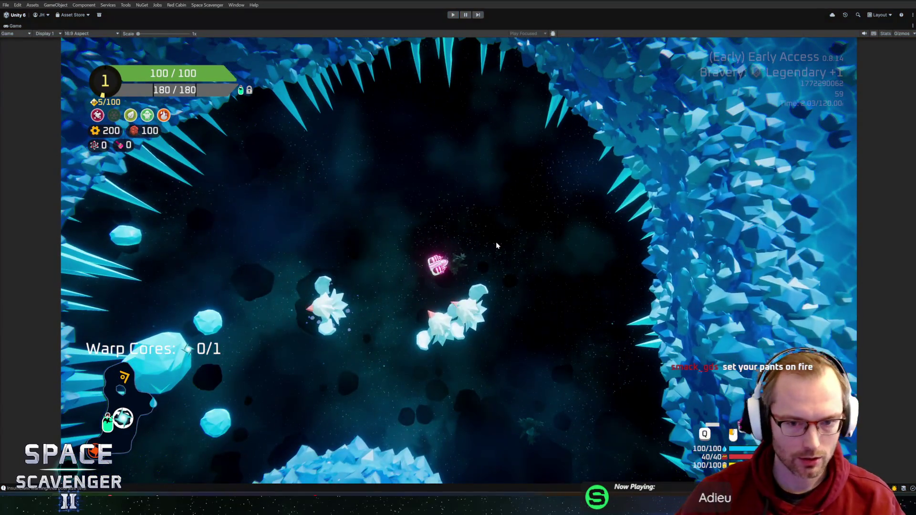
key("alt+Tab")
Extrude the head's front faces along their normals by roughly a metre.
mouse_move(472, 220)
middle_mouse_down()
mouse_move(583, 241)
mouse_move(503, 240)
middle_mouse_up()
scroll(485, 243, "up", 2)
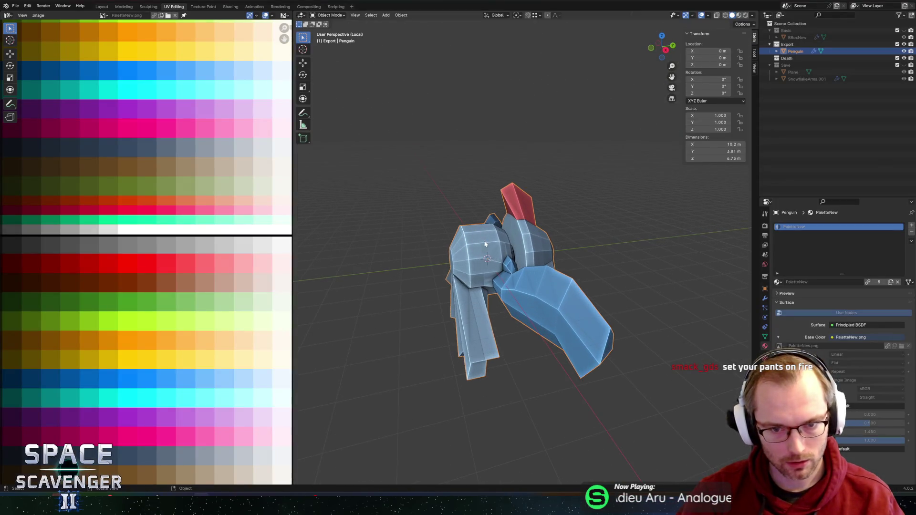
key("Tab")
middle_click_drag(469, 253, 553, 233)
left_click(461, 251)
mouse_move(461, 251)
middle_mouse_down()
mouse_move(489, 282)
mouse_move(475, 268)
middle_mouse_up()
left_click(483, 270)
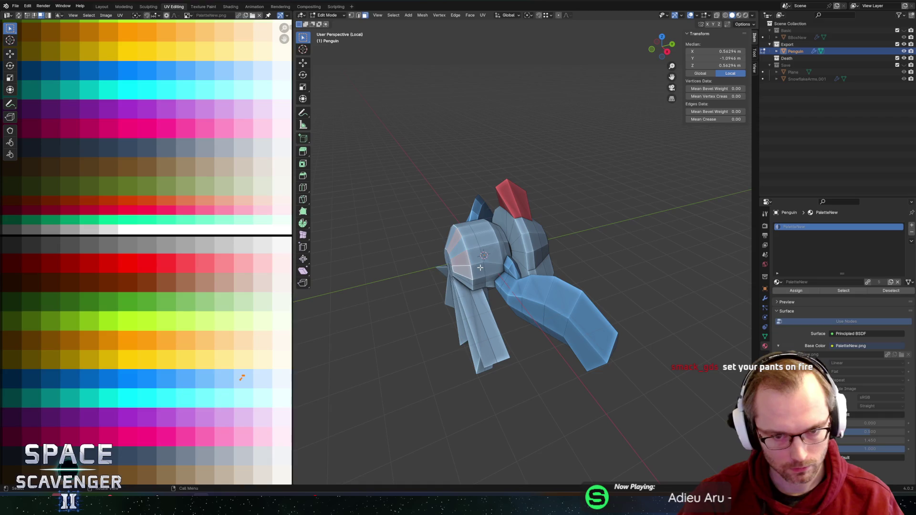
key("alt+e")
left_click(481, 271)
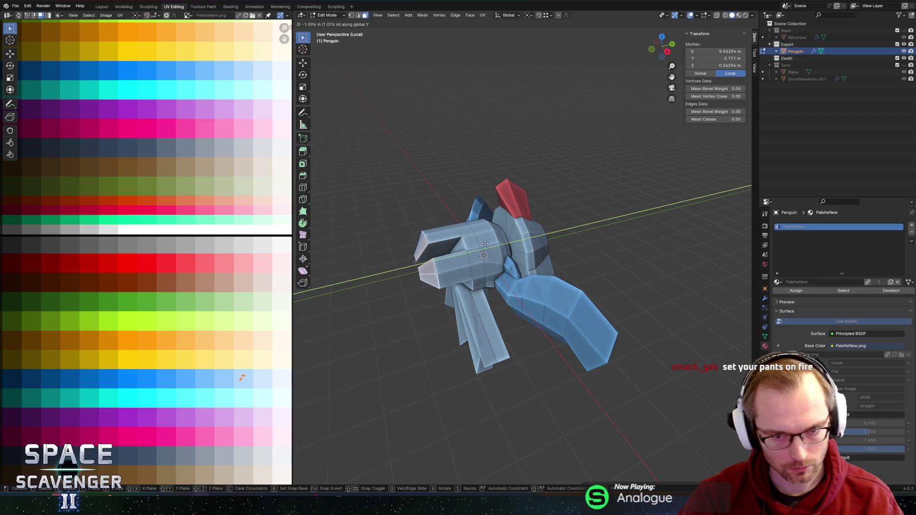
left_click(506, 233)
Select other faces and try a Y-excluded scale and a vertex slide, cancelling both.
mouse_move(506, 232)
middle_mouse_down()
mouse_move(571, 176)
mouse_move(555, 219)
middle_mouse_up()
left_click(537, 216)
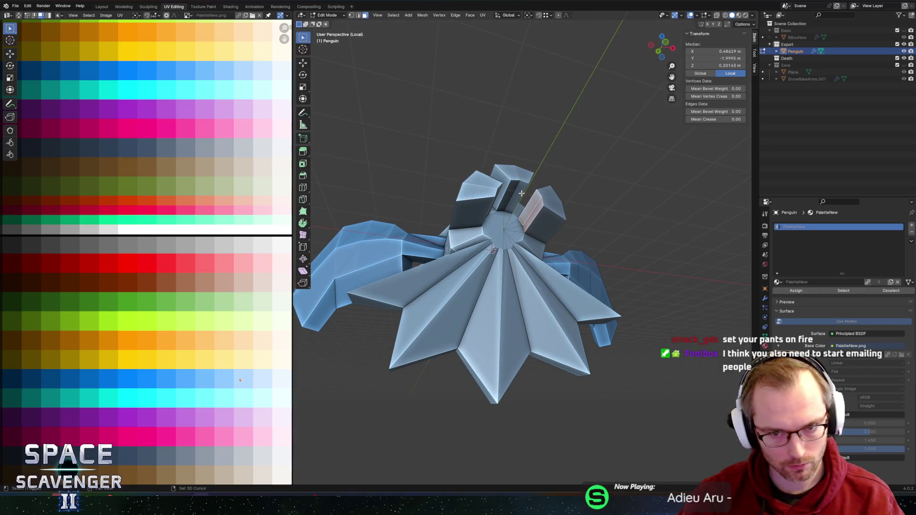
left_click(521, 194)
middle_click_drag(522, 194, 577, 196)
key("s")
key("shift+y")
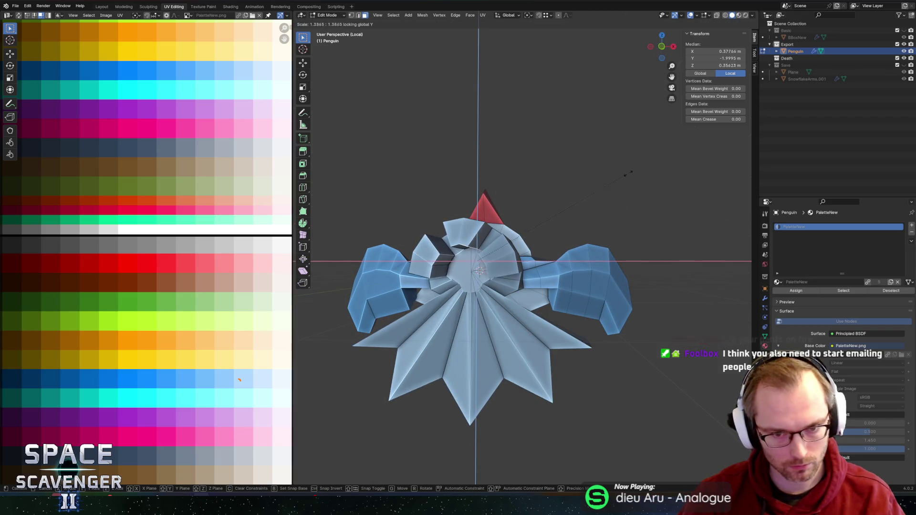
right_click(316, 128)
mouse_move(399, 143)
middle_mouse_down()
mouse_move(481, 144)
mouse_move(542, 123)
middle_mouse_up()
key("shift+v")
right_click(554, 159)
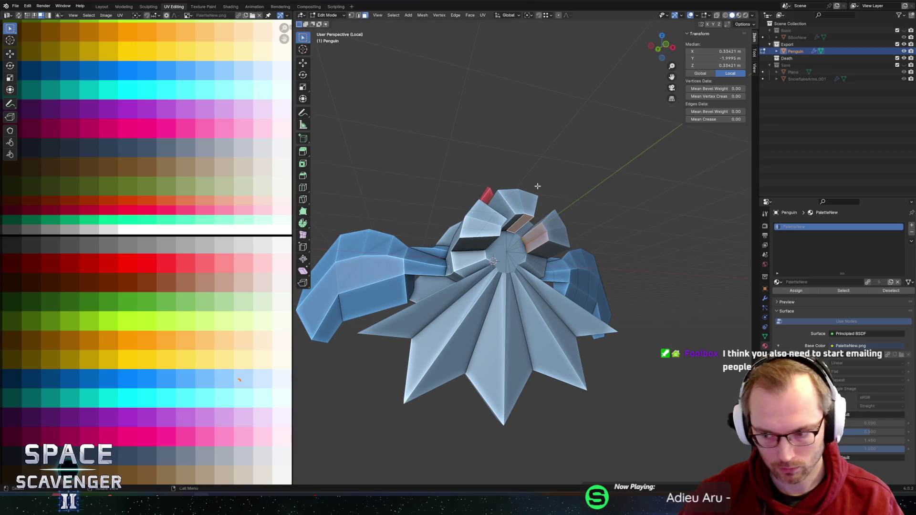
Orbit around the mesh to inspect the penguin's underside.
middle_click_drag(537, 186, 540, 186)
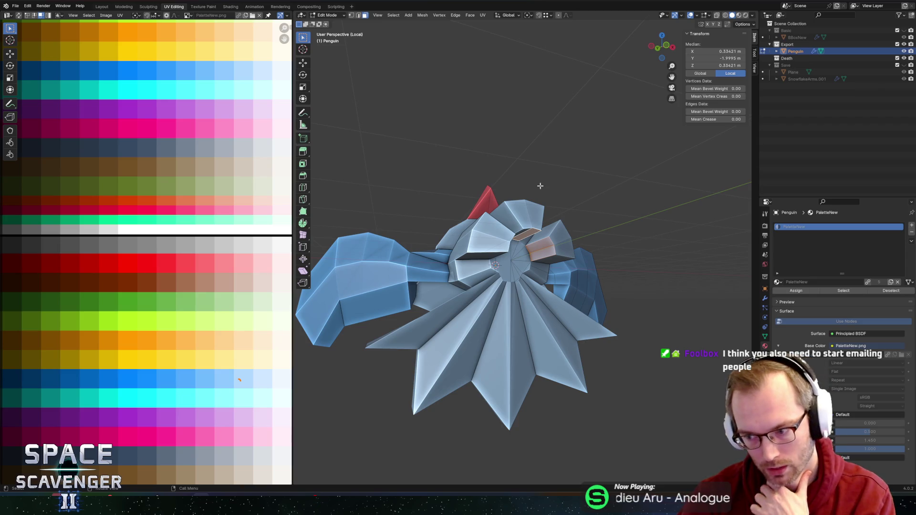
mouse_move(572, 221)
middle_mouse_down()
mouse_move(429, 196)
mouse_move(423, 241)
mouse_move(582, 190)
mouse_move(419, 219)
mouse_move(487, 194)
mouse_move(583, 186)
middle_mouse_up()
middle_click_drag(550, 179, 536, 179)
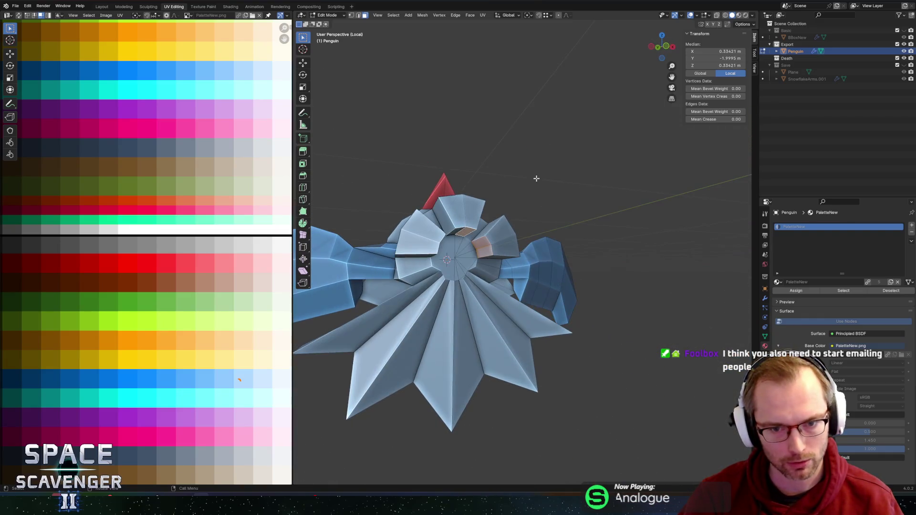
middle_click_drag(541, 223, 570, 199)
scroll(563, 204, "up", 3)
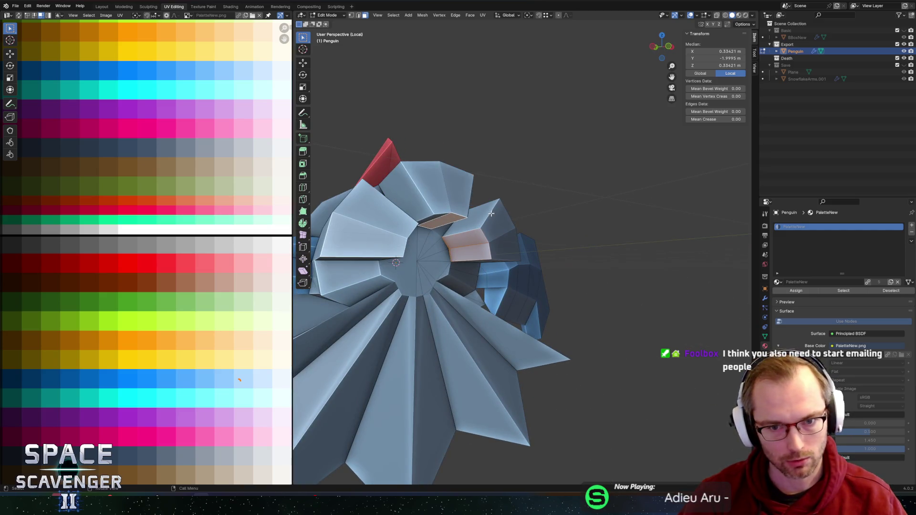
mouse_move(491, 215)
middle_mouse_down()
mouse_move(503, 229)
mouse_move(522, 204)
middle_mouse_up()
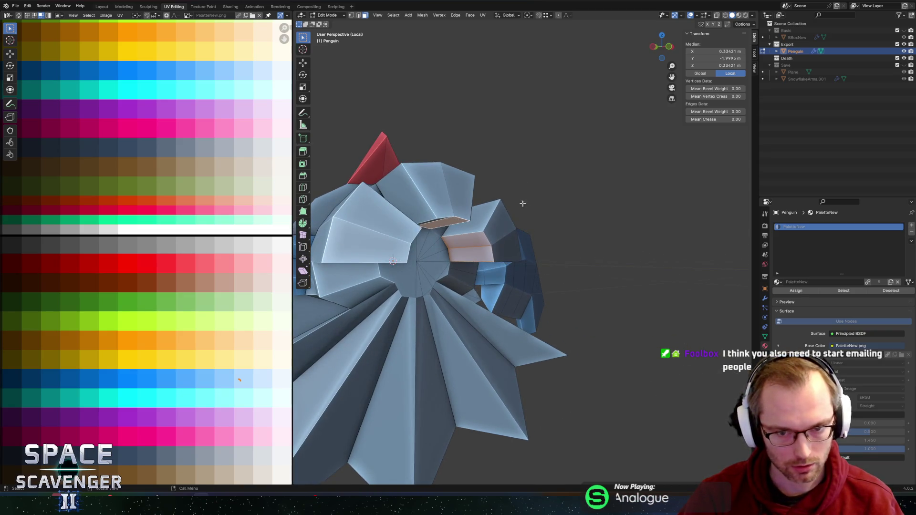
key("comma")
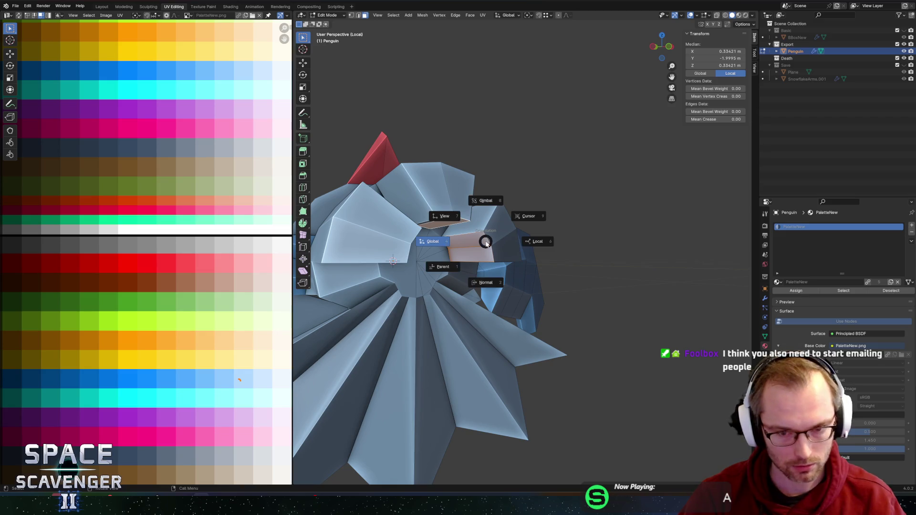
Push the selected faces inward along their normal axis.
left_click(489, 248)
key("g")
key("z")
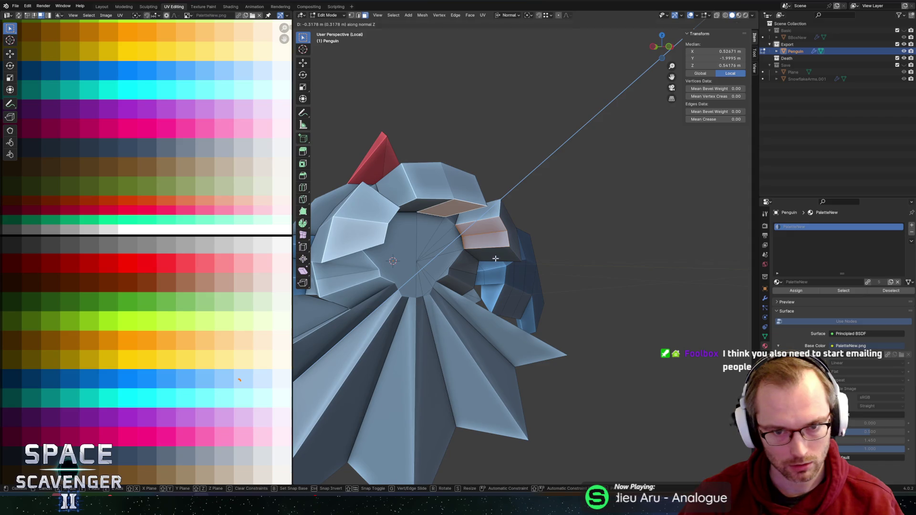
key("Escape")
key("comma")
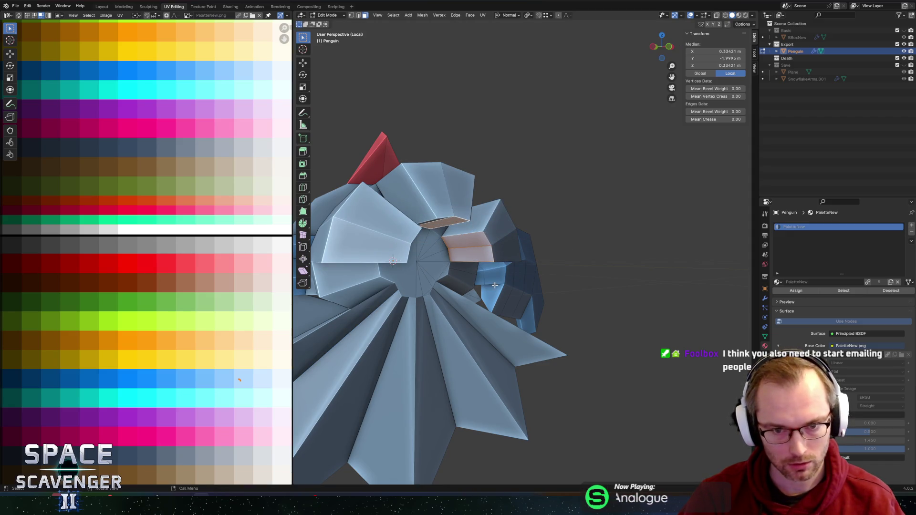
key("g")
key("z")
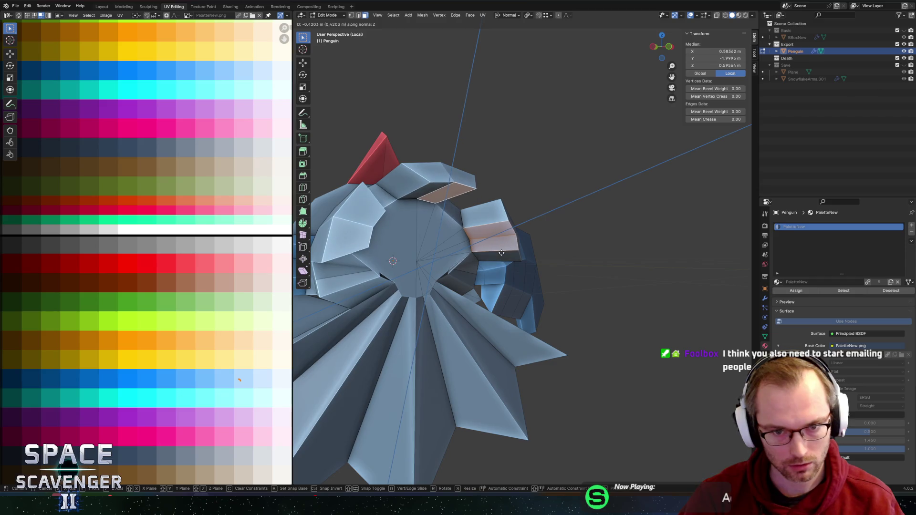
left_click(502, 252)
Select two body faces and enlarge them about 1.57 times, excluding the normal Y axis.
mouse_move(498, 238)
middle_mouse_down()
mouse_move(399, 245)
mouse_move(485, 250)
middle_mouse_up()
key("2")
left_click(485, 250)
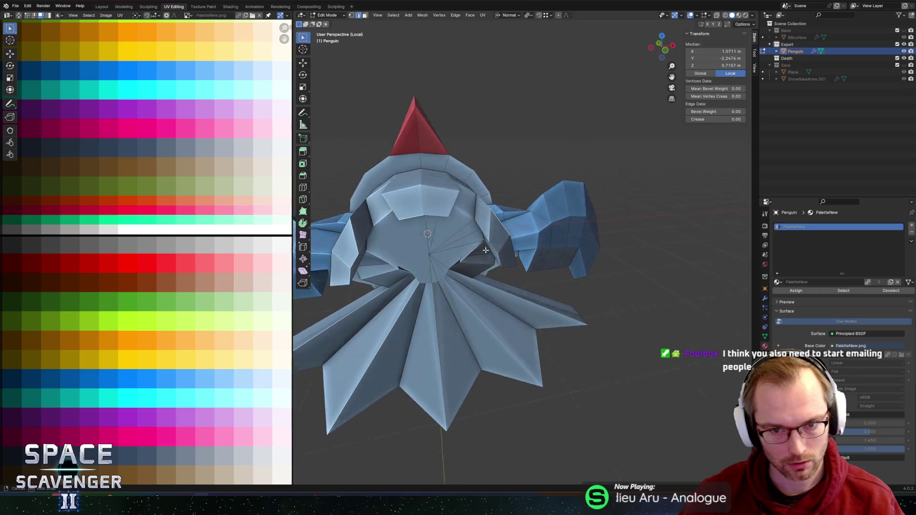
key("3")
left_click(494, 232)
left_click(437, 199, "shift")
middle_click_drag(436, 199, 524, 220)
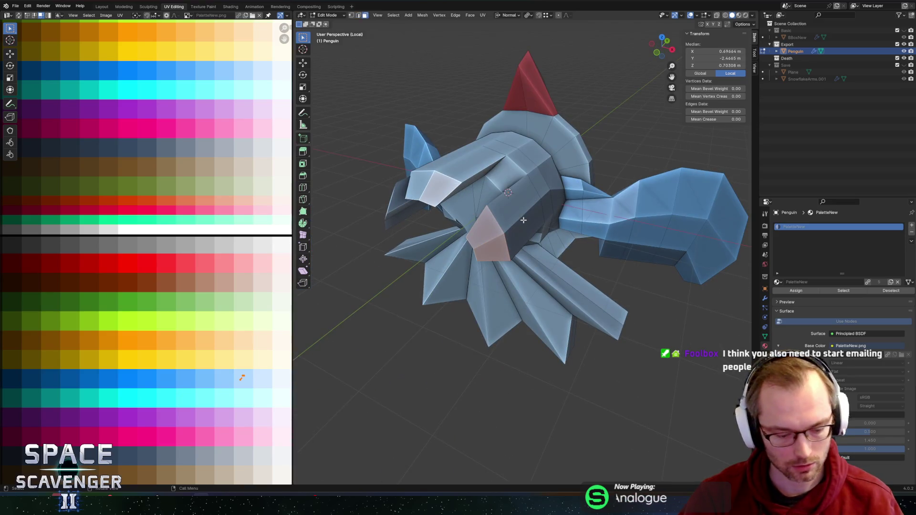
key("g")
right_click(588, 196)
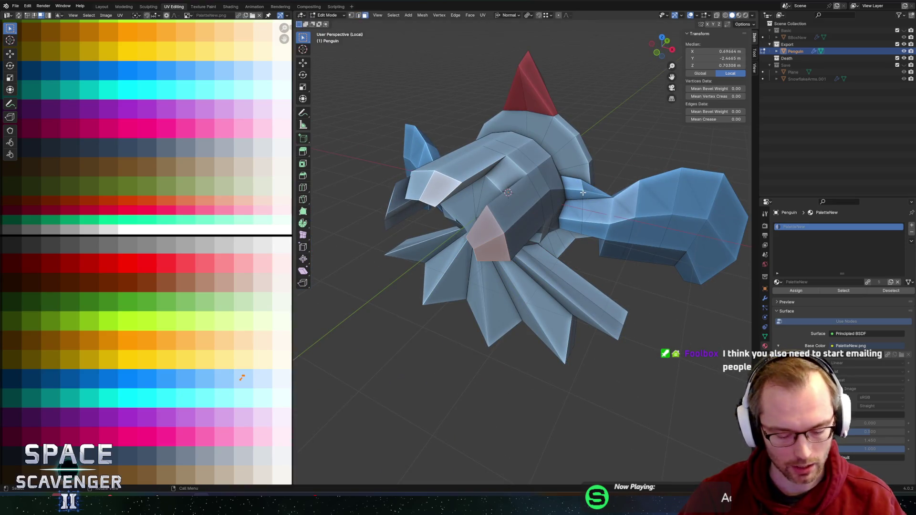
key("s")
key("shift+y")
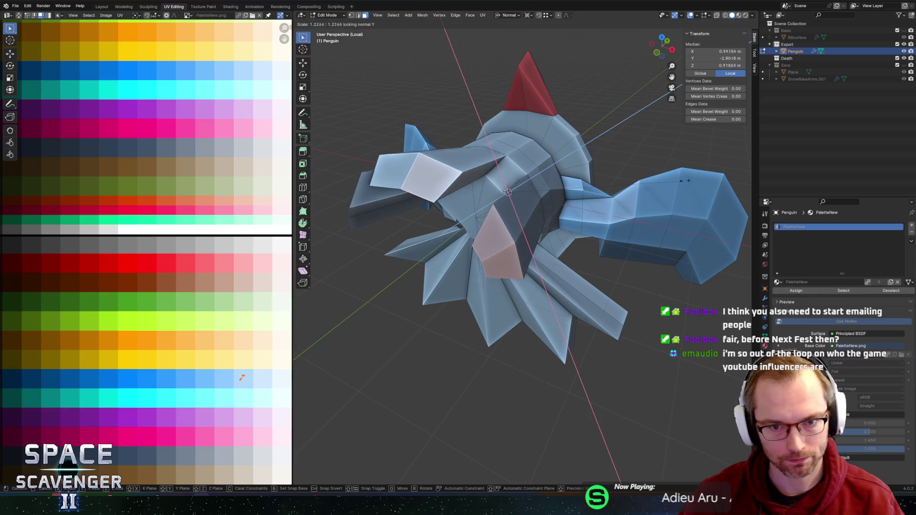
left_click(641, 162)
scroll(641, 162, "down", 2)
Cut two centred edge loops across the flipper.
middle_click_drag(641, 162, 556, 177)
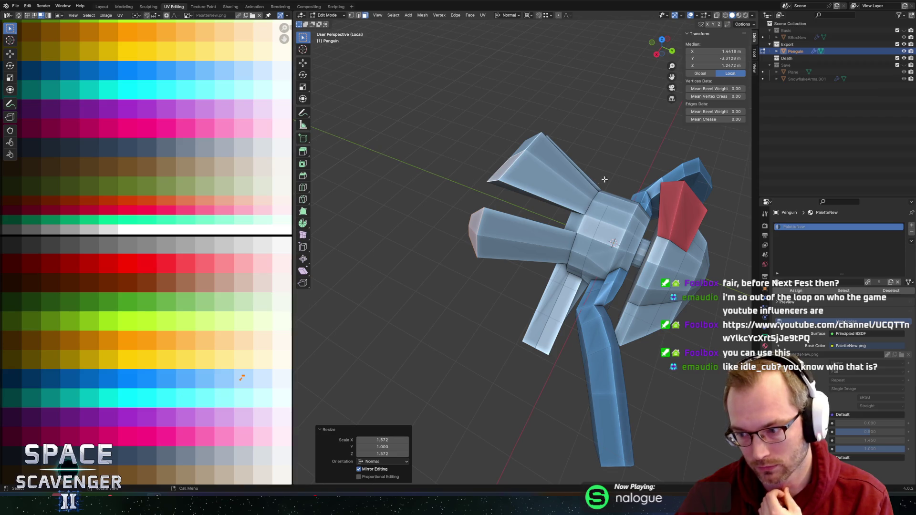
middle_click_drag(663, 166, 662, 156)
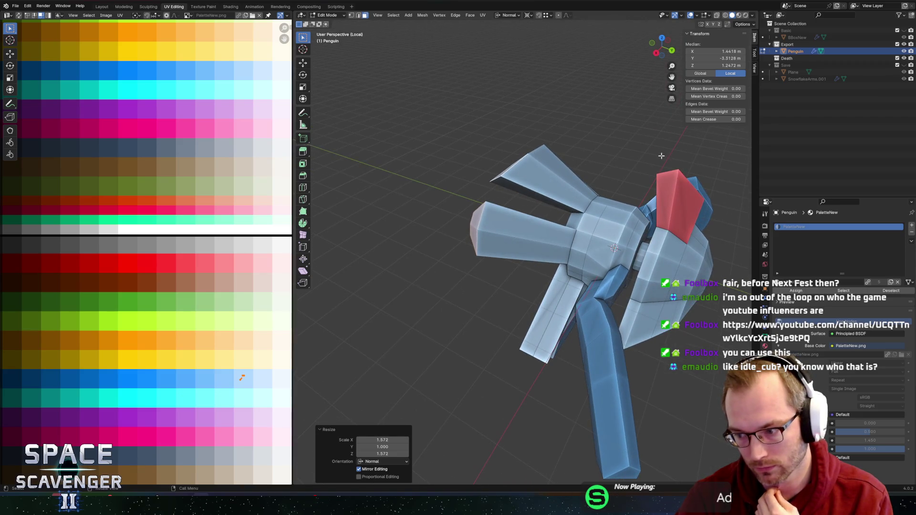
scroll(605, 181, "up", 3)
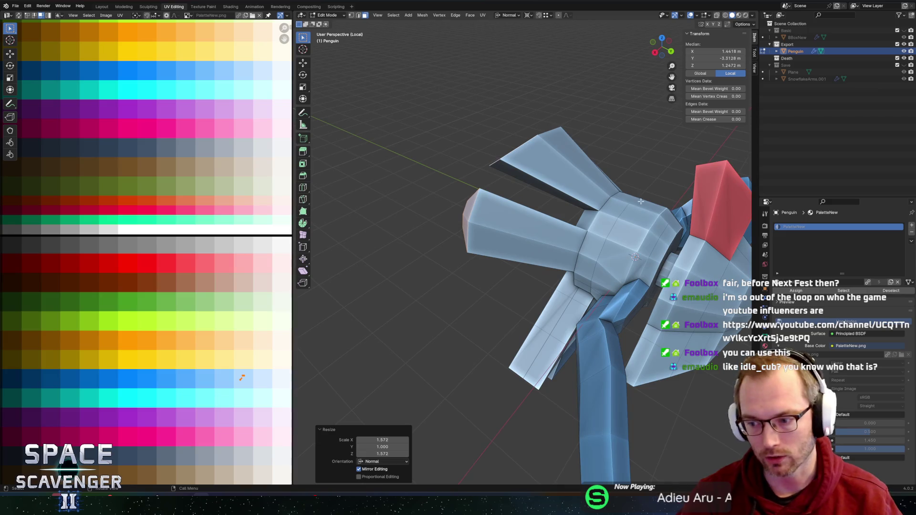
middle_click_drag(612, 199, 585, 201, "shift")
scroll(530, 221, "up", 3)
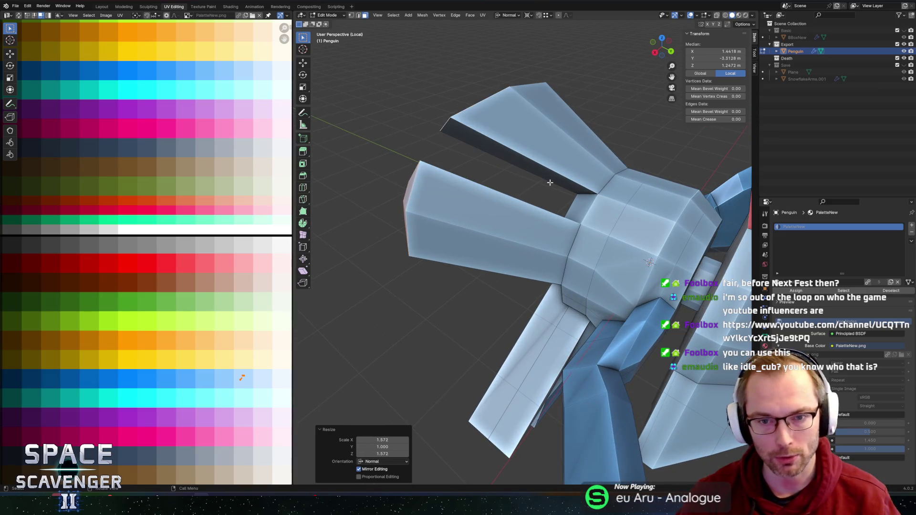
key("ctrl+r")
left_click(514, 154)
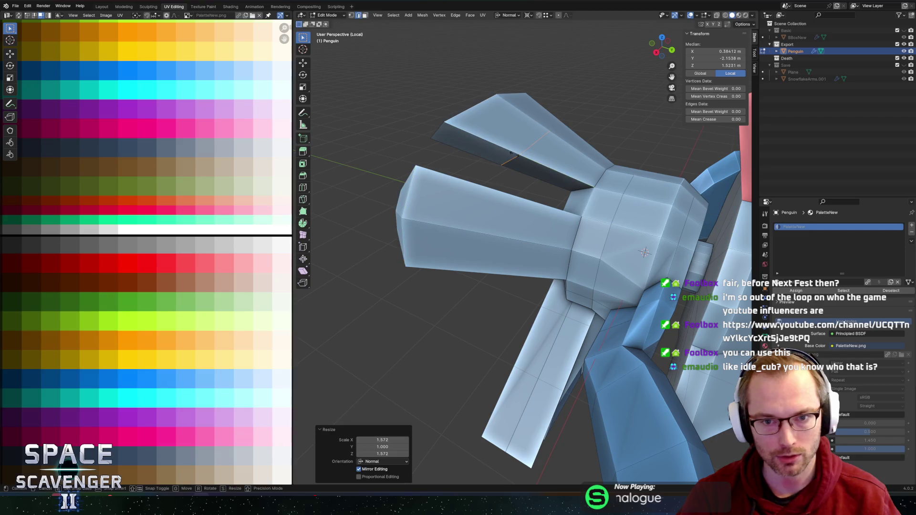
right_click(491, 210)
left_click(493, 228)
right_click(490, 232)
Widen a flipper edge loop, scaling in Normal then Global orientation while excluding Y.
scroll(543, 155, "down", 3)
left_click(543, 155)
mouse_move(543, 155)
middle_mouse_down()
mouse_move(569, 141)
mouse_move(530, 161)
mouse_move(568, 161)
middle_mouse_up()
key("s")
key("shift+y")
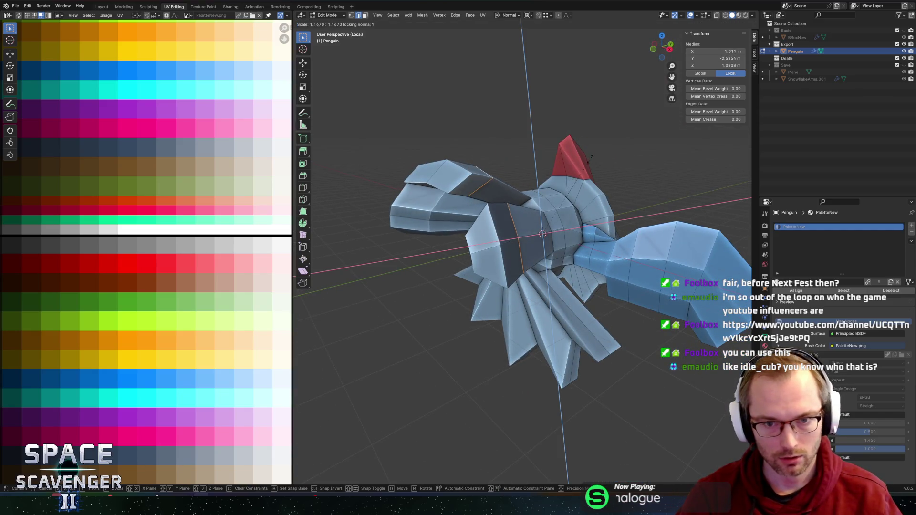
left_click(594, 159)
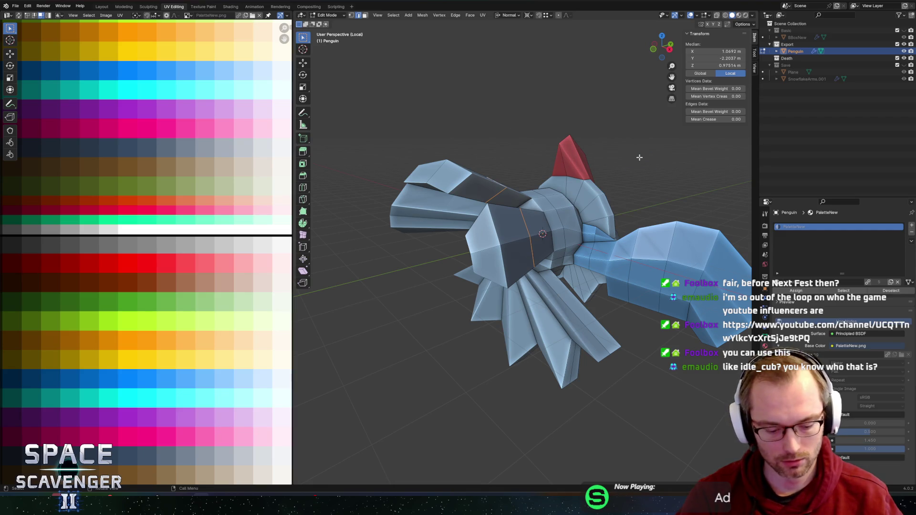
key("comma")
left_click(586, 165)
key("s")
key("shift+y")
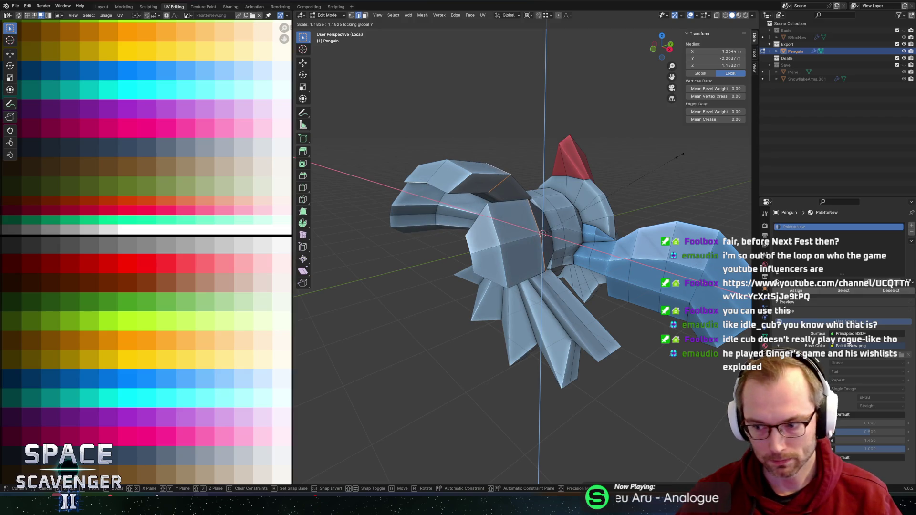
left_click(680, 155)
Edge-slide a lower loop by −0.666 to reshape the flipper.
mouse_move(679, 156)
middle_mouse_down()
mouse_move(599, 149)
mouse_move(554, 263)
middle_mouse_up()
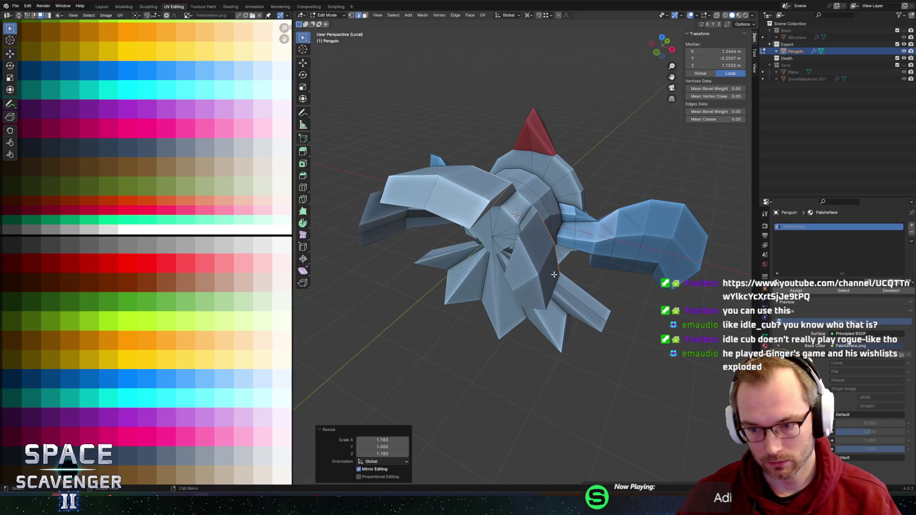
left_click(514, 292, "alt")
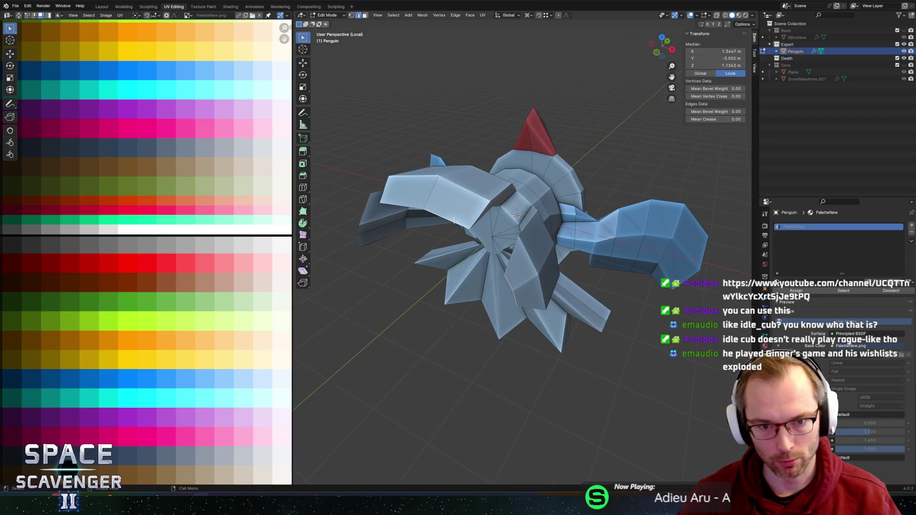
key("g")
key("g")
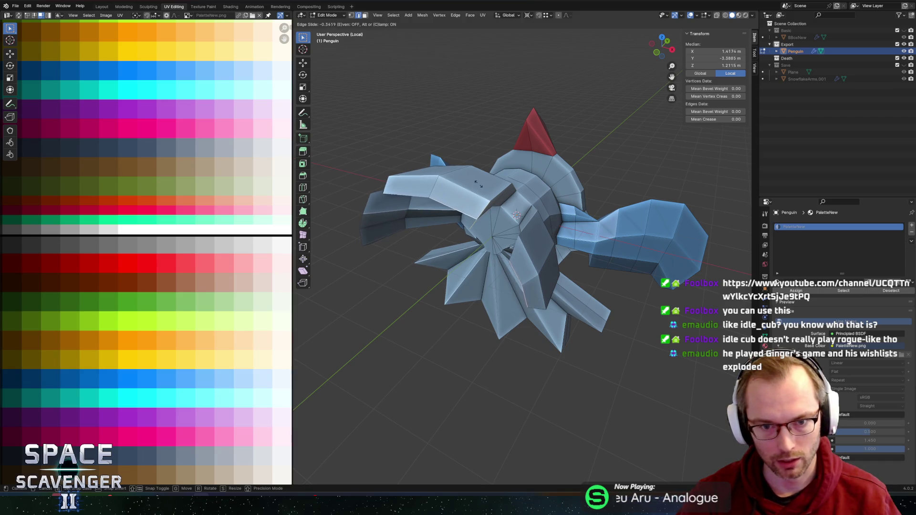
left_click(478, 179)
Select the arm loop and scale it to reshape the arm.
middle_click_drag(526, 167, 480, 215)
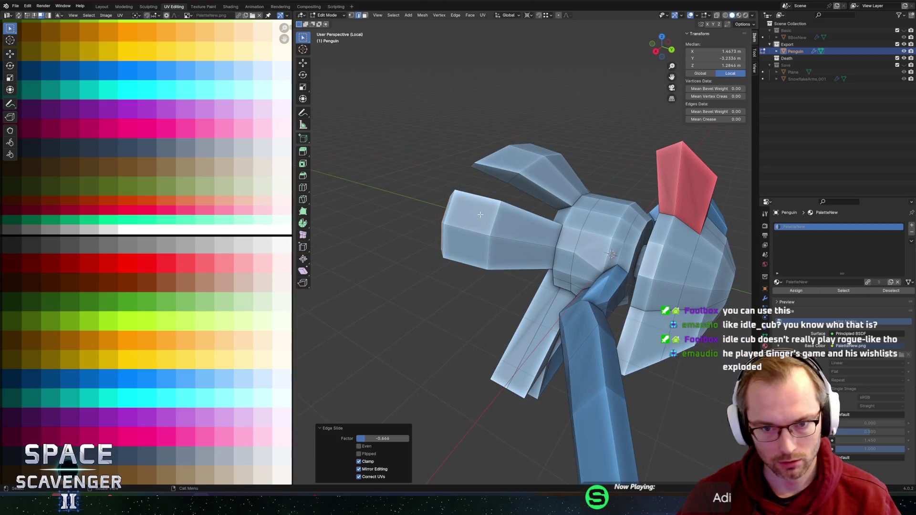
left_click(490, 228, "alt")
key("s")
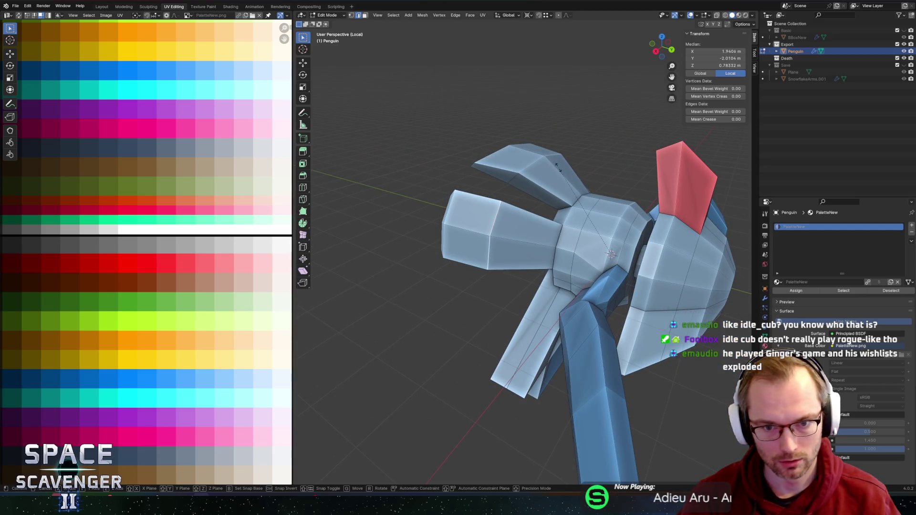
left_click(530, 181)
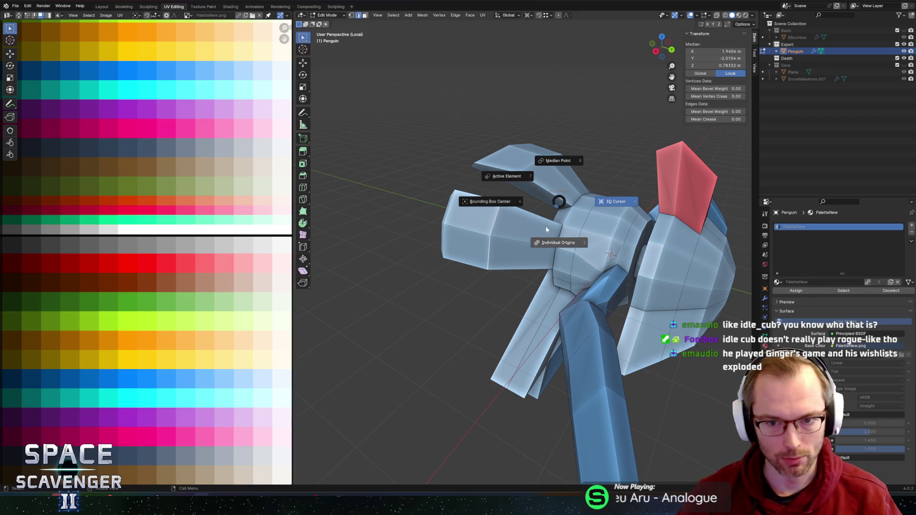
Vertex-slide two underside vertices along their edges into cleaner positions.
mouse_move(583, 188)
middle_mouse_down()
mouse_move(538, 179)
mouse_move(506, 190)
mouse_move(584, 184)
mouse_move(548, 220)
middle_mouse_up()
left_click(492, 201)
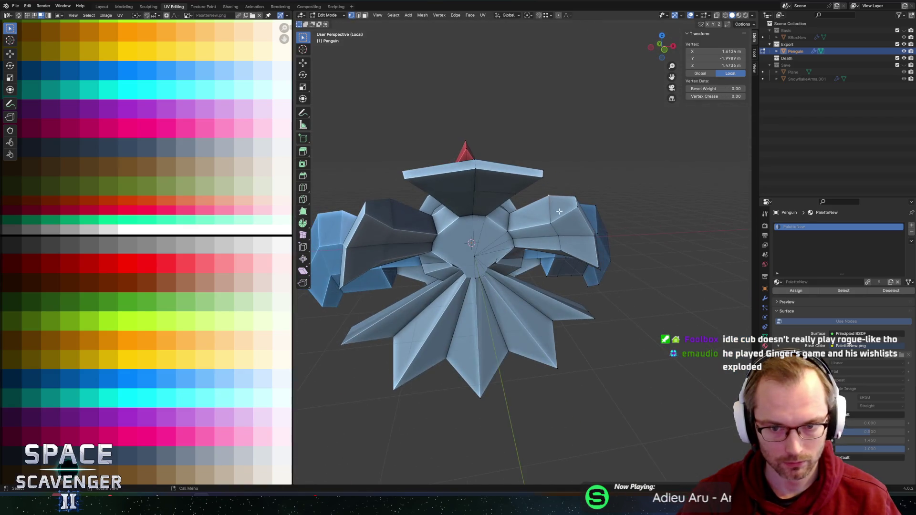
key("2")
left_click(549, 220)
key("1")
left_click(549, 220)
key("shift+v")
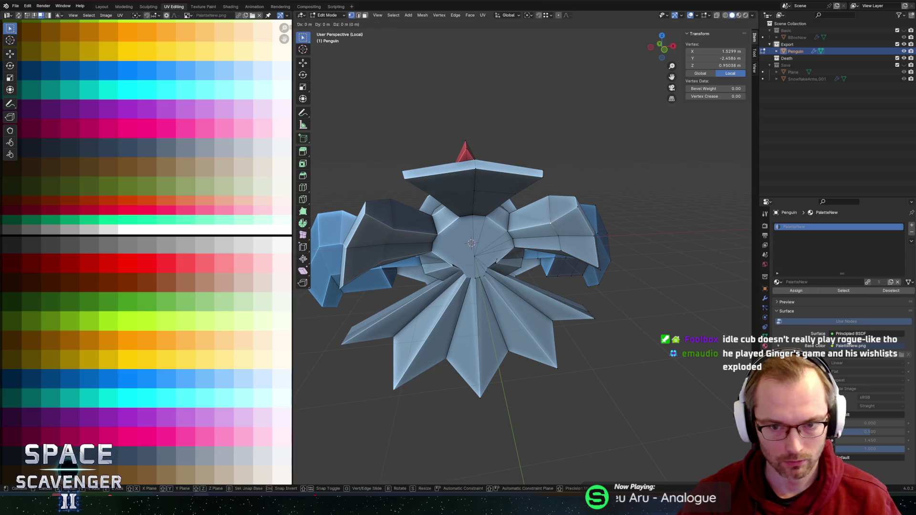
left_click(551, 205)
middle_click_drag(551, 205, 562, 232)
key("shift+v")
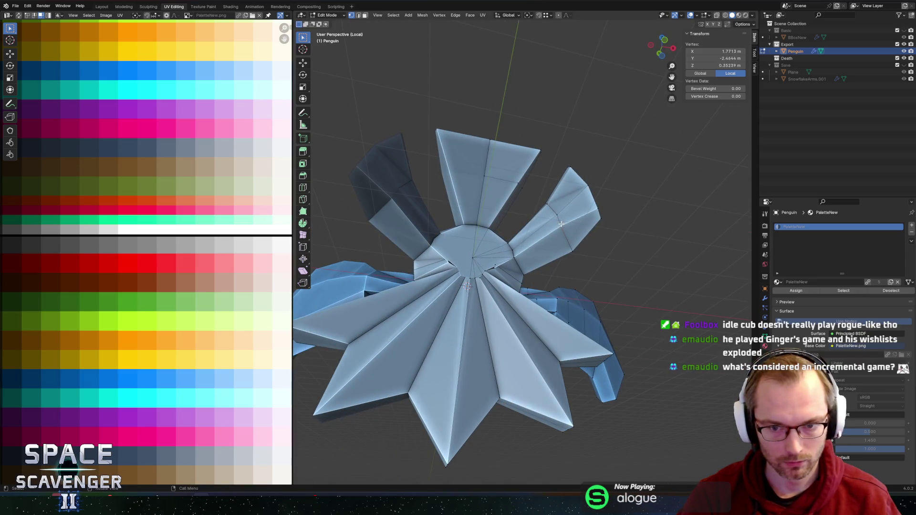
left_click(564, 234)
mouse_move(556, 211)
middle_mouse_down()
mouse_move(554, 254)
mouse_move(560, 239)
middle_mouse_up()
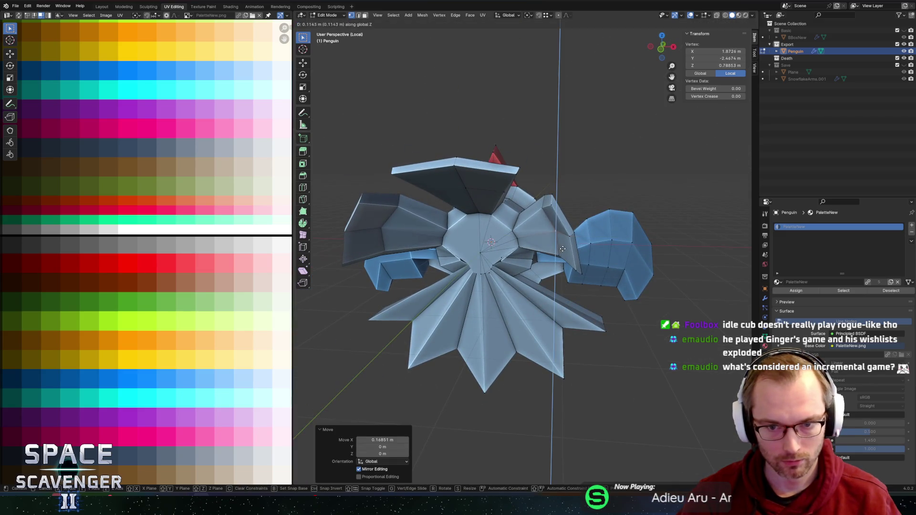
Return to Object Mode, export the penguin as Penguin.fbx, and switch to Unity.
key("Tab")
middle_click_drag(629, 204, 637, 302)
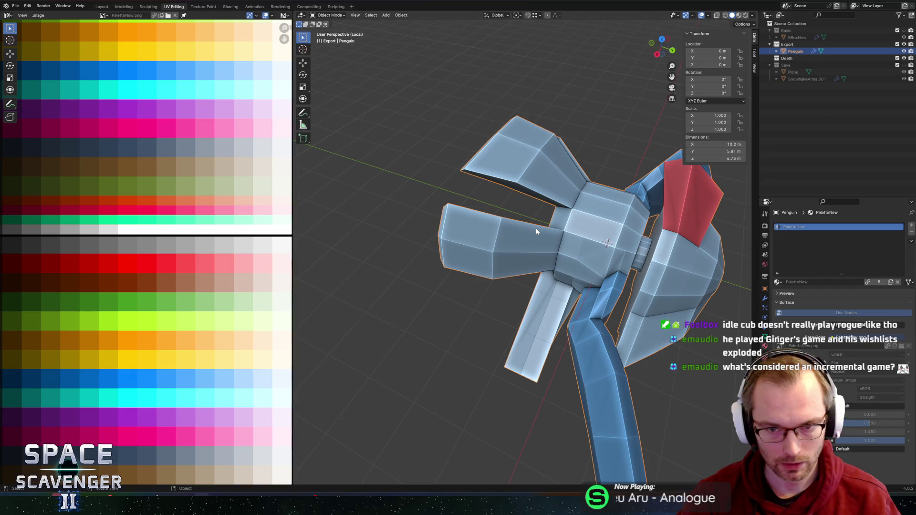
key("ctrl+shift+e")
key("Return")
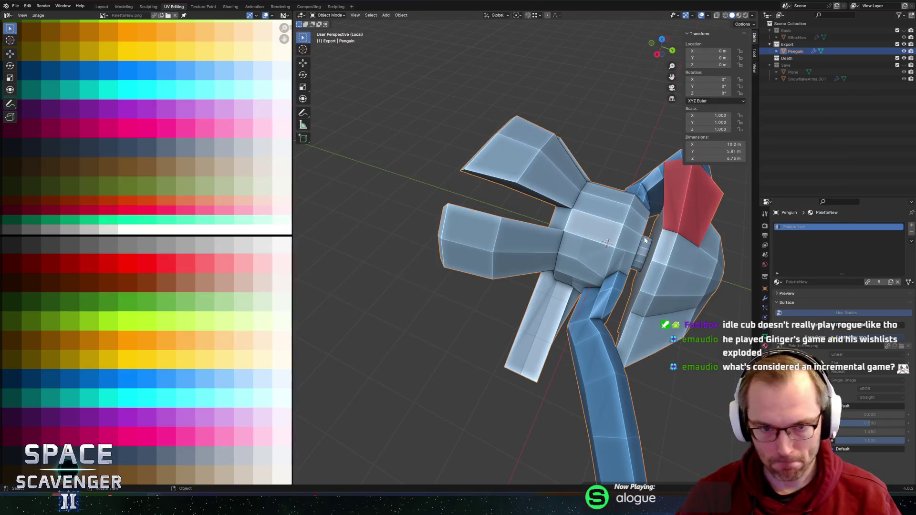
key("alt+Tab")
key("Tab")
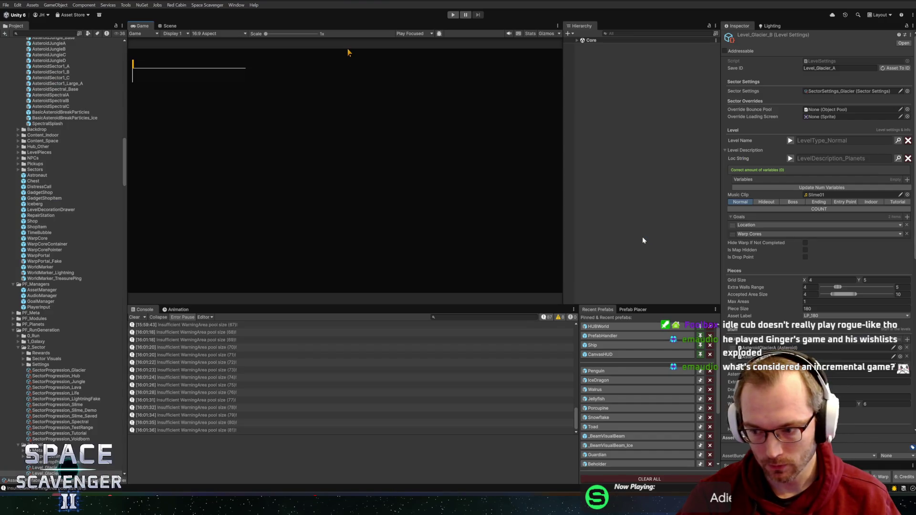
Glance over the Unity editor, then switch back to the Penguin file in Blender.
key("alt+Tab")
key("alt+Tab")
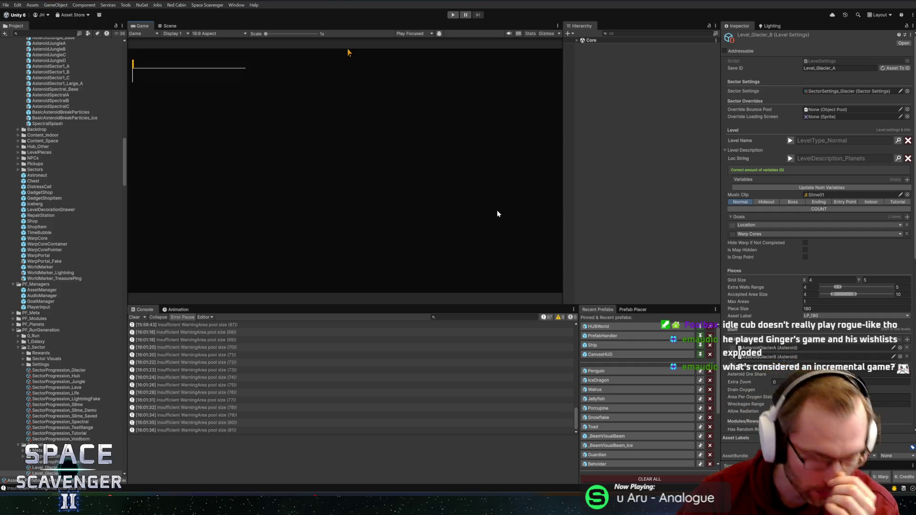
key("alt+Tab")
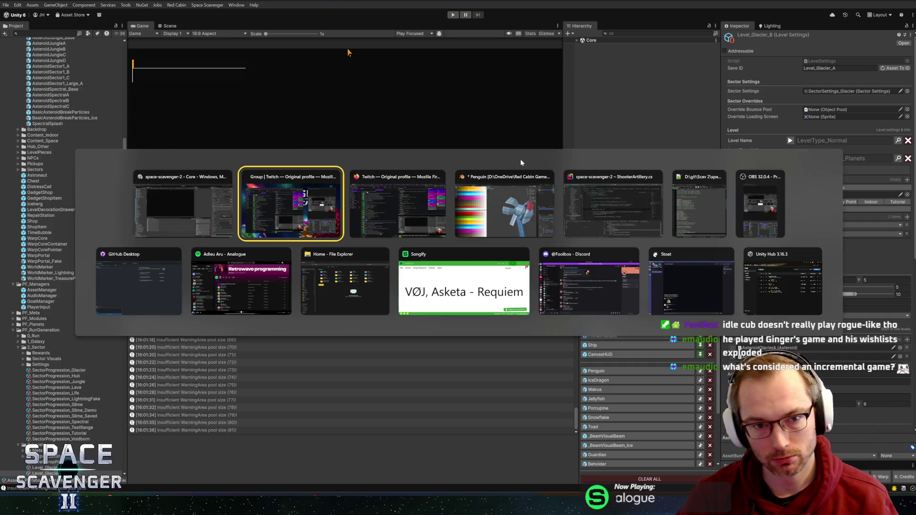
key("Tab")
key("Tab")
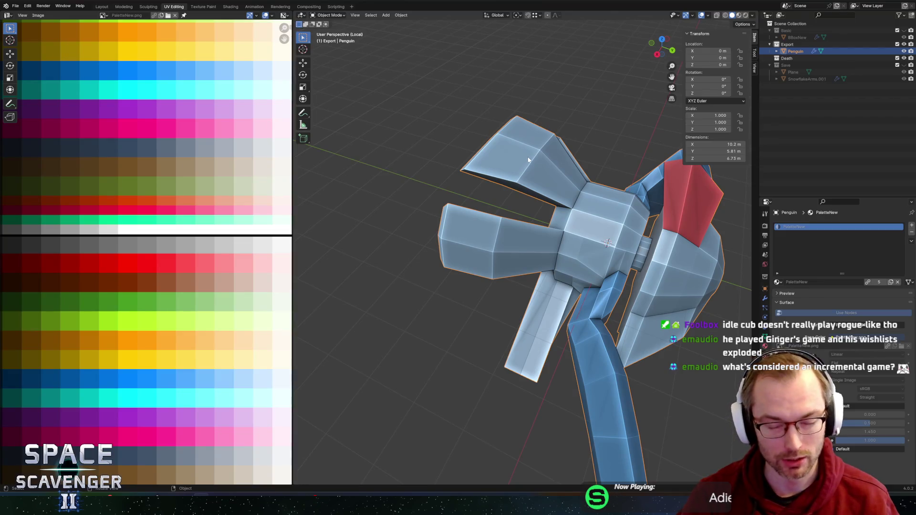
In Edit Mode, push part of the left wing outward along global Y.
key("Tab")
middle_click_drag(526, 152, 439, 163)
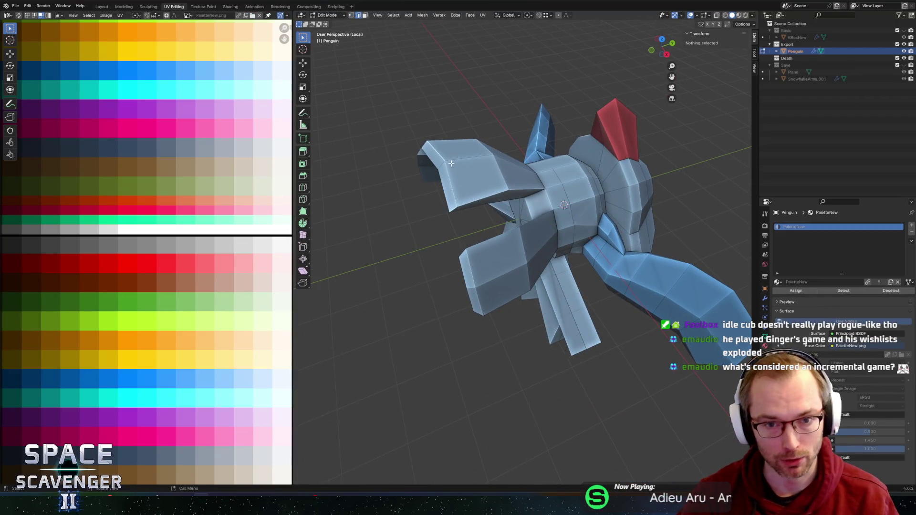
left_click(440, 163)
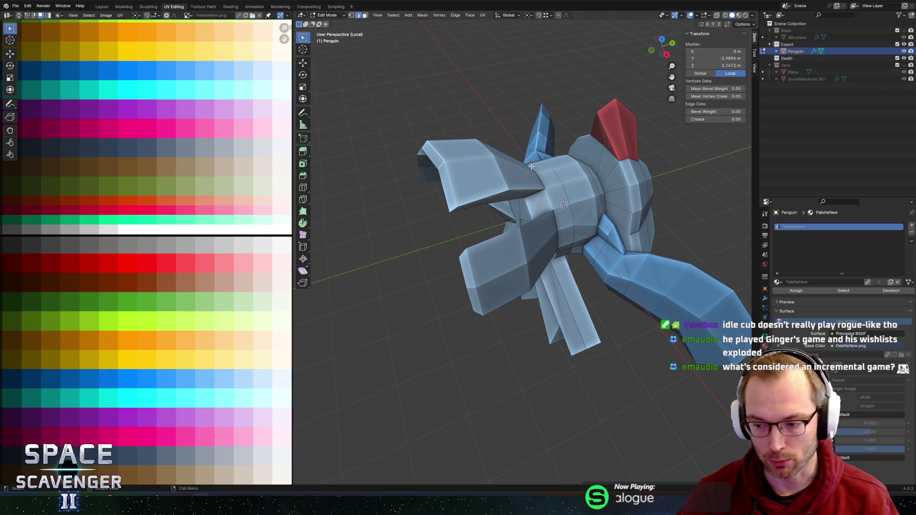
middle_click_drag(463, 169, 594, 214)
scroll(476, 174, "up", 3)
scroll(476, 174, "down", 3)
key("g")
key("y")
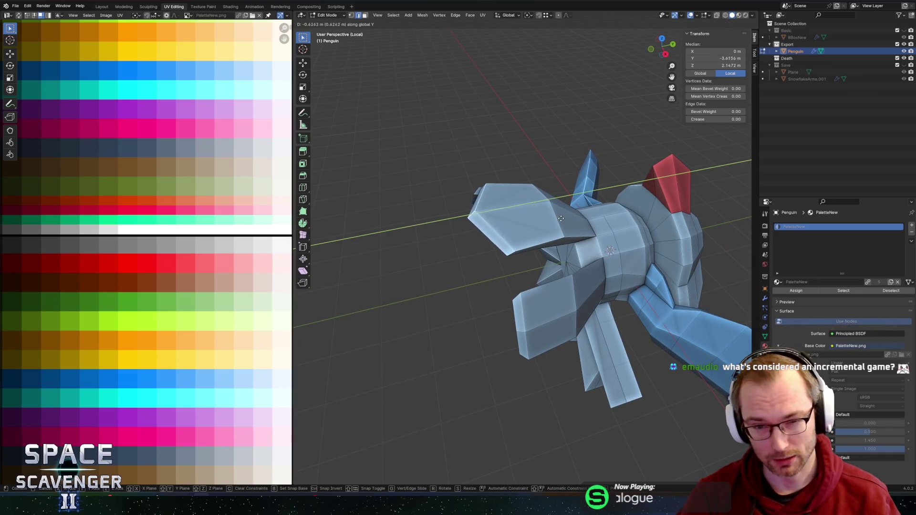
left_click(571, 211)
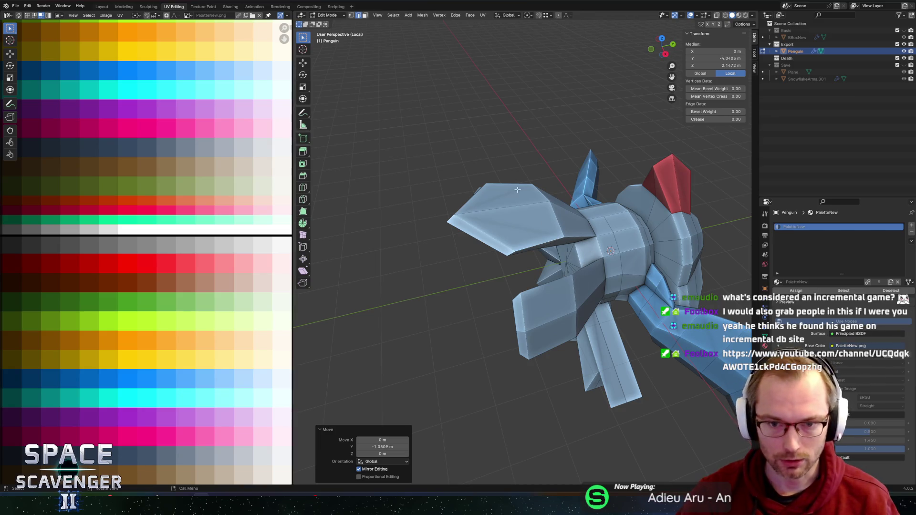
Select a wing edge and move it along global X.
key("3")
left_click(566, 240)
mouse_move(542, 204)
middle_mouse_down()
mouse_move(524, 232)
mouse_move(548, 217)
mouse_move(548, 181)
mouse_move(476, 202)
mouse_move(496, 219)
middle_mouse_up()
key("2")
left_click(527, 241)
key("g")
key("x")
left_click(558, 212)
Lower two parts of the wing along global Z.
key("alt+a")
left_click(470, 201)
key("g")
key("z")
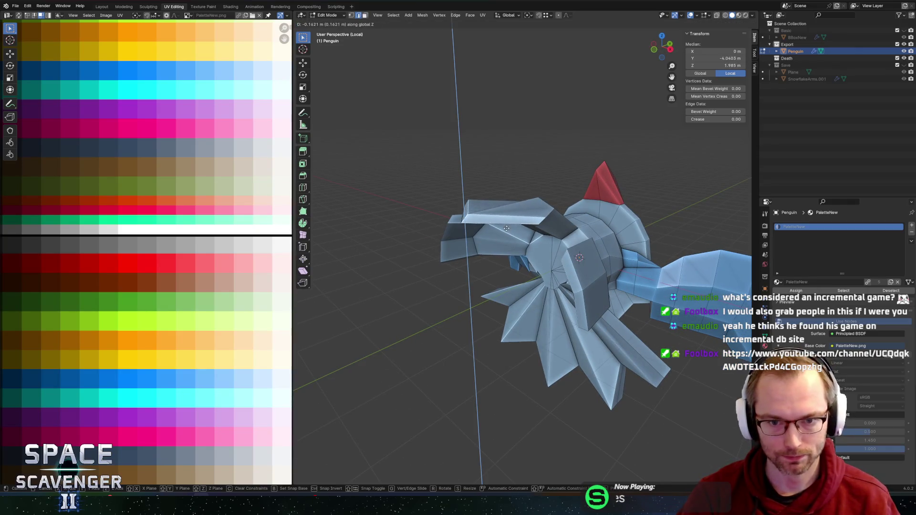
left_click(507, 236)
left_click(540, 221)
key("g")
key("z")
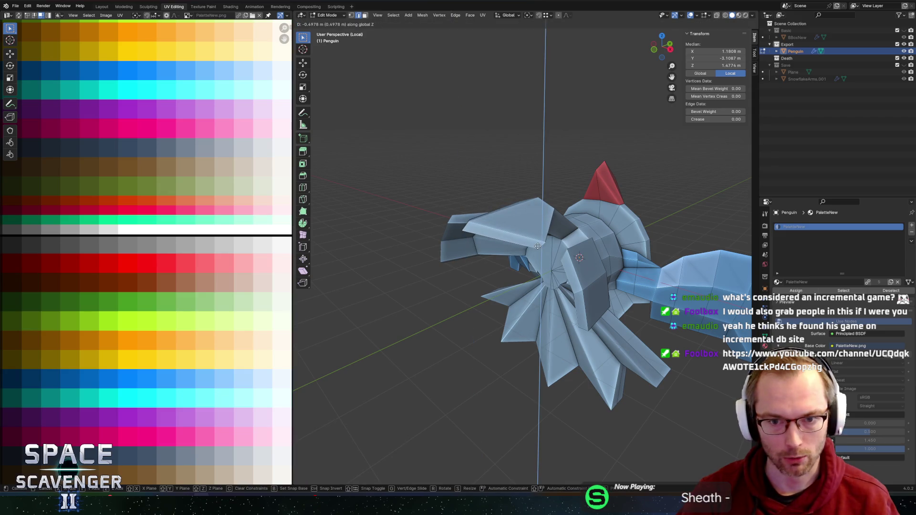
left_click(535, 216)
Inspect the wing in Object Mode, then edge-slide a wing loop by −0.581.
mouse_move(534, 215)
middle_mouse_down()
mouse_move(477, 205)
mouse_move(559, 195)
mouse_move(546, 194)
mouse_move(566, 178)
middle_mouse_up()
key("Tab")
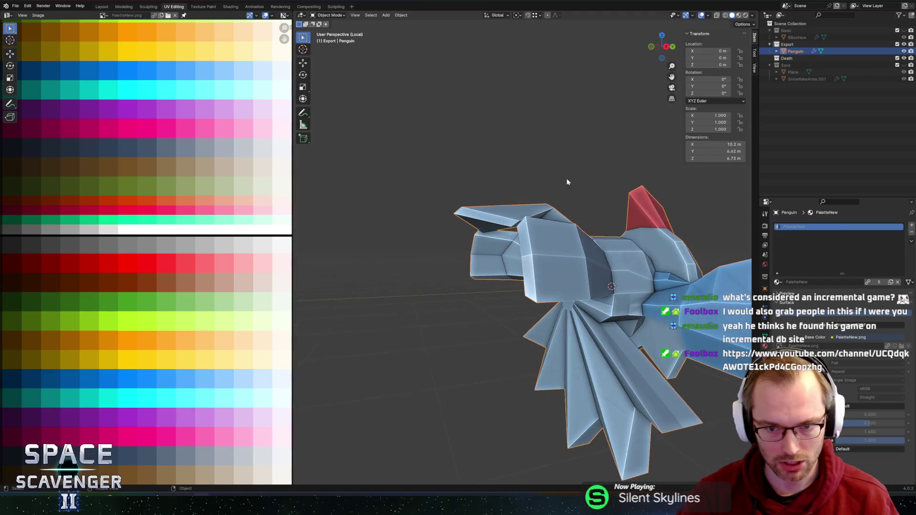
scroll(570, 205, "up", 3)
middle_click_drag(574, 233, 566, 214)
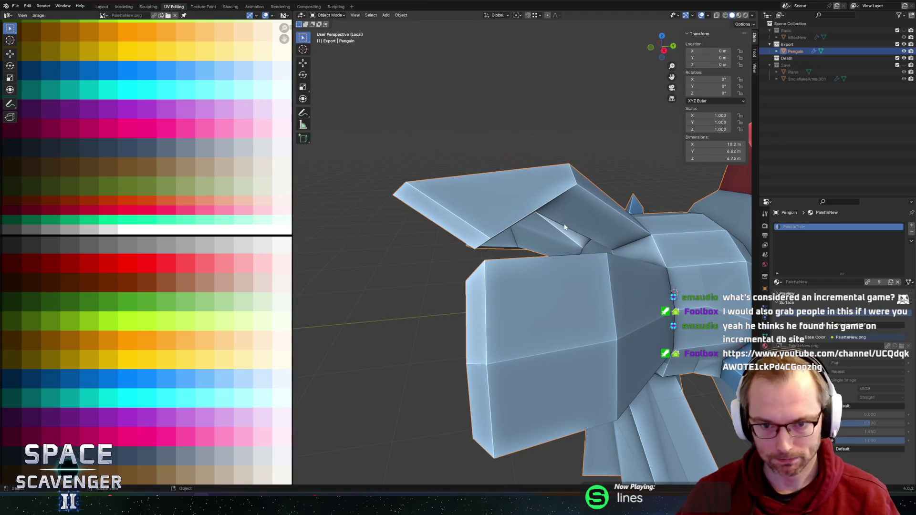
key("Tab")
left_click(565, 225, "alt")
key("g")
key("g")
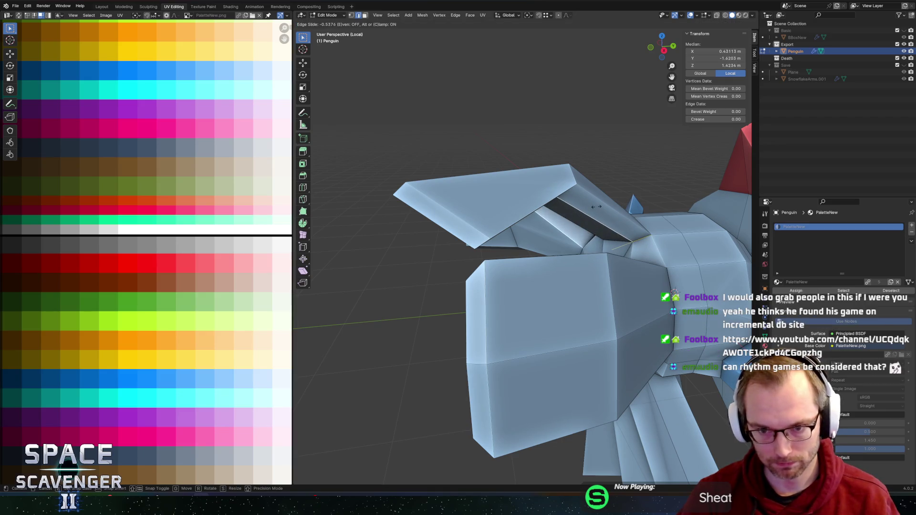
left_click(596, 207)
middle_click_drag(615, 176, 617, 169)
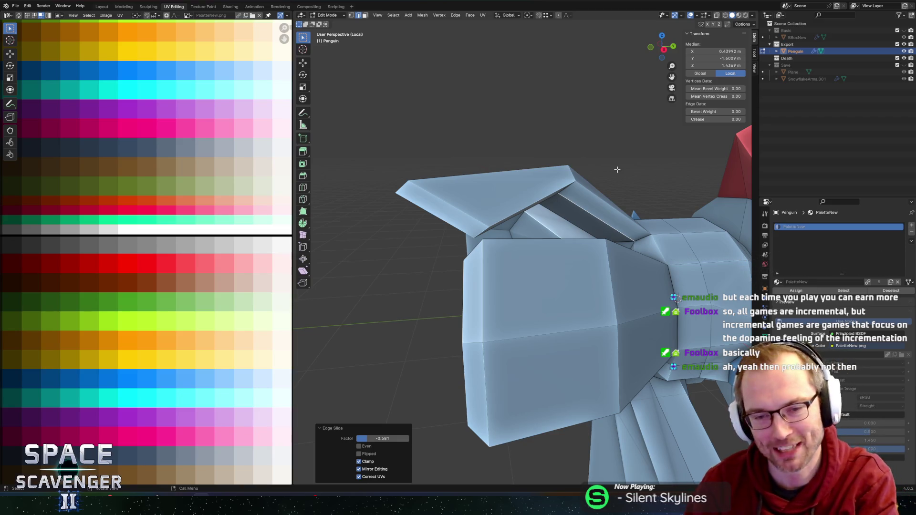
Move the selected geometry back −0.468 m along Y.
scroll(647, 229, "down", 5)
mouse_move(568, 261)
middle_mouse_down()
mouse_move(594, 273)
mouse_move(608, 329)
mouse_move(588, 368)
middle_mouse_up()
left_click(584, 269)
key("g")
key("y")
left_click(596, 276)
Select two vertices and set the pivot point to Bounding Box Center.
left_click(628, 293)
left_click(643, 357, "shift")
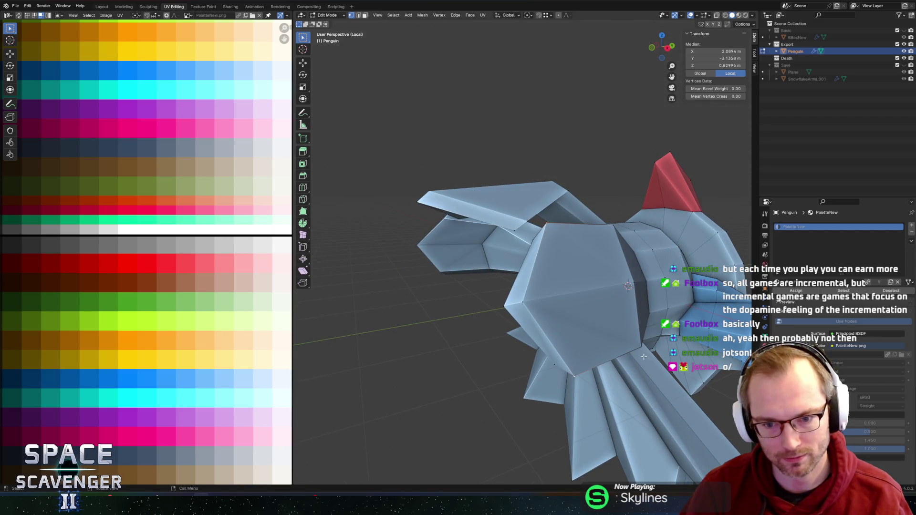
key("comma")
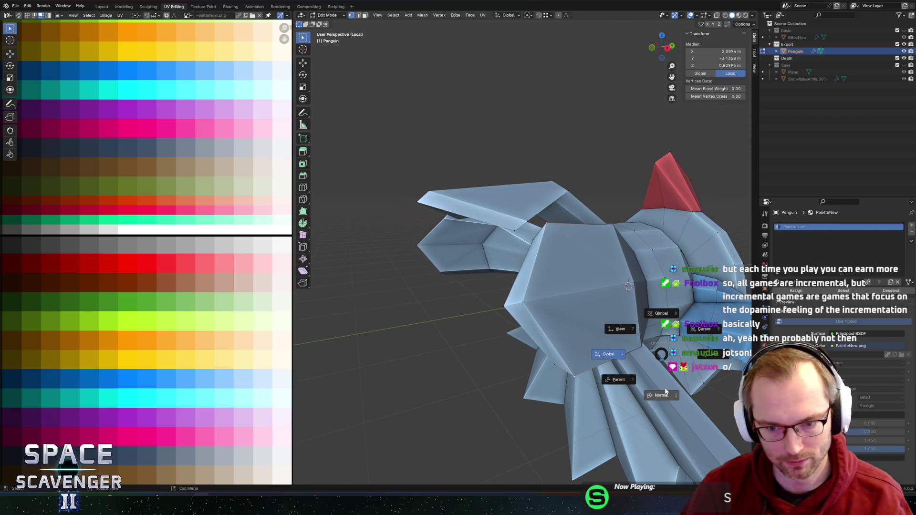
key("Escape")
key("period")
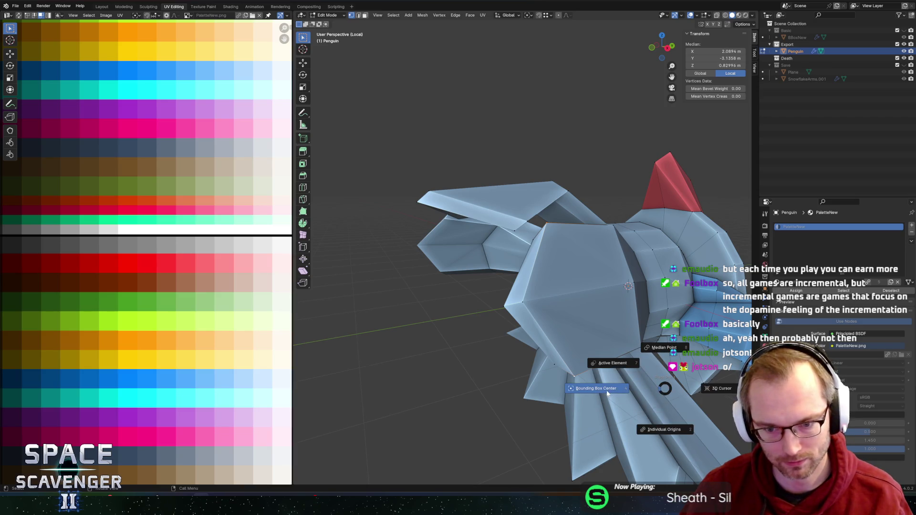
left_click(607, 392)
Return to Object Mode, save the penguin file, and switch to Unity.
key("Tab")
mouse_move(643, 317)
middle_mouse_down()
mouse_move(642, 281)
mouse_move(586, 251)
mouse_move(617, 280)
middle_mouse_up()
key("ctrl+shift+s")
key("Return")
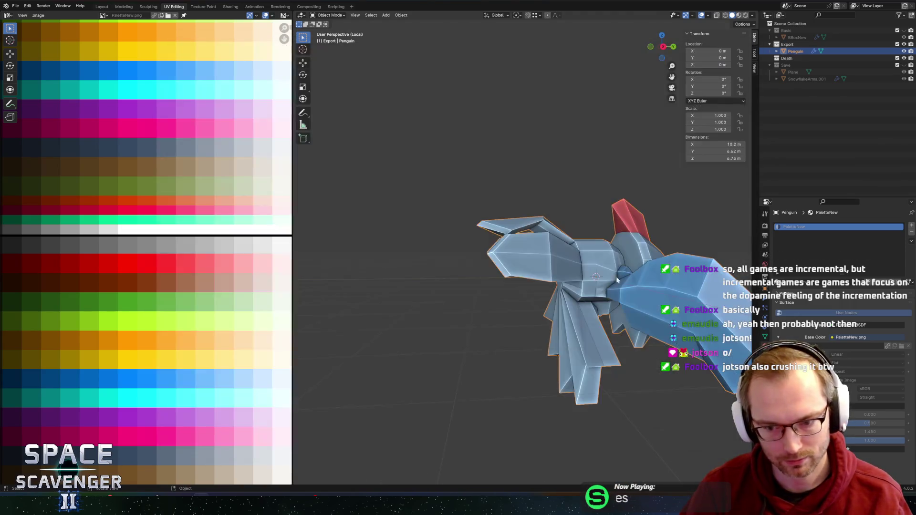
key("alt+Tab")
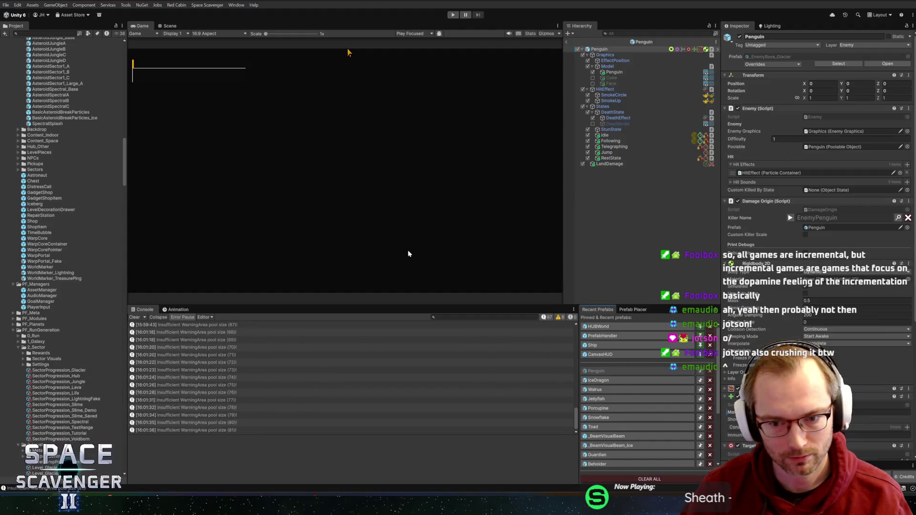
Check the updated penguin in Unity's Scene view, then return to Blender.
left_click(164, 27)
mouse_move(334, 172)
left_mouse_down("alt")
mouse_move(229, 180)
mouse_move(323, 163)
left_mouse_up("alt")
key("alt+Tab")
mouse_move(496, 190)
middle_mouse_down()
mouse_move(568, 167)
mouse_move(531, 186)
middle_mouse_up()
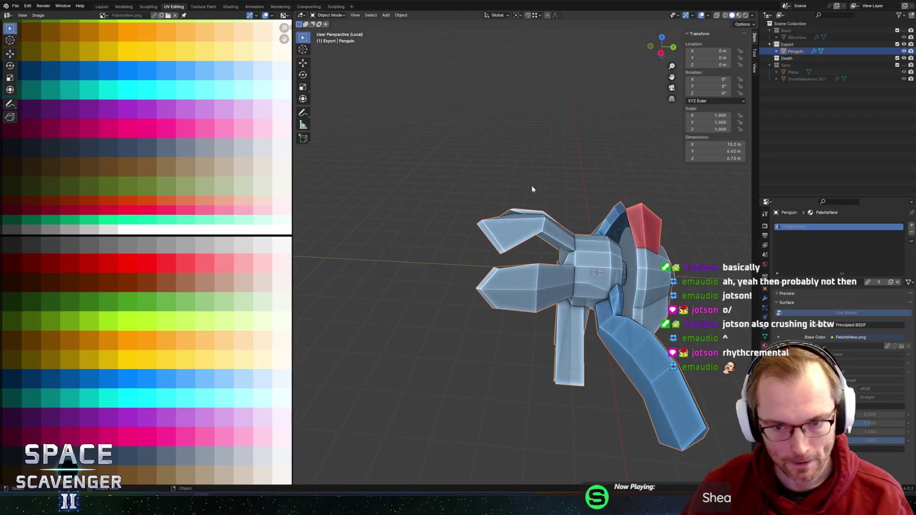
In Edit Mode, slide an edge loop on the penguin's body and shift the selection along X.
key("Tab")
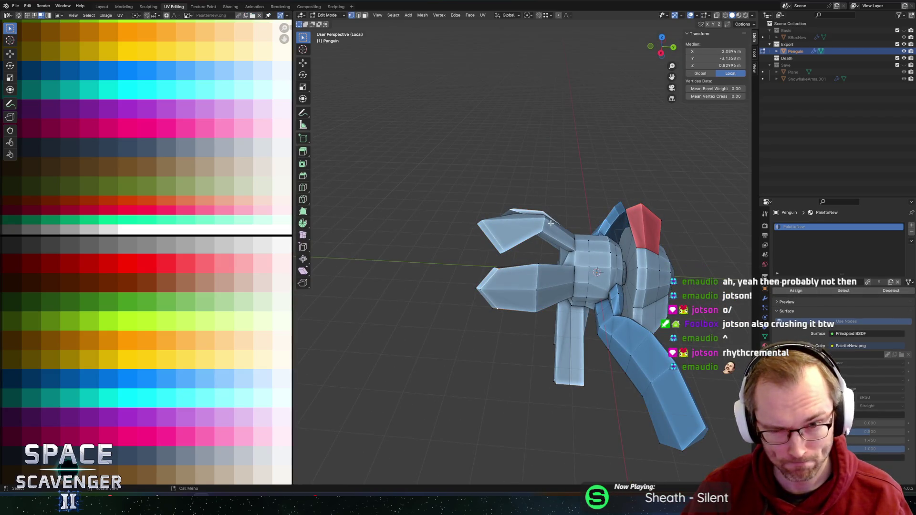
mouse_move(551, 223)
middle_mouse_down()
mouse_move(572, 258)
mouse_move(524, 229)
mouse_move(477, 236)
middle_mouse_up()
scroll(501, 219, "up", 3)
key("2")
left_click(457, 249, "alt")
key("g")
key("g")
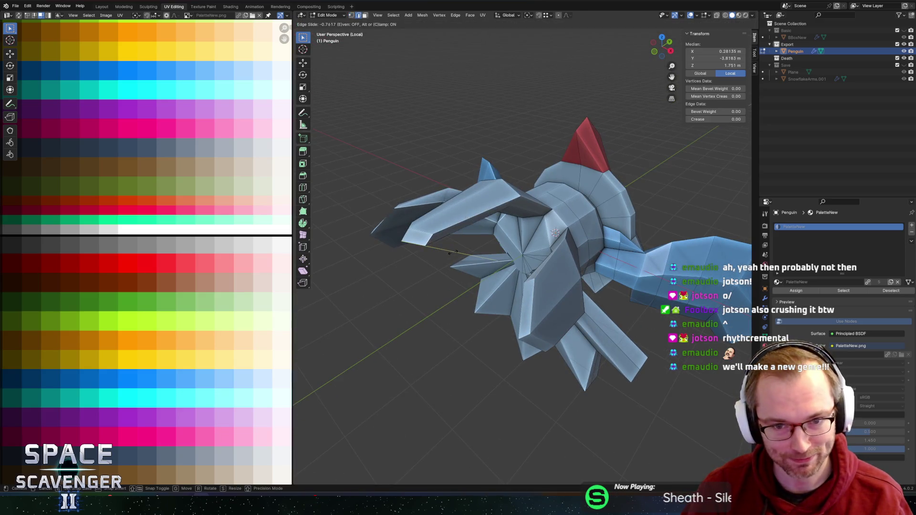
left_click(458, 250)
mouse_move(458, 250)
middle_mouse_down()
mouse_move(548, 203)
mouse_move(507, 198)
mouse_move(562, 192)
middle_mouse_up()
key("g")
key("x")
left_click(480, 186)
Select faces on the side and tilt them about 18.8° around the Y axis.
left_click(452, 263)
mouse_move(452, 263)
middle_mouse_down()
mouse_move(569, 250)
mouse_move(423, 219)
mouse_move(438, 189)
mouse_move(438, 213)
mouse_move(542, 215)
mouse_move(586, 244)
middle_mouse_up()
key("3")
left_click(525, 260)
middle_click_drag(525, 260, 533, 262)
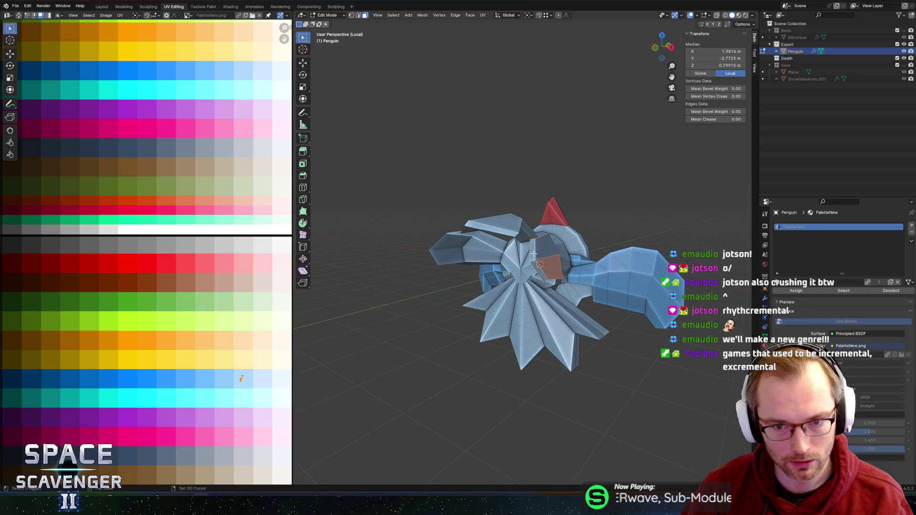
middle_click_drag(537, 263, 513, 221)
scroll(520, 234, "up", 3)
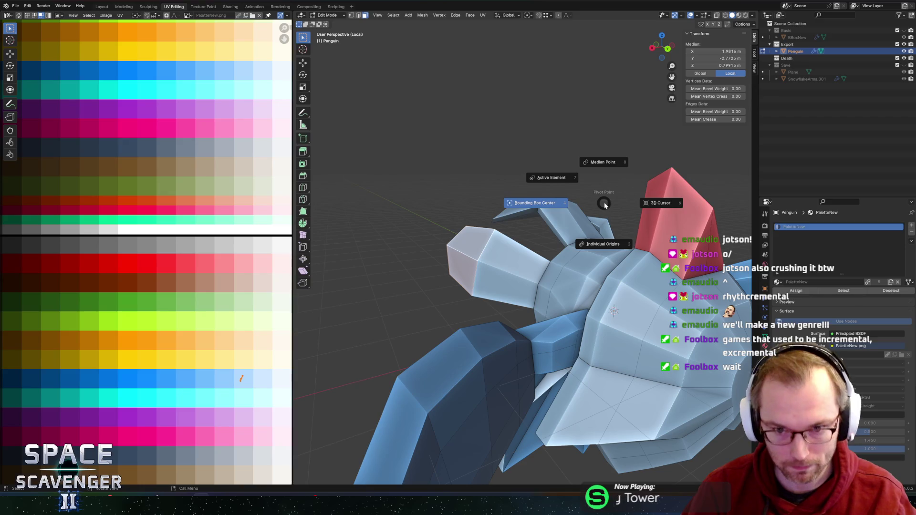
key("r")
key("y")
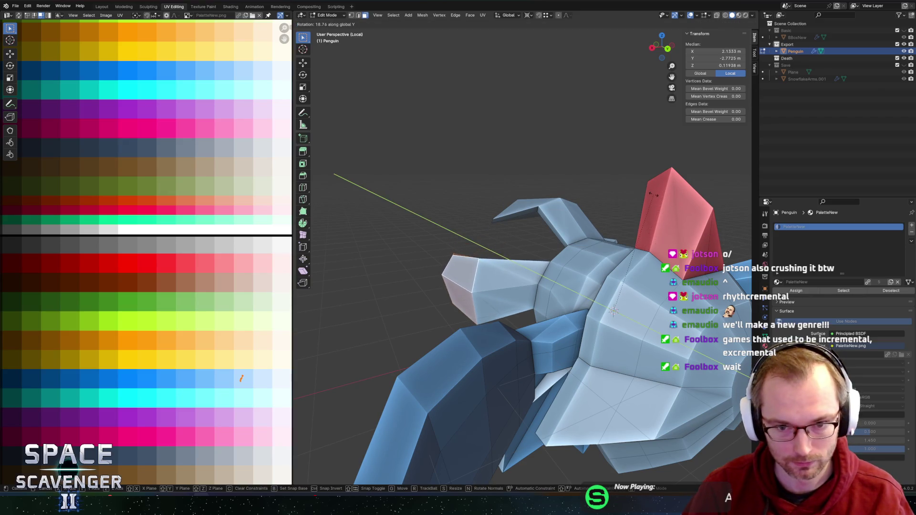
left_click(665, 194)
Push the tilted faces outward along the Y axis.
mouse_move(665, 194)
middle_mouse_down()
mouse_move(596, 234)
mouse_move(610, 256)
middle_mouse_up()
key("g")
key("y")
left_click(596, 244)
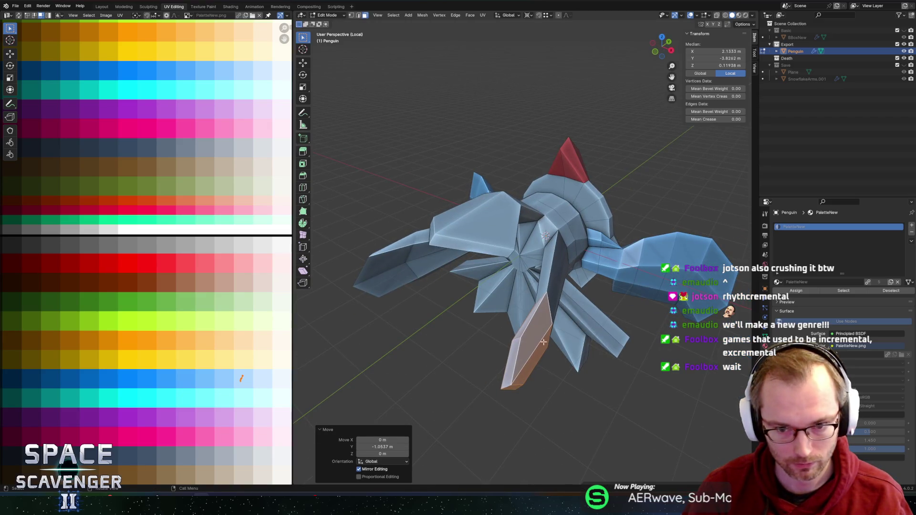
Add a centred edge loop across the arm and shift it slightly along X.
mouse_move(569, 324)
middle_mouse_down()
mouse_move(477, 286)
mouse_move(554, 265)
mouse_move(598, 232)
mouse_move(511, 237)
mouse_move(512, 245)
middle_mouse_up()
key("ctrl+r")
left_click(473, 285)
right_click(472, 286)
key("g")
key("x")
left_click(530, 282)
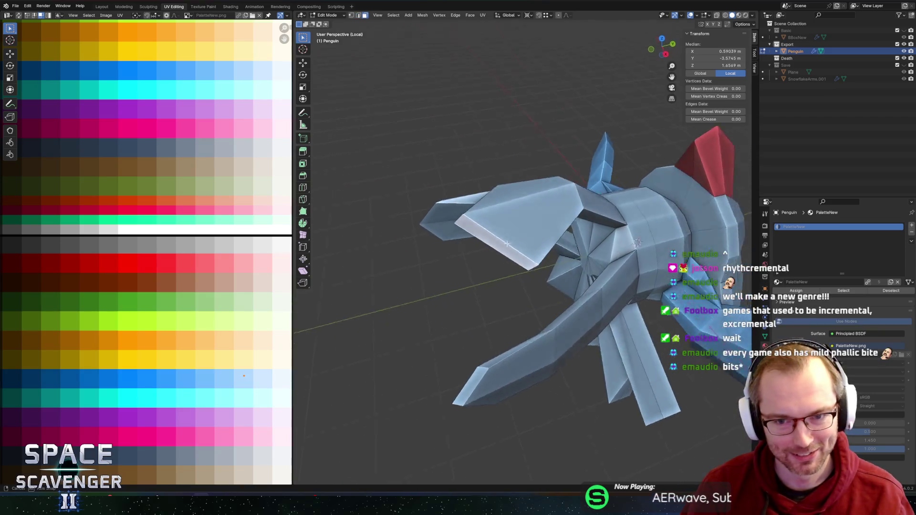
Extrude the flipper -1.92 m along Y and scale its end across X and Z.
key("e")
key("y")
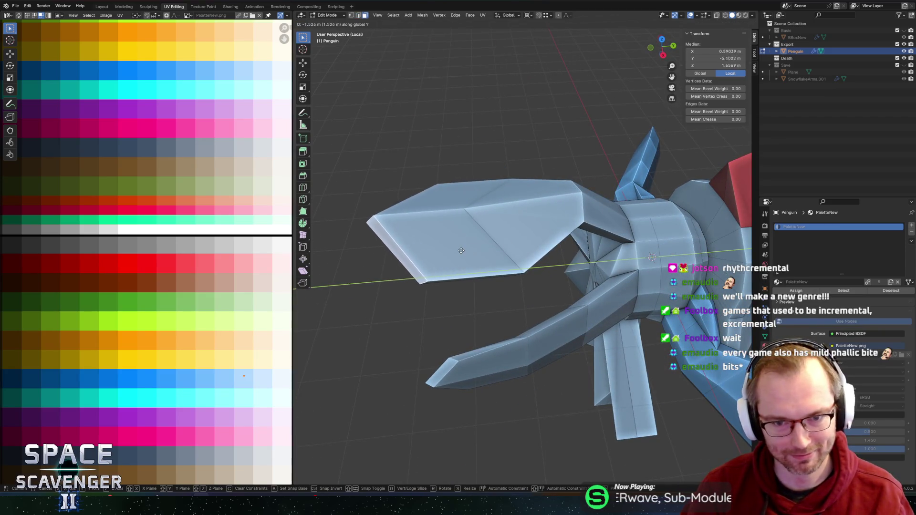
left_click(430, 243)
mouse_move(429, 243)
middle_mouse_down()
mouse_move(574, 213)
mouse_move(556, 218)
middle_mouse_up()
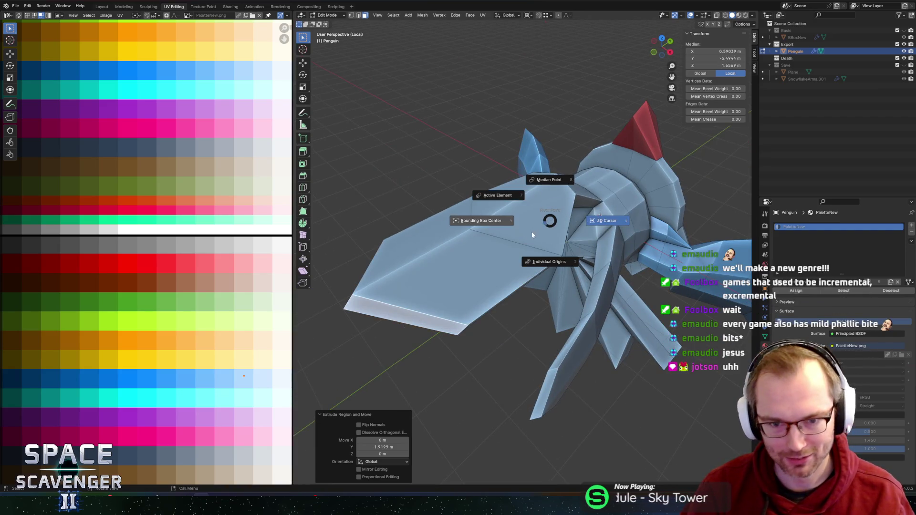
key("s")
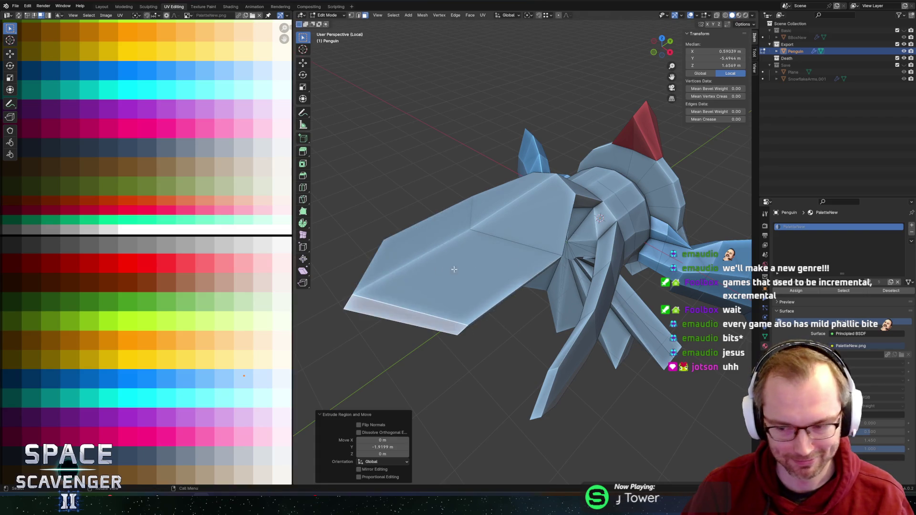
middle_click_drag(420, 253, 482, 248)
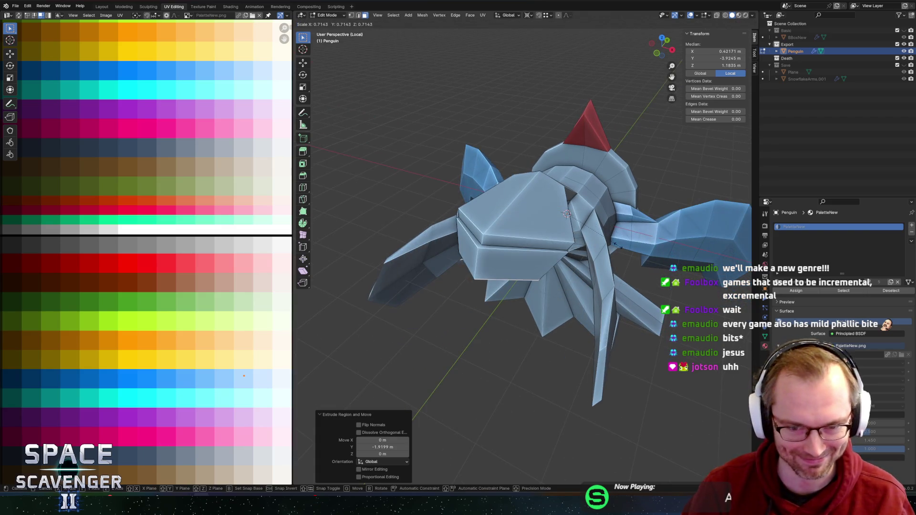
key("shift+y")
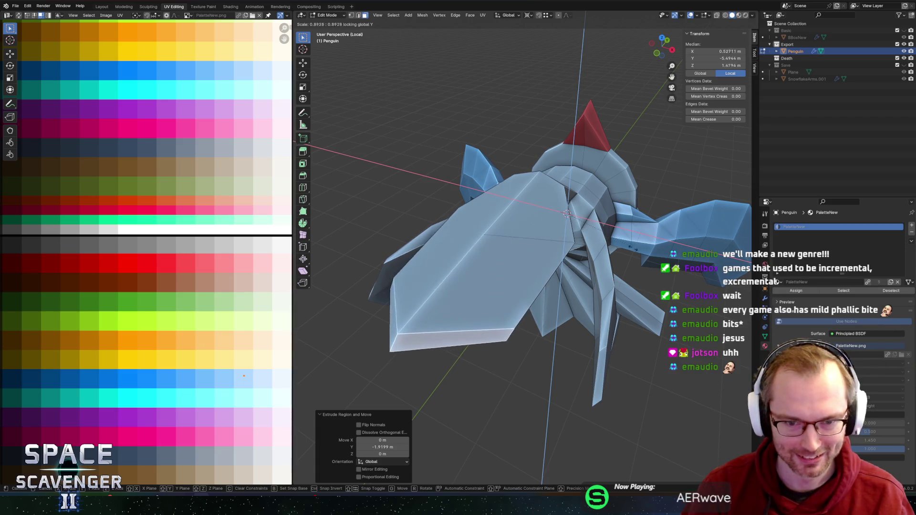
left_click(619, 250)
Raise and then slightly lower the flipper end along the Z axis.
mouse_move(619, 250)
middle_mouse_down()
mouse_move(477, 238)
mouse_move(482, 249)
mouse_move(599, 222)
mouse_move(456, 222)
mouse_move(441, 233)
mouse_move(546, 234)
mouse_move(572, 218)
middle_mouse_up()
key("g")
key("z")
left_click(473, 232)
key("g")
key("z")
left_click(487, 258)
Add another centred edge loop along the arm, slide it into place, and review the penguin from the front.
key("Tab")
key("Tab")
key("ctrl+r")
left_click(576, 247)
right_click(576, 247)
key("g")
key("g")
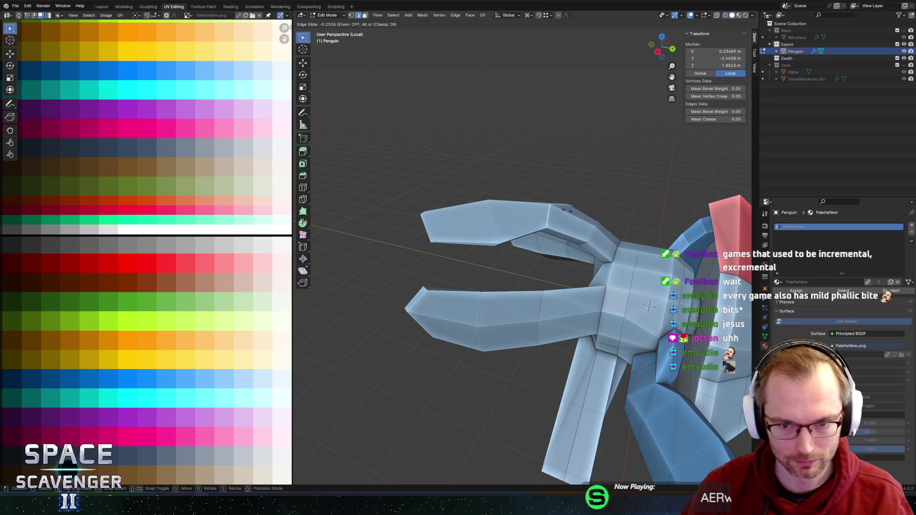
left_click(564, 210)
key("Tab")
scroll(564, 210, "down", 3)
mouse_move(564, 210)
middle_mouse_down()
mouse_move(607, 217)
mouse_move(617, 232)
mouse_move(519, 226)
mouse_move(505, 200)
middle_mouse_up()
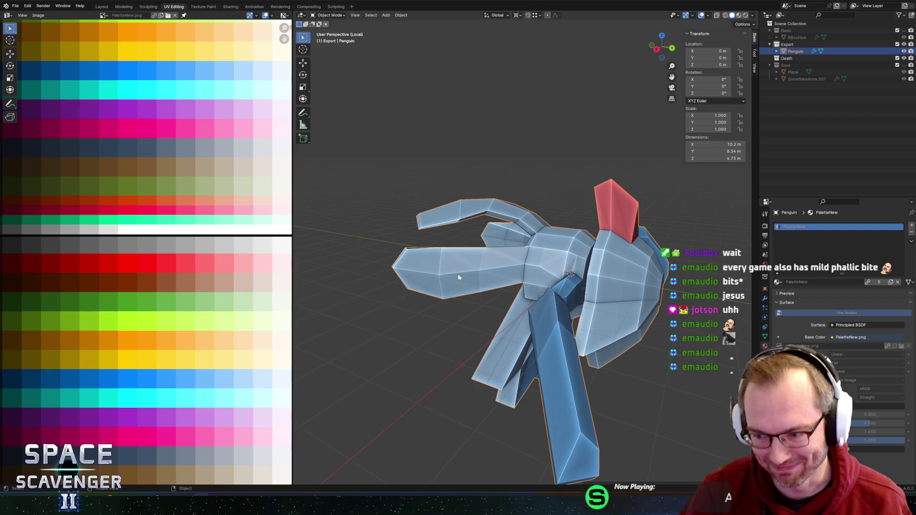
key("Tab")
Select limb faces, abandoning a vertical move, and review the penguin in Object Mode.
mouse_move(514, 270)
middle_mouse_down()
mouse_move(483, 277)
mouse_move(487, 293)
mouse_move(580, 277)
middle_mouse_up()
key("3")
left_click(470, 308)
key("g")
key("z")
key("Escape")
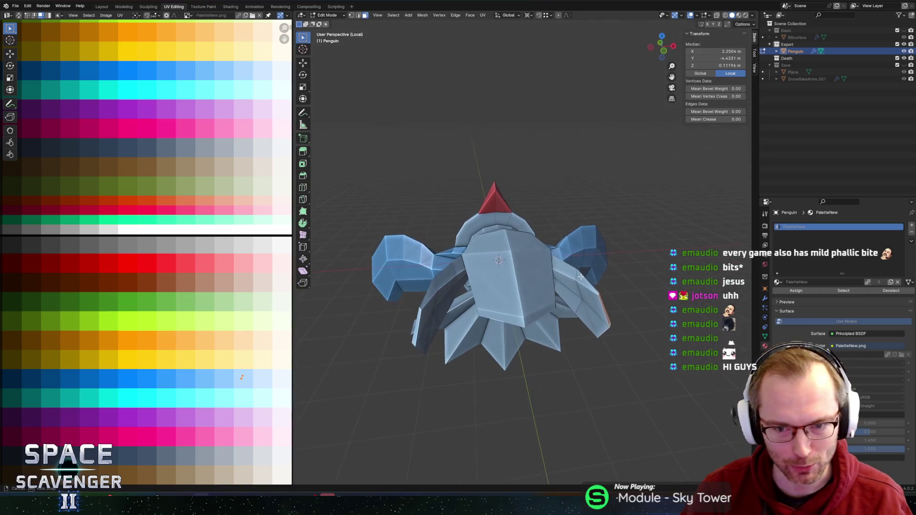
left_click(585, 301, "shift")
left_click(574, 298, "shift")
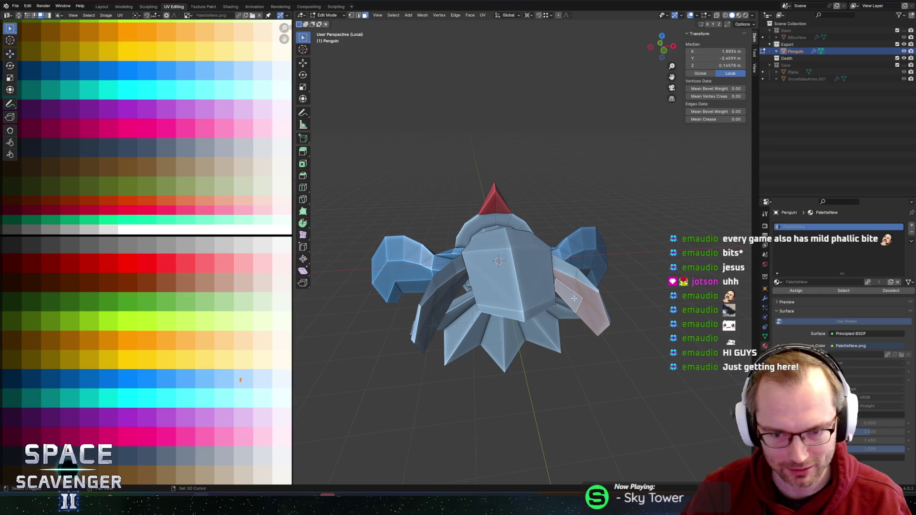
key("Tab")
mouse_move(614, 293)
middle_mouse_down()
mouse_move(537, 323)
mouse_move(506, 277)
mouse_move(464, 324)
middle_mouse_up()
key("Tab")
scroll(506, 277, "up", 6)
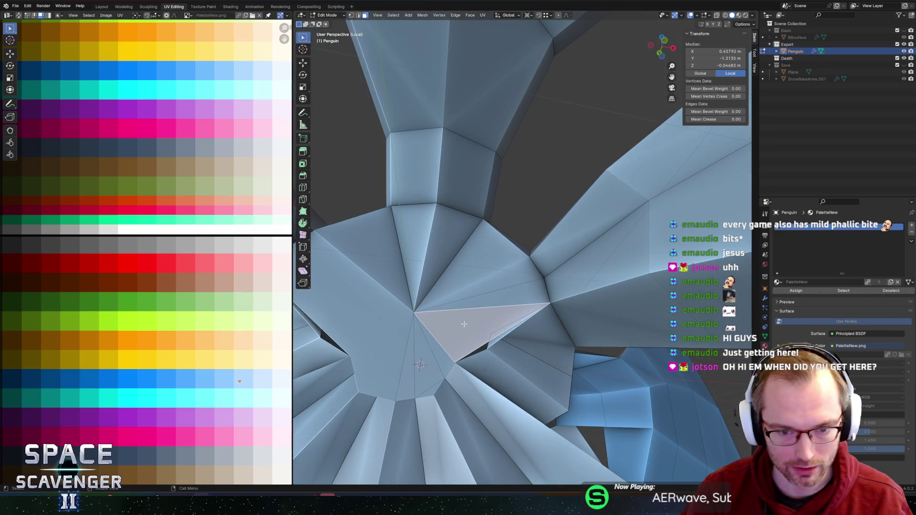
Select the five underside chest faces and set the pivot point to the 3D cursor.
left_click(428, 353)
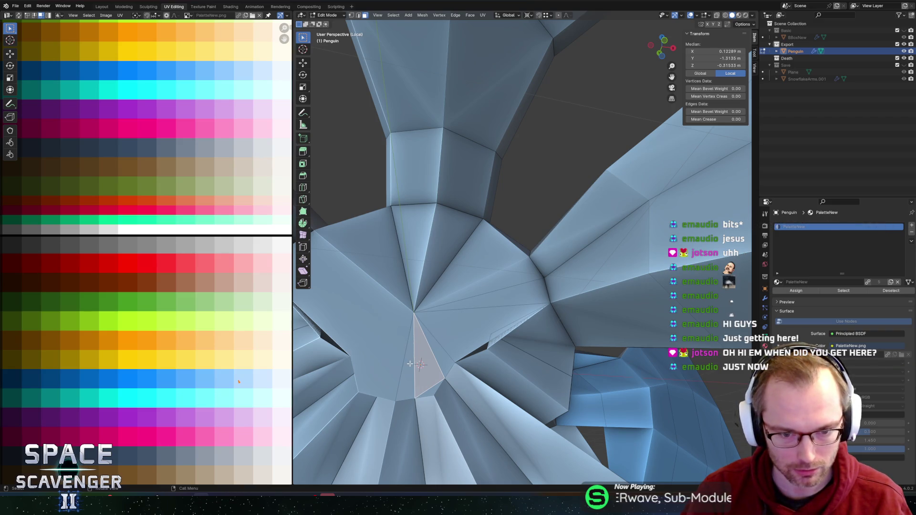
left_click(452, 331, "shift")
left_click(482, 286, "shift")
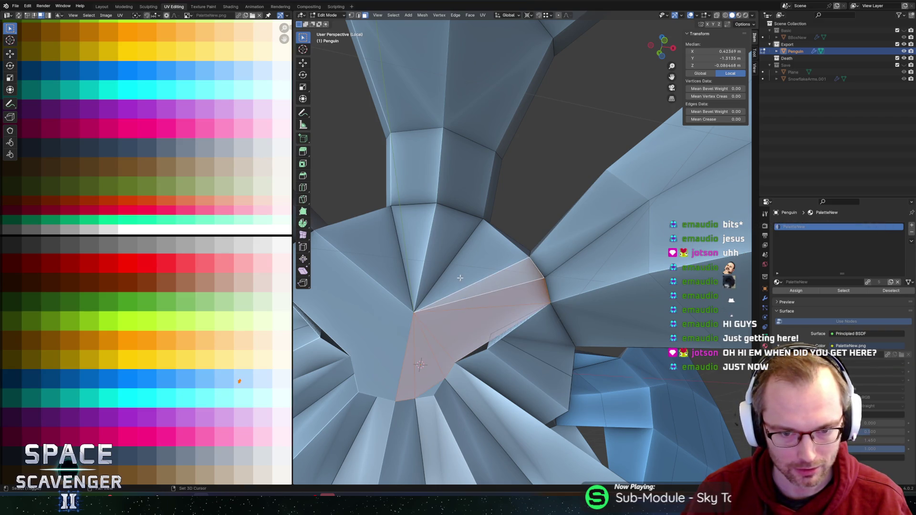
left_click(477, 229, "shift")
left_click(434, 263, "shift")
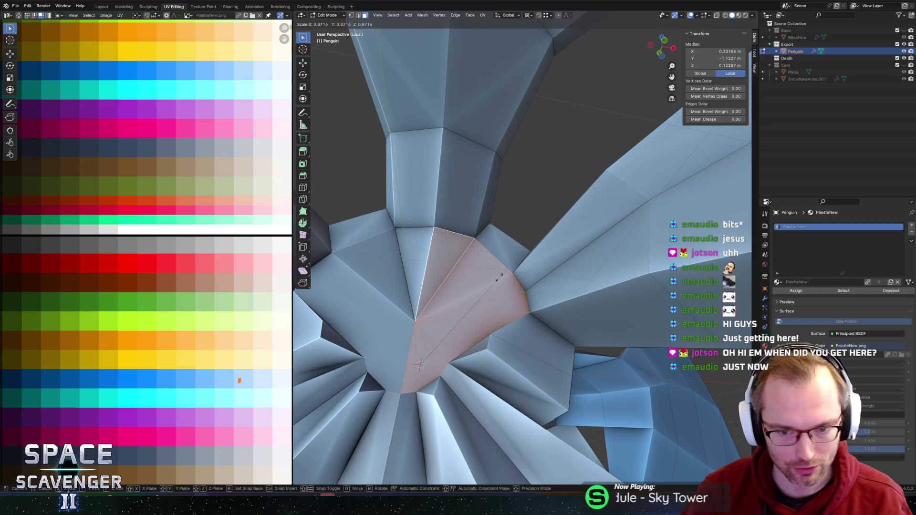
key("period")
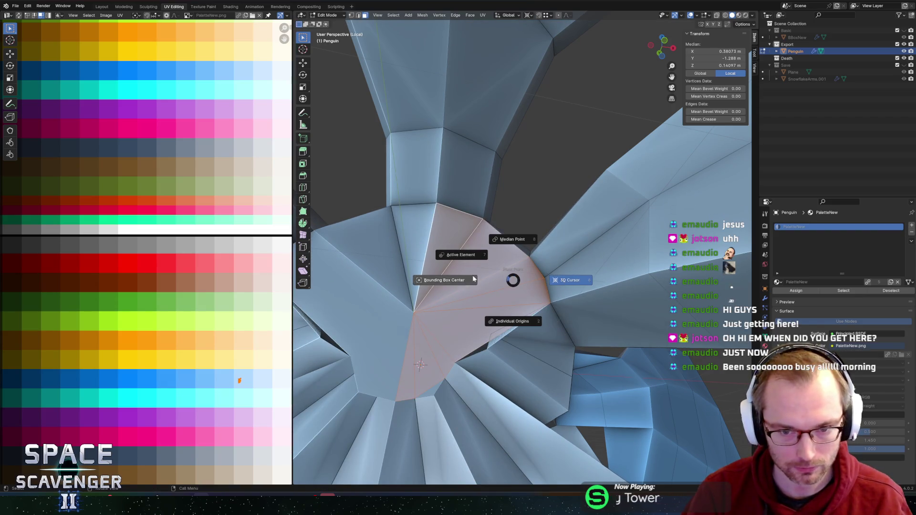
left_click(519, 285)
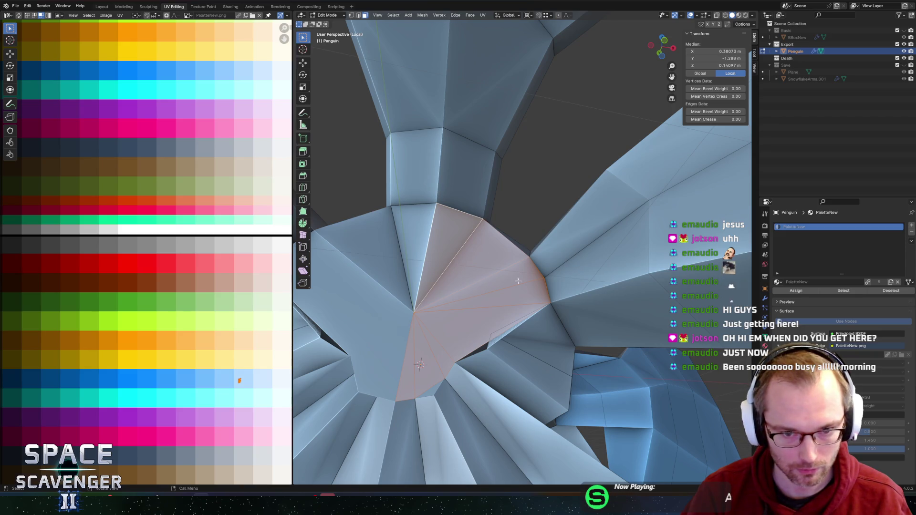
Shrink the underside faces to 0.716 across X and Z, cancelling a follow-up vertical move.
key("s")
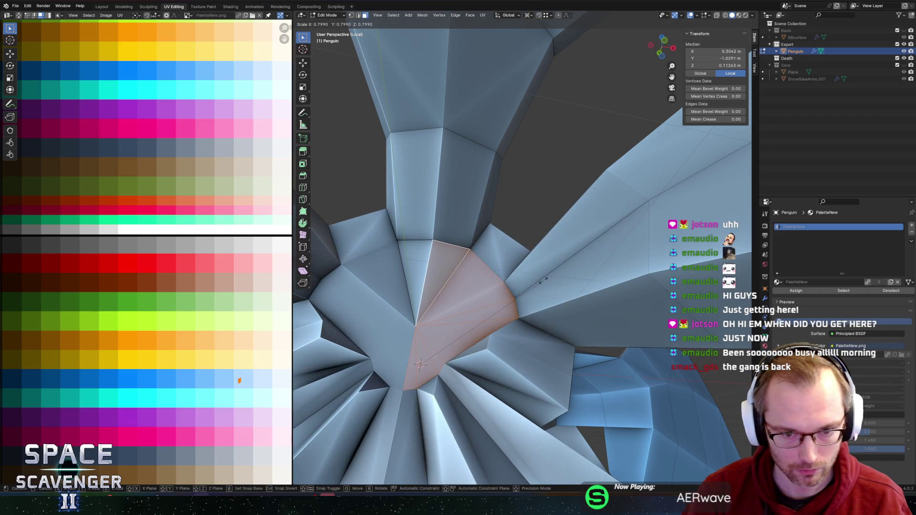
key("shift+y")
left_click(527, 280)
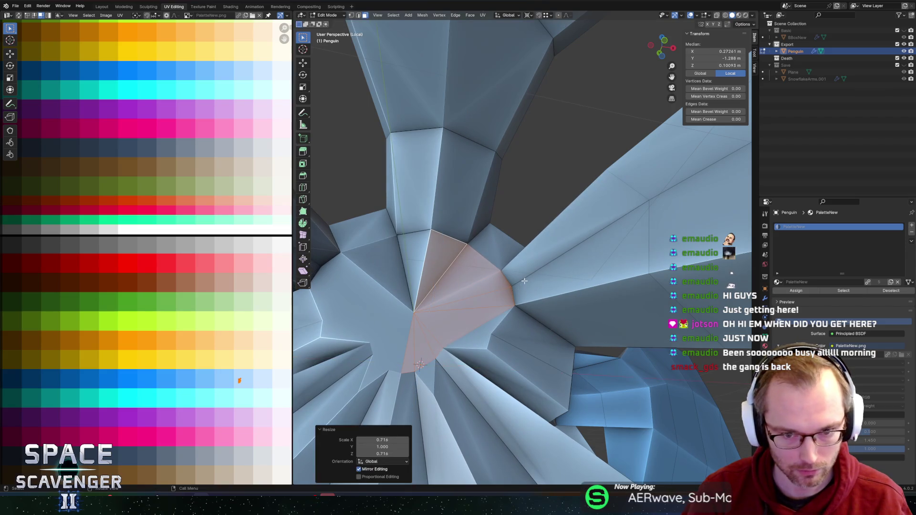
key("g")
key("z")
right_click(525, 285)
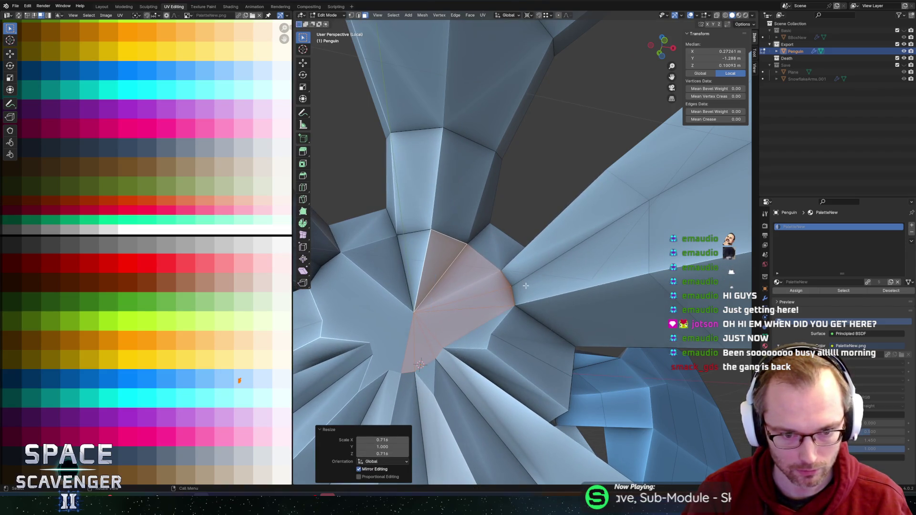
Slide two body edges along the surface to even out the topology.
mouse_move(459, 353)
middle_mouse_down()
mouse_move(497, 277)
mouse_move(462, 303)
mouse_move(384, 296)
middle_mouse_up()
key("ctrl+l")
left_click(579, 351)
key("g")
key("g")
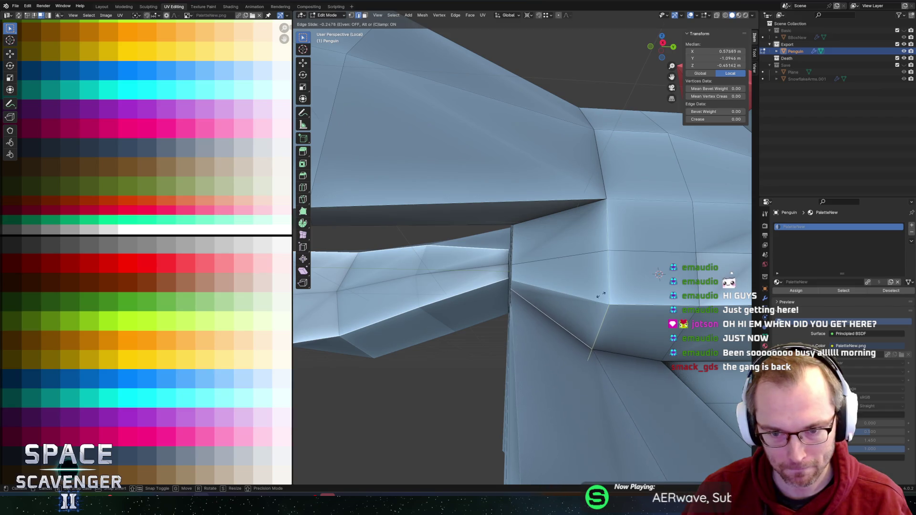
left_click(600, 295)
mouse_move(600, 295)
middle_mouse_down()
mouse_move(582, 268)
mouse_move(581, 288)
mouse_move(544, 294)
mouse_move(615, 301)
middle_mouse_up()
left_click(544, 294)
key("g")
key("g")
left_click(612, 302)
Merge duplicate vertices across the whole mesh by 0.0001 m distance, then check the penguin.
key("l")
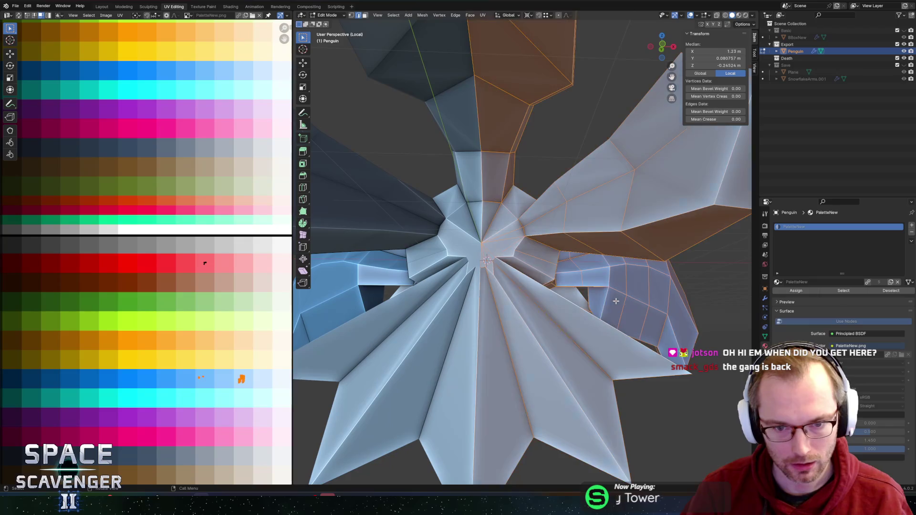
key("m")
left_click(552, 305)
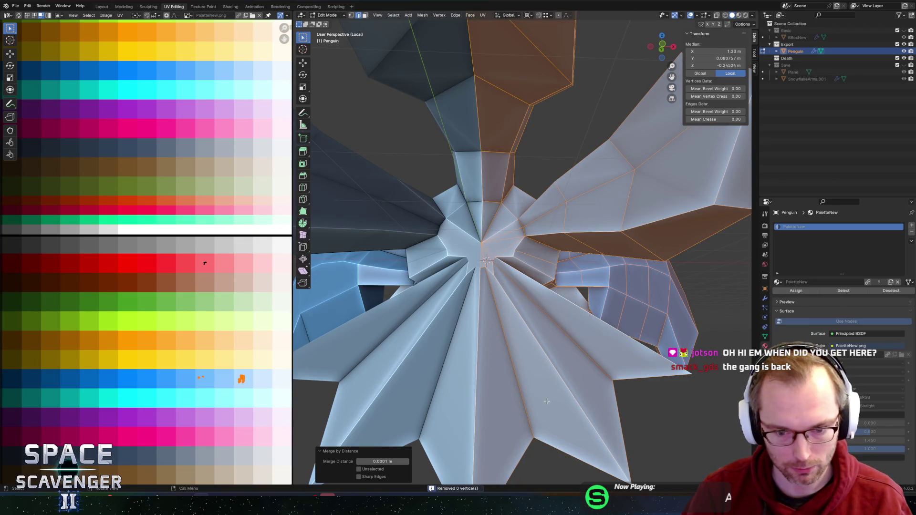
key("Tab")
scroll(547, 374, "down", 5)
mouse_move(602, 330)
middle_mouse_down()
mouse_move(525, 350)
mouse_move(489, 303)
mouse_move(493, 271)
middle_mouse_up()
scroll(492, 270, "up", 3)
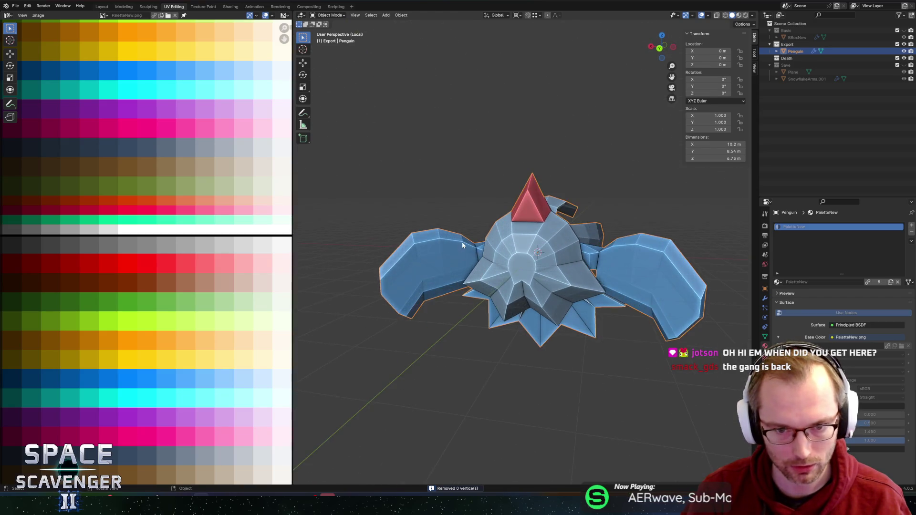
key("Tab")
Select an edge on the left flipper in face mode and rip it open.
key("3")
left_click(492, 272)
mouse_move(491, 272)
middle_mouse_down()
mouse_move(491, 290)
mouse_move(597, 280)
mouse_move(494, 290)
mouse_move(554, 257)
middle_mouse_up()
scroll(490, 289, "up", 2)
left_click(596, 280)
scroll(597, 280, "up", 2)
left_click(499, 285)
scroll(499, 285, "down", 2)
scroll(555, 257, "up", 1)
left_click(543, 261)
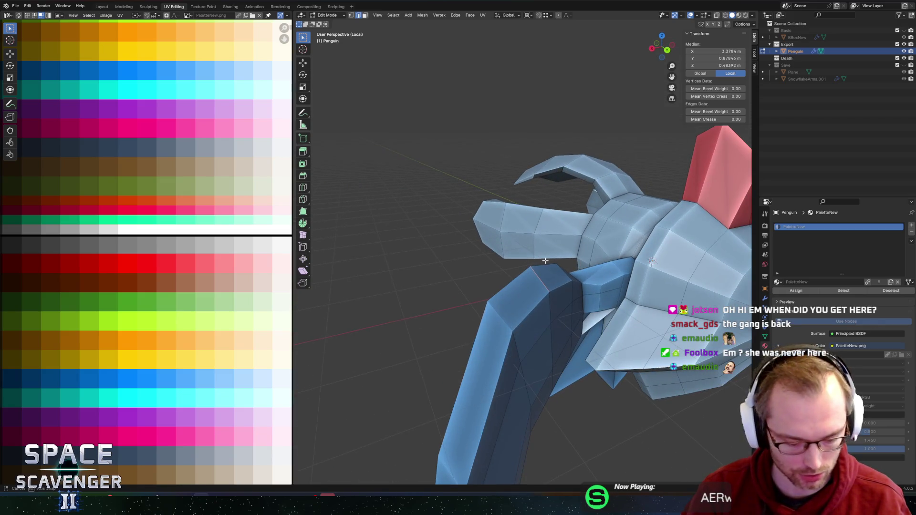
key("g")
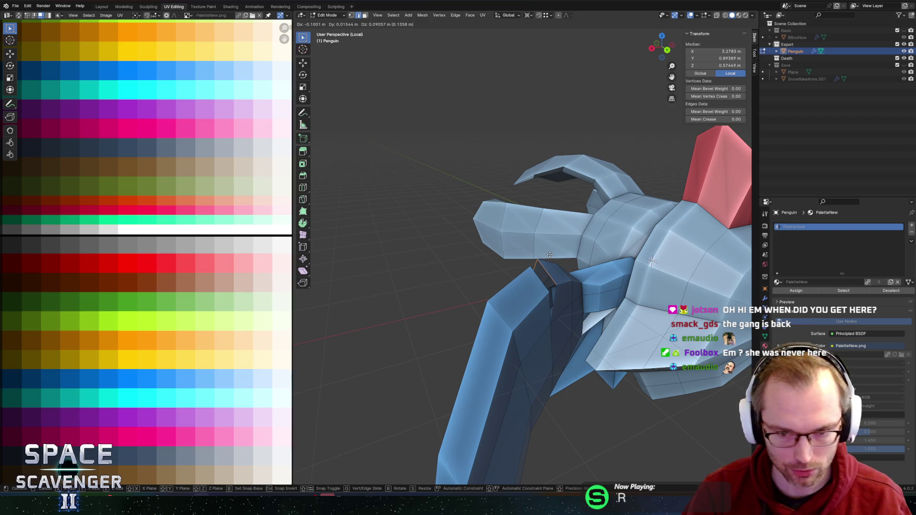
left_click(546, 243)
Raise the ripped flipper edge 0.5024 m along Z.
key("period")
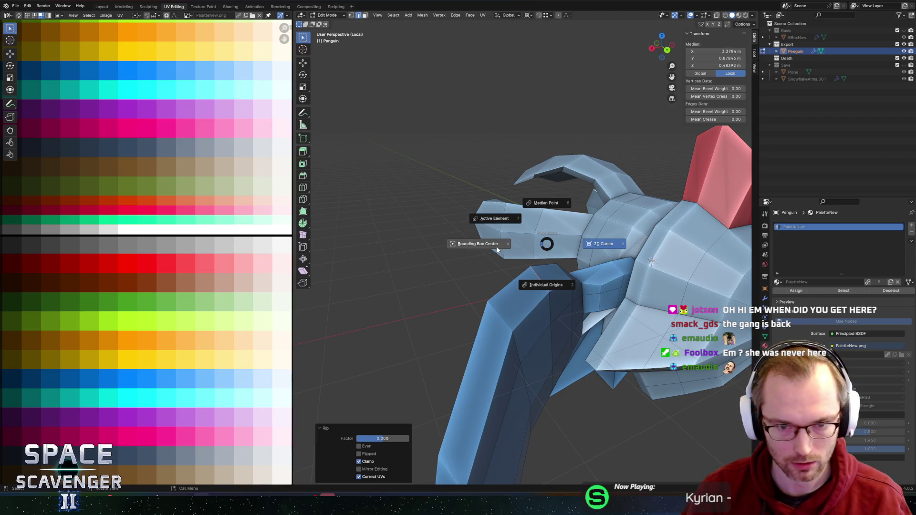
left_click(496, 249)
key("period")
left_click(492, 247)
key("g")
key("z")
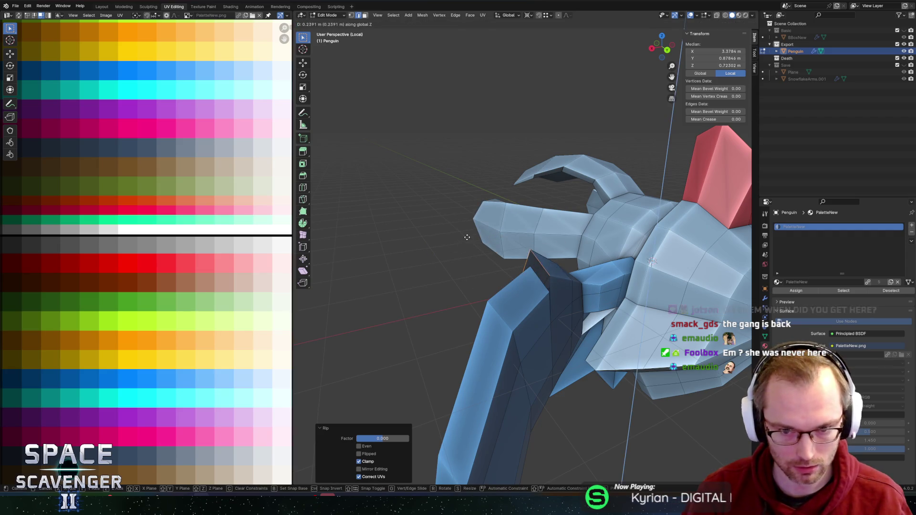
left_click(467, 228)
Slide a flipper edge by factor 0.337 and move a flipper vertex up and right.
middle_click_drag(561, 288, 517, 270)
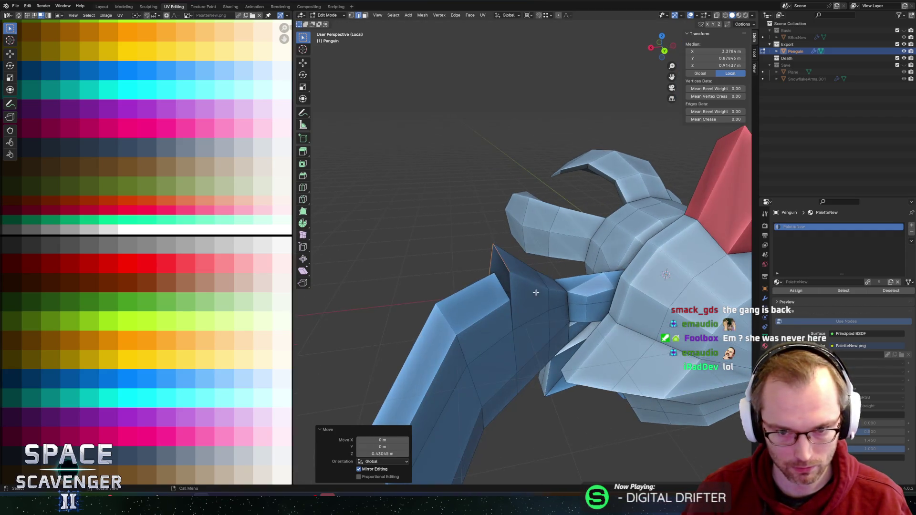
key("g")
key("g")
left_click(521, 268)
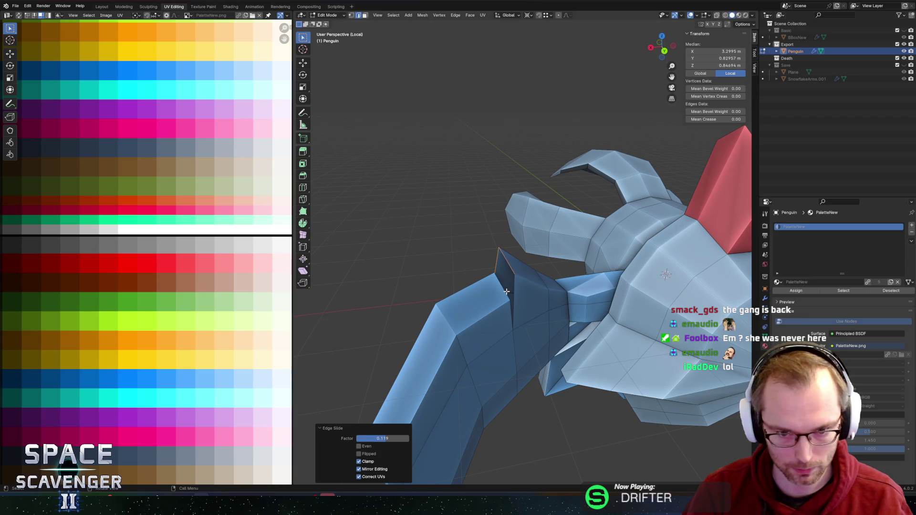
left_click(504, 292, "alt")
mouse_move(504, 292)
middle_mouse_down()
mouse_move(482, 286)
mouse_move(507, 289)
middle_mouse_up()
left_click(531, 296)
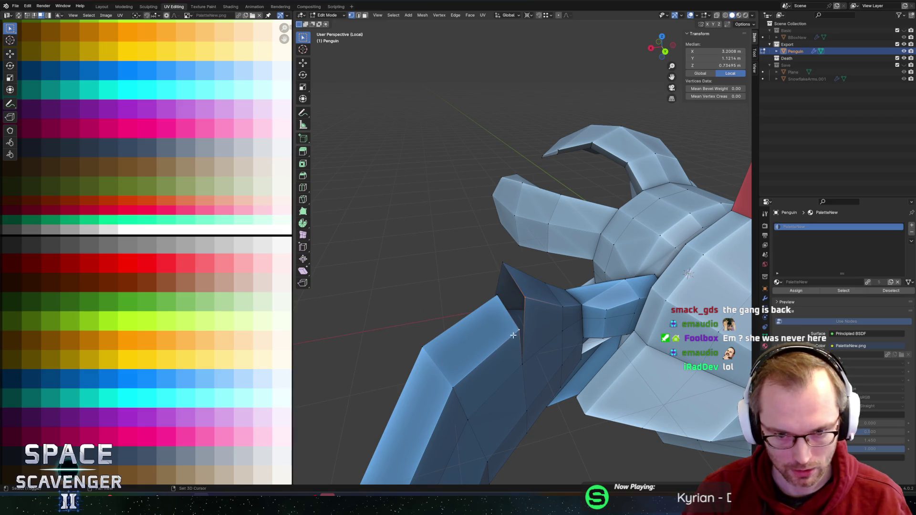
key("g")
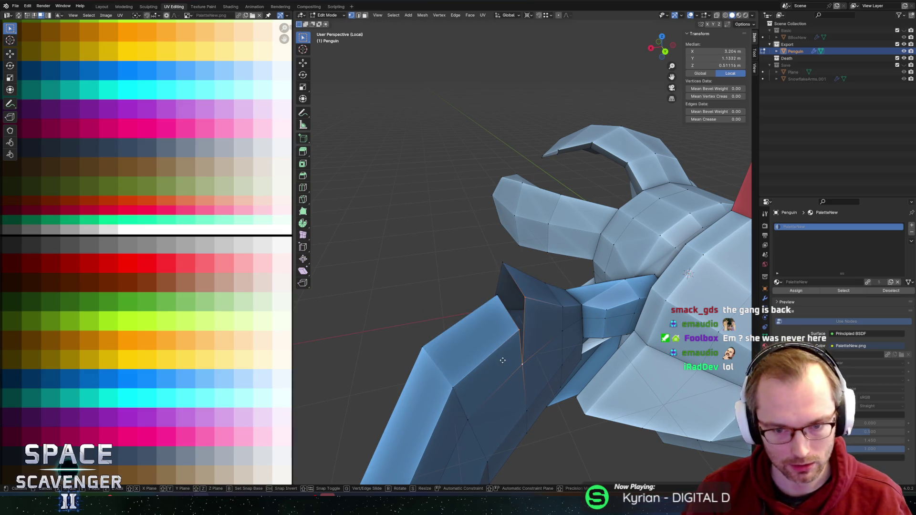
left_click(509, 343)
Select the vertices around the flipper joint gap and Grid Fill it.
middle_click_drag(510, 343, 601, 245)
left_click(604, 244)
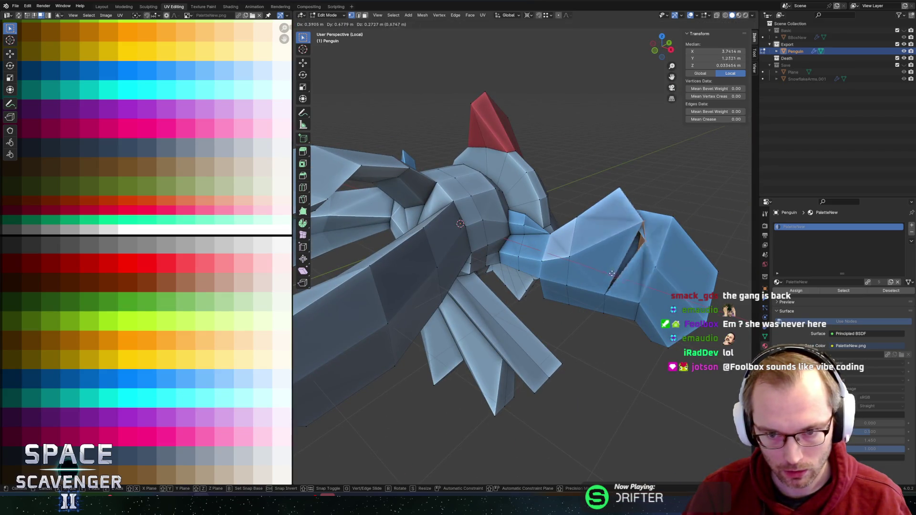
middle_click_drag(603, 287, 600, 314)
left_click(604, 294, "shift")
left_click(605, 245, "shift")
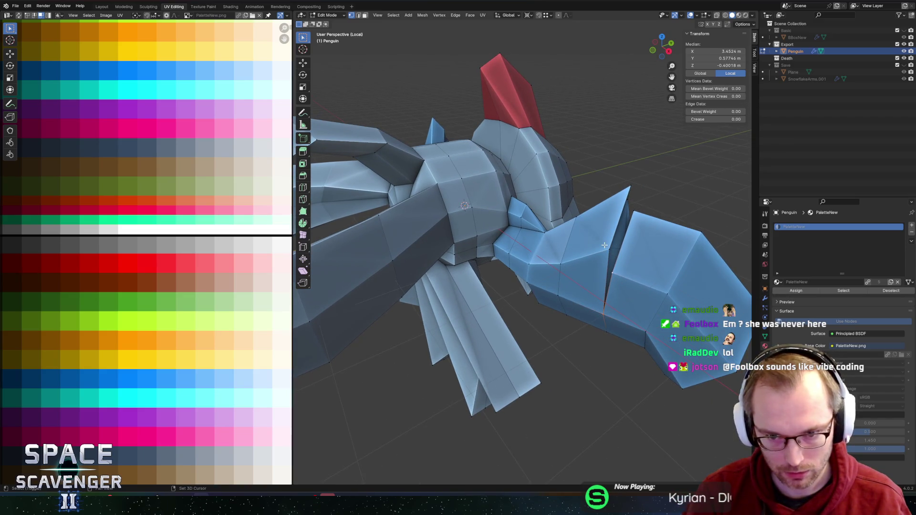
left_click(628, 191, "shift")
middle_click_drag(629, 191, 619, 271)
key("ctrl+v")
key("Escape")
key("ctrl+f")
left_click(602, 233)
mouse_move(602, 233)
middle_mouse_down()
mouse_move(648, 280)
mouse_move(548, 264)
middle_mouse_up()
Select the edge loop around the arm joint and fill the hole with a face.
left_click(648, 280)
left_click(549, 264)
left_click(585, 261, "shift")
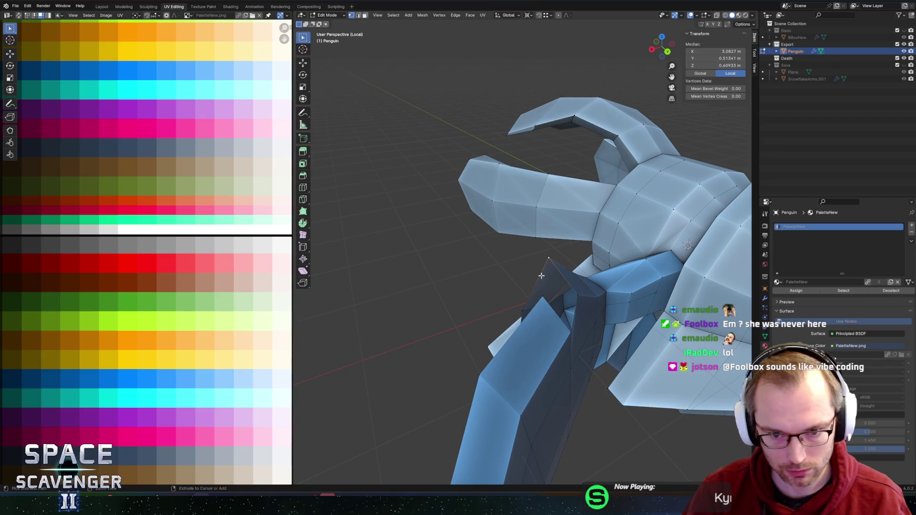
left_click(553, 253, "ctrl")
middle_click_drag(553, 253, 596, 268)
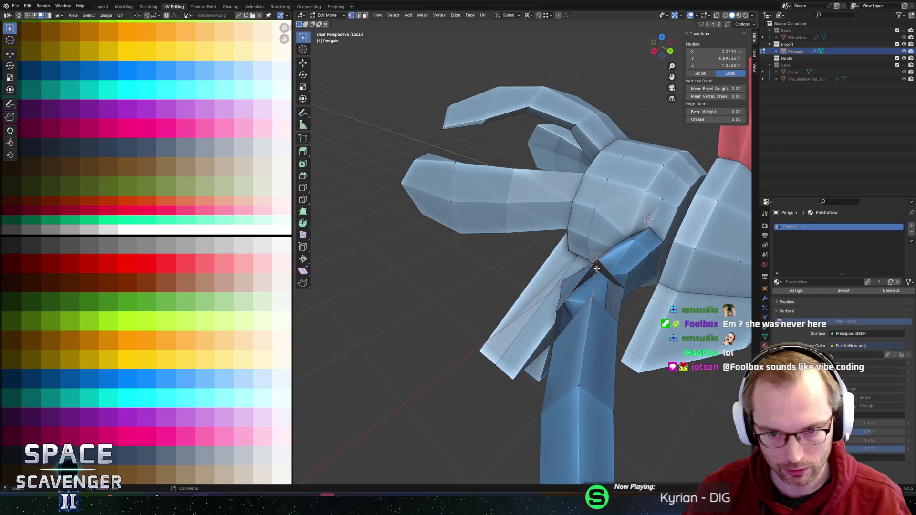
left_click(610, 276, "alt")
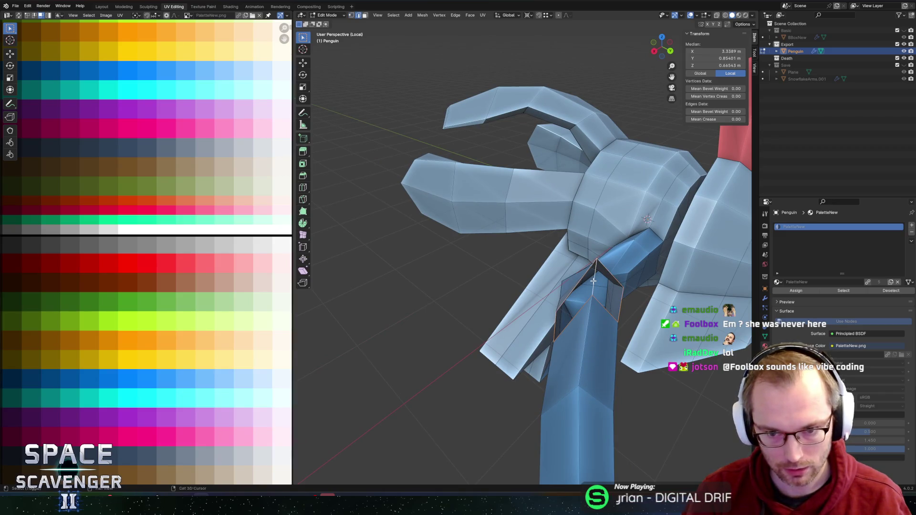
key("f")
middle_click_drag(593, 301, 524, 281)
scroll(494, 269, "up", 5)
scroll(494, 270, "down", 4)
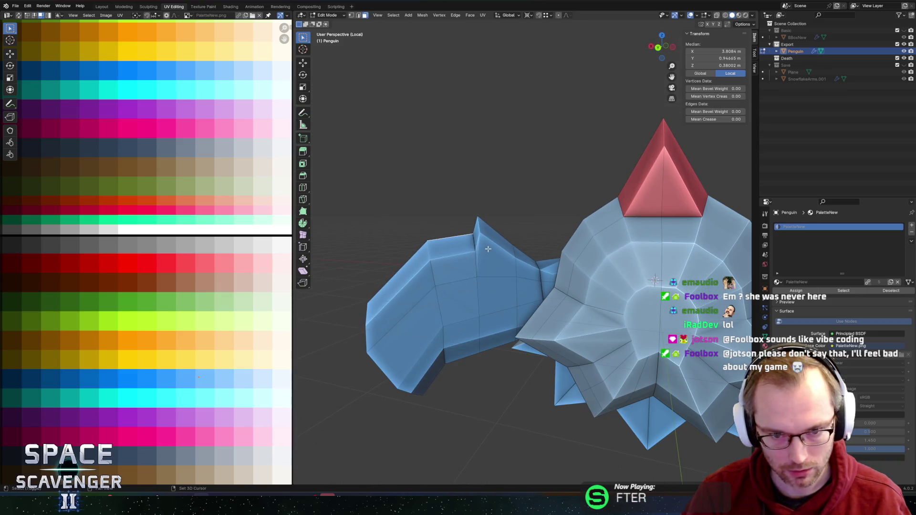
scroll(495, 265, "up", 4)
Add a loop cut across the penguin's arm.
left_click(498, 263)
key("2")
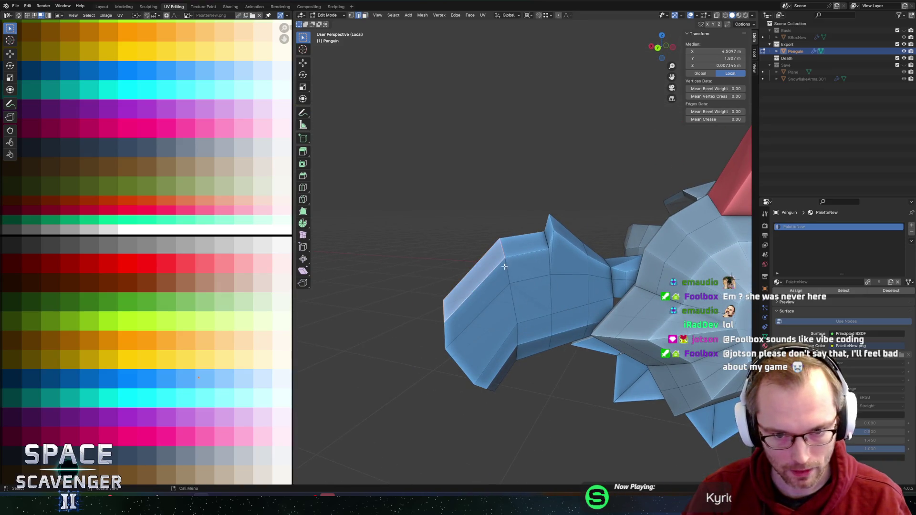
key("ctrl+r")
left_click(506, 270)
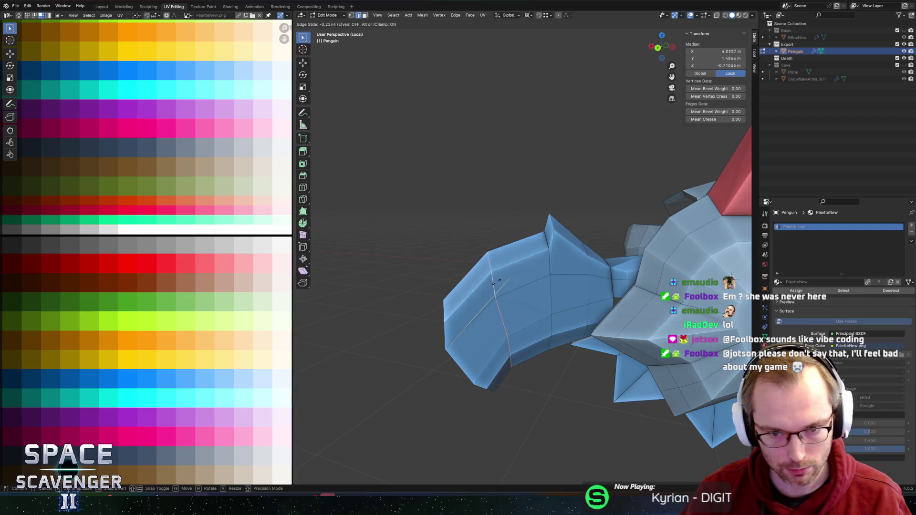
left_click(494, 282)
mouse_move(494, 283)
middle_mouse_down()
mouse_move(596, 284)
mouse_move(581, 277)
middle_mouse_up()
scroll(548, 281, "down", 3)
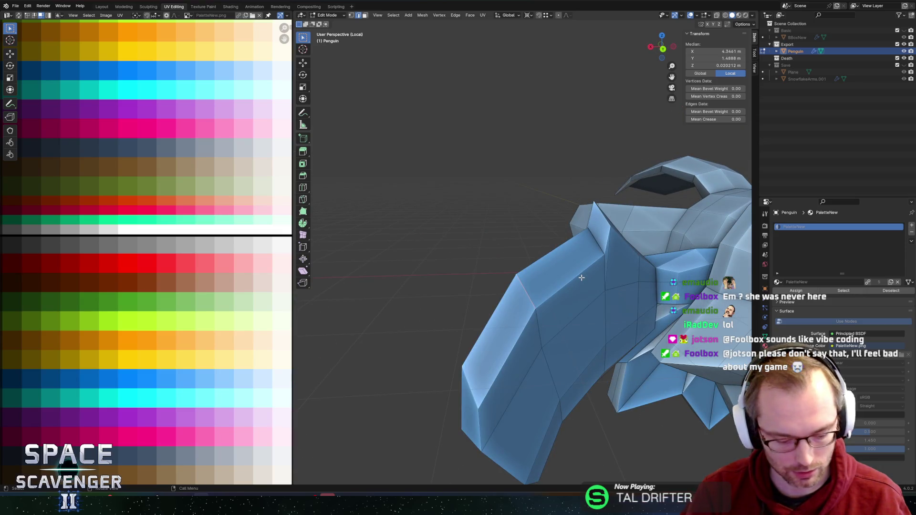
Rip an arm edge loose and move it 0.298 m along X.
key("g")
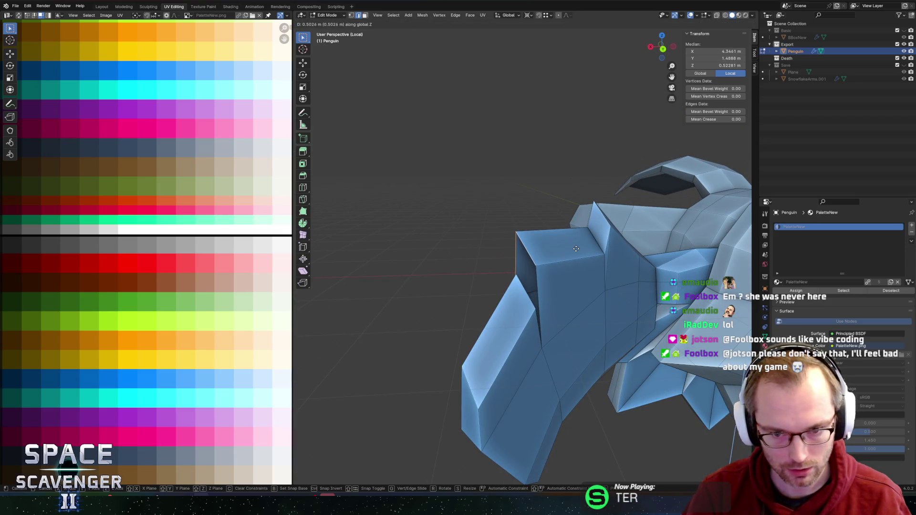
left_click(568, 255)
key("g")
key("x")
left_click(554, 253)
mouse_move(553, 252)
middle_mouse_down()
mouse_move(539, 298)
mouse_move(603, 282)
mouse_move(568, 324)
middle_mouse_up()
Slide two selected arm edges along the arm.
left_click(558, 286)
left_click(603, 282, "shift")
key("g")
key("g")
left_click(602, 298)
scroll(568, 324, "up", 3)
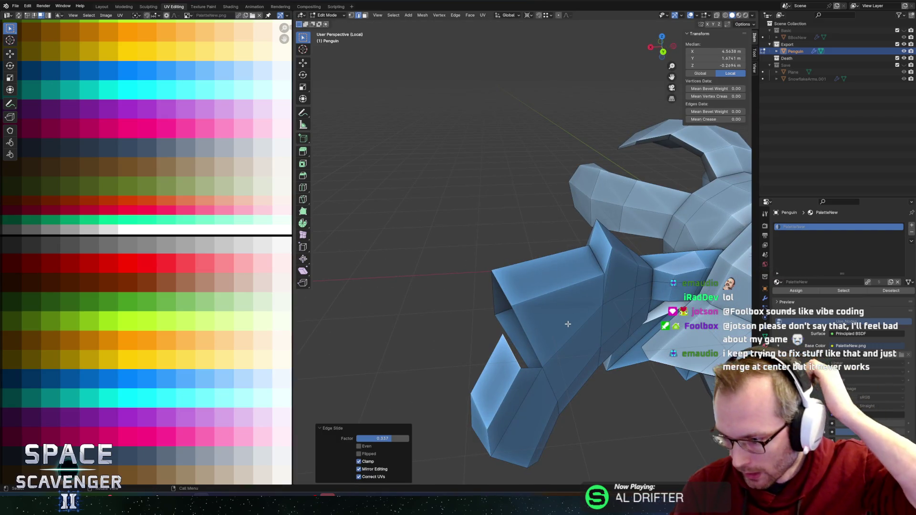
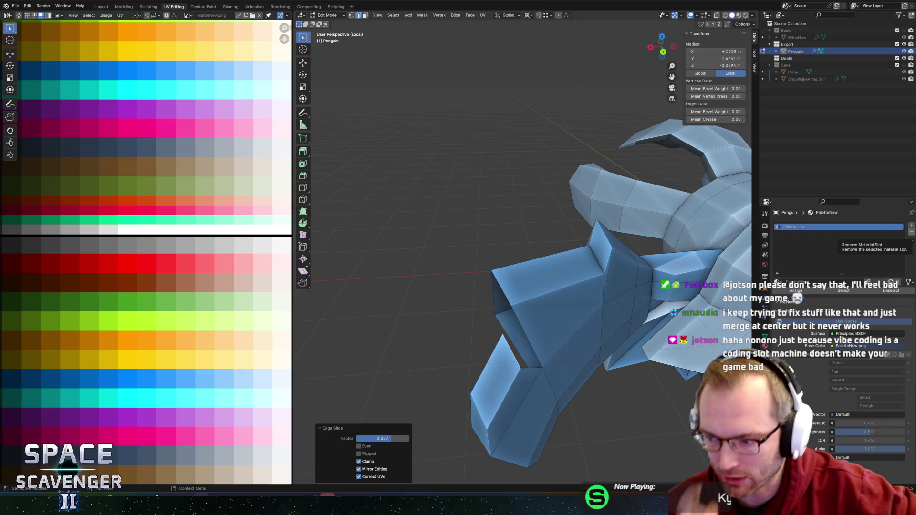
In vertex mode, slide a wing vertex along its edge.
mouse_move(478, 313)
middle_mouse_down()
mouse_move(517, 265)
mouse_move(434, 233)
middle_mouse_up()
scroll(425, 231, "up", 4)
key("1")
left_click(416, 229)
key("g")
key("g")
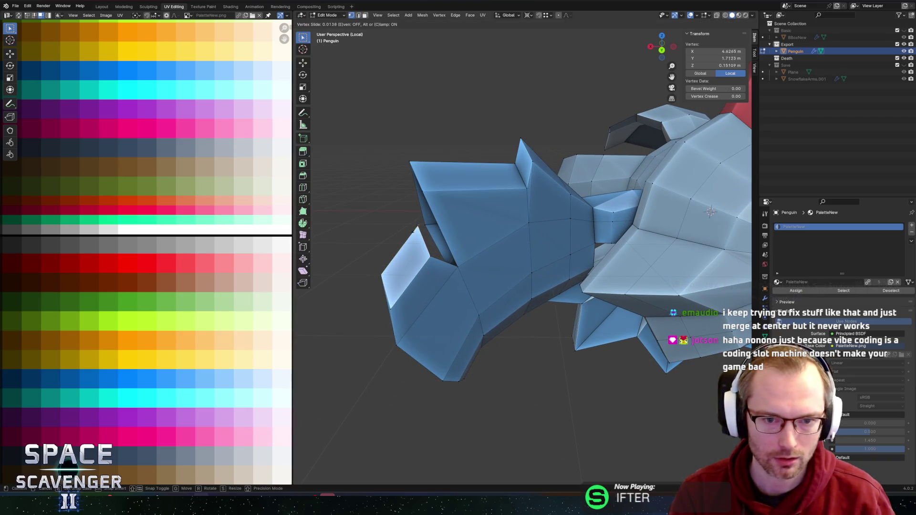
left_click(404, 237)
Connect two vertices at the wing-body joint with a new edge.
left_click(454, 256)
left_click(438, 245, "shift")
mouse_move(438, 244)
middle_mouse_down()
mouse_move(513, 239)
mouse_move(477, 200)
middle_mouse_up()
left_click(473, 195, "shift")
left_click(470, 262, "shift")
middle_click_drag(471, 262, 584, 262)
left_click(566, 314, "shift")
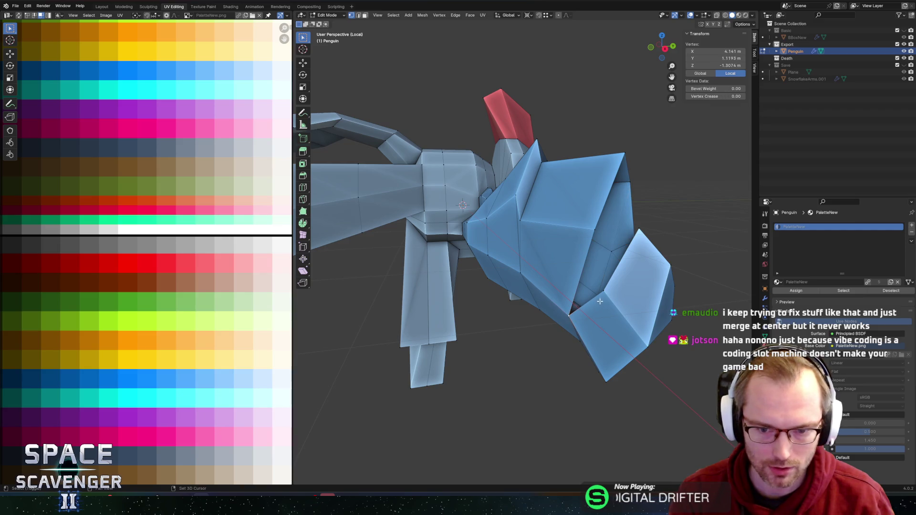
left_click(586, 231, "shift")
mouse_move(586, 231)
middle_mouse_down()
mouse_move(569, 162)
mouse_move(532, 229)
middle_mouse_up()
left_click(584, 200, "shift")
left_click(569, 163, "shift")
left_click(569, 162, "shift")
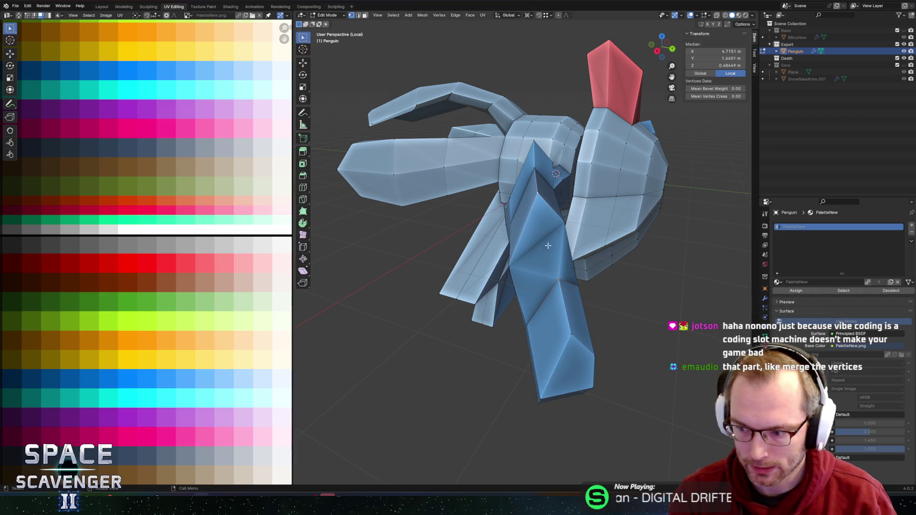
key("f")
Move a vertex near the wing tip along the global Y axis.
mouse_move(570, 244)
middle_mouse_down()
mouse_move(488, 243)
mouse_move(496, 223)
mouse_move(477, 218)
mouse_move(533, 226)
mouse_move(523, 225)
middle_mouse_up()
scroll(469, 216, "up", 5)
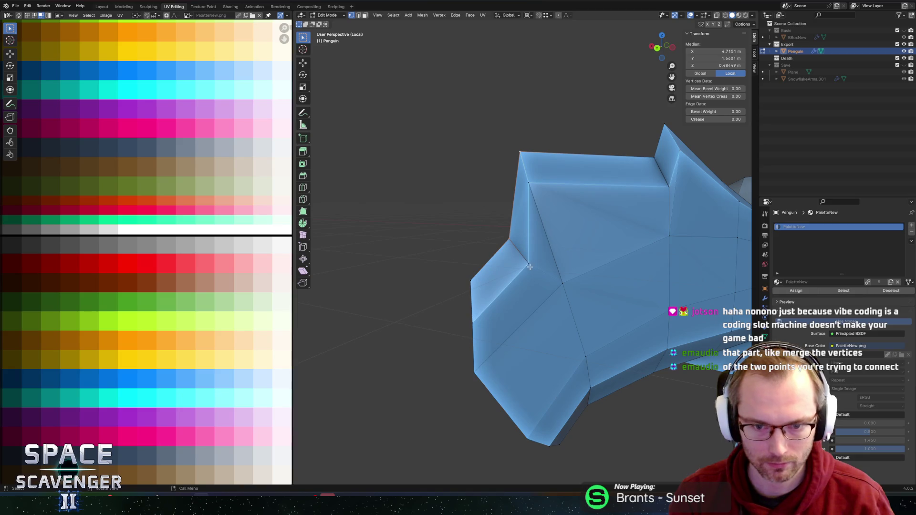
left_click(530, 266)
scroll(529, 266, "down", 2)
mouse_move(529, 267)
middle_mouse_down()
mouse_move(580, 262)
mouse_move(615, 240)
middle_mouse_up()
left_click(605, 234)
key("g")
key("y")
left_click(604, 236)
Move two more wing vertices along global Y.
left_click(603, 238)
key("g")
key("y")
left_click(609, 279)
mouse_move(609, 279)
middle_mouse_down()
mouse_move(634, 272)
mouse_move(630, 247)
mouse_move(650, 250)
middle_mouse_up()
key("g")
key("y")
left_click(673, 263)
Slide one more vertex along its edge, then return to Object Mode and inspect the wing.
scroll(599, 252, "up", 3)
key("g")
key("x")
key("g")
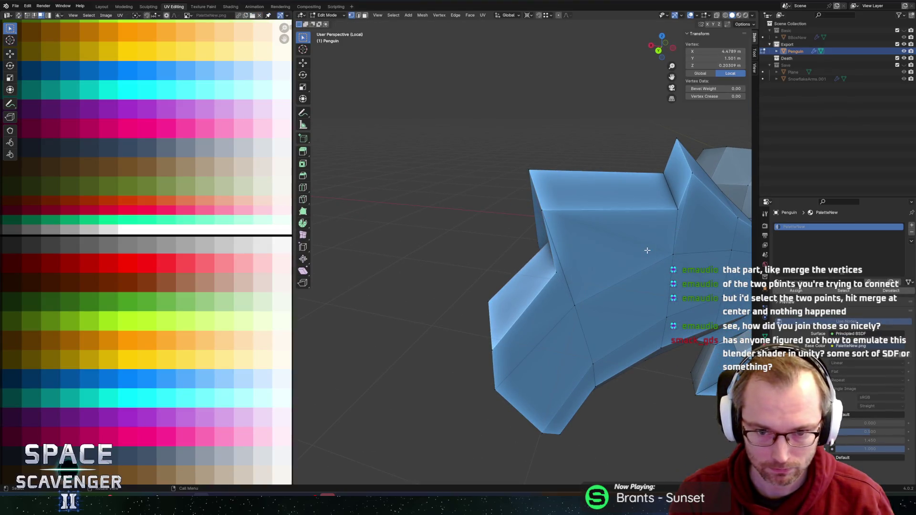
left_click(563, 255)
key("Tab")
mouse_move(593, 265)
middle_mouse_down()
mouse_move(608, 248)
mouse_move(599, 248)
mouse_move(634, 233)
middle_mouse_up()
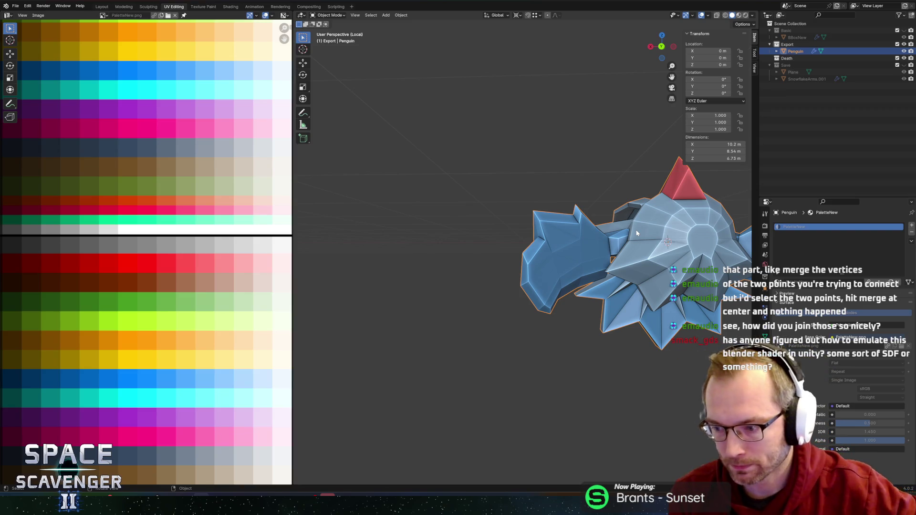
mouse_move(636, 232)
middle_mouse_down()
mouse_move(597, 225)
mouse_move(608, 248)
mouse_move(563, 224)
middle_mouse_up()
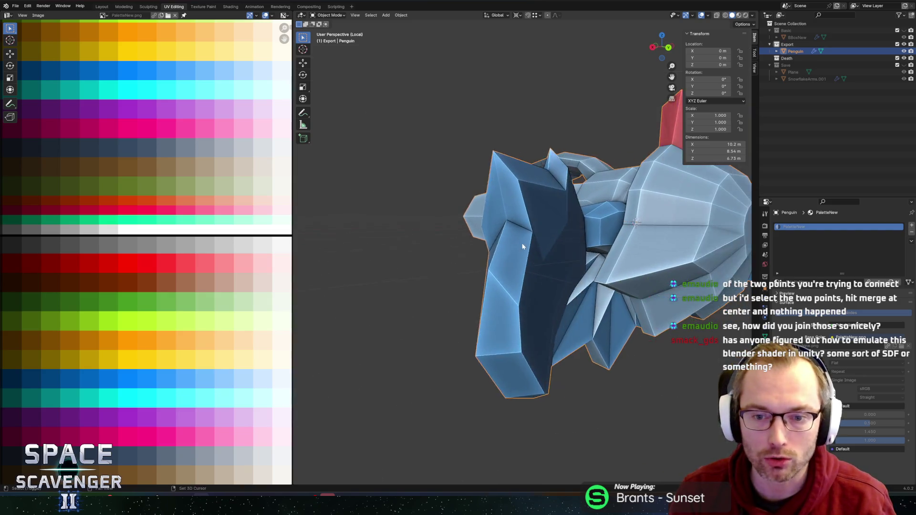
Select the faces beside the wing's upper joint edge and delete them.
key("Tab")
scroll(539, 202, "up", 3)
left_click(539, 202)
key("2")
left_click(539, 181)
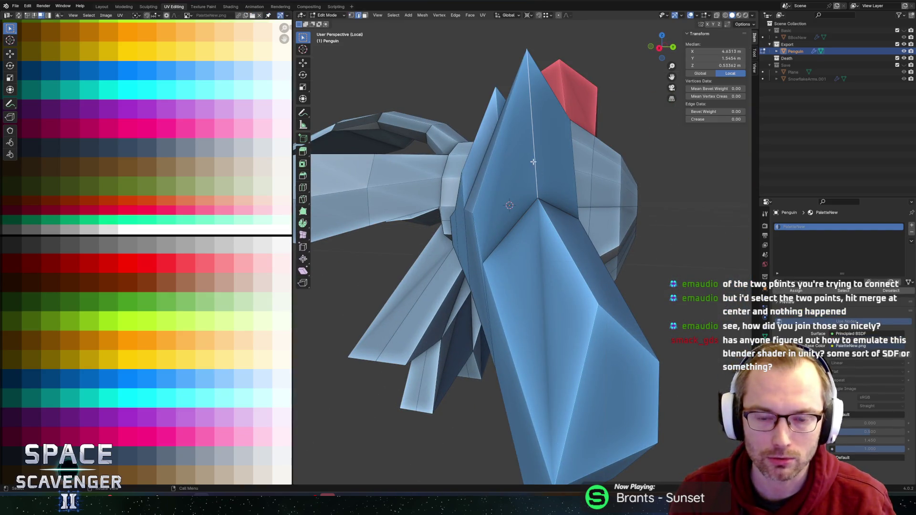
middle_click_drag(533, 162, 547, 206)
key("1")
left_click(535, 208)
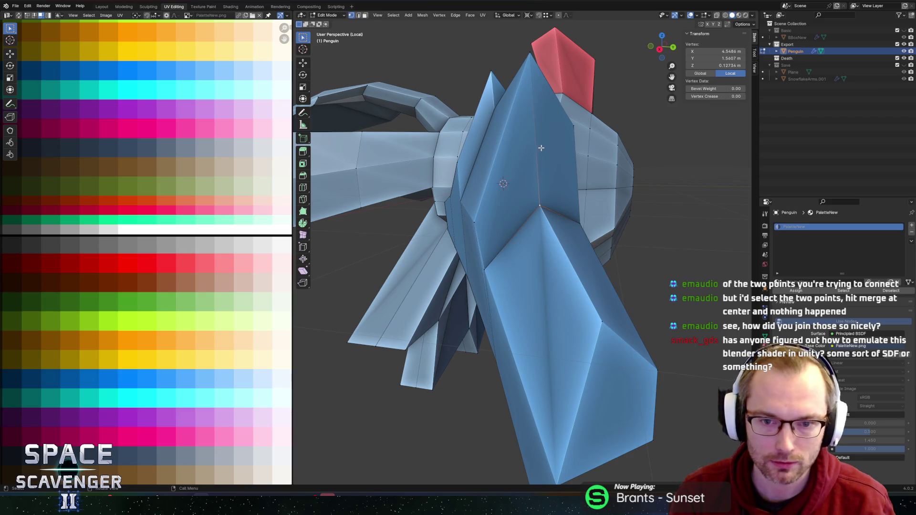
left_click(530, 61, "shift")
key("ctrl+KP_Add")
key("x")
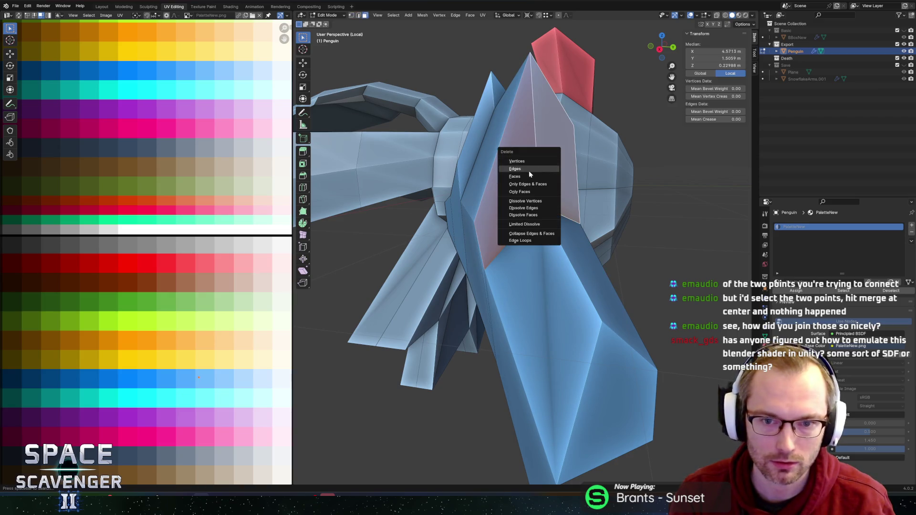
left_click(515, 176)
Select the hole's border edges and fill it with a new face.
mouse_move(515, 176)
middle_mouse_down()
mouse_move(553, 226)
mouse_move(557, 210)
mouse_move(595, 194)
mouse_move(613, 199)
mouse_move(570, 199)
mouse_move(540, 235)
middle_mouse_up()
key("2")
left_click(533, 234, "alt")
left_click(525, 229, "alt")
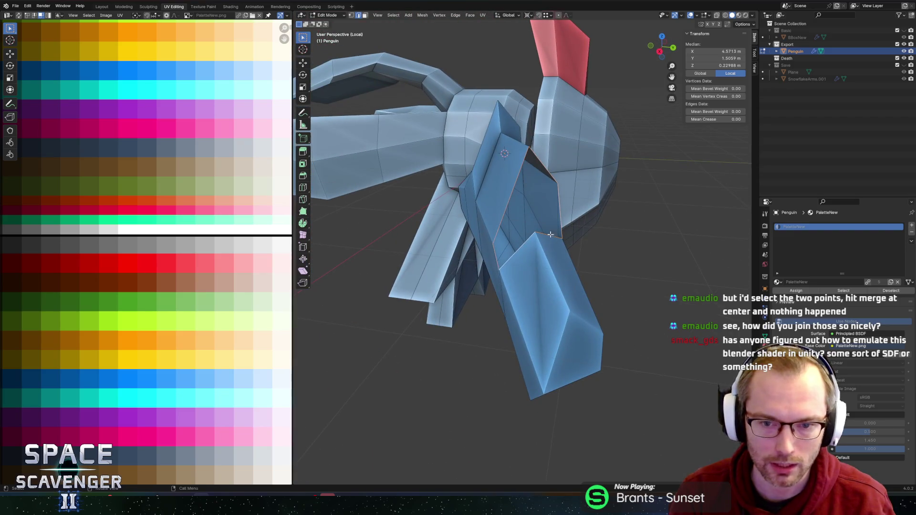
middle_click_drag(505, 149, 612, 211)
scroll(528, 218, "down", 2)
mouse_move(528, 218)
middle_mouse_down()
mouse_move(594, 231)
mouse_move(550, 214)
middle_mouse_up()
key("f")
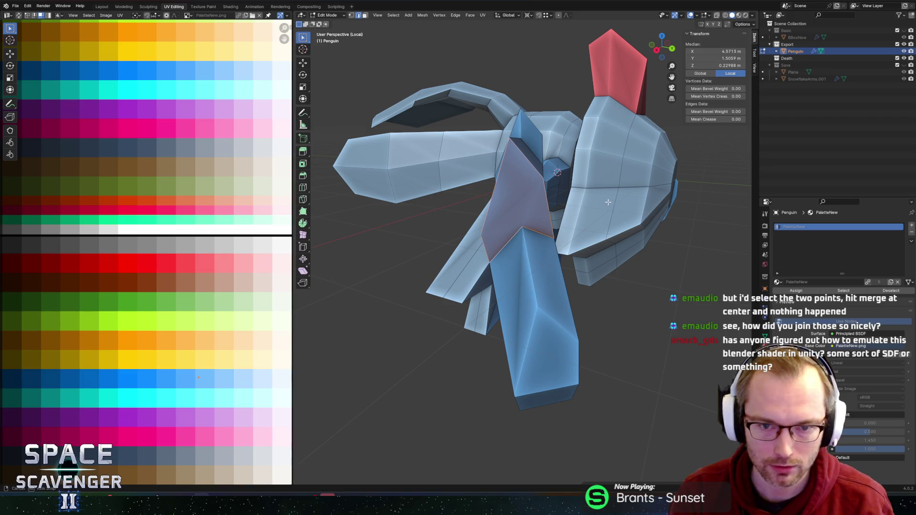
Connect the face's top corner vertex across it, nudge it, and delete the stray edges.
scroll(608, 202, "up", 3)
scroll(611, 201, "down", 3)
mouse_move(613, 200)
middle_mouse_down()
mouse_move(629, 196)
mouse_move(620, 205)
middle_mouse_up()
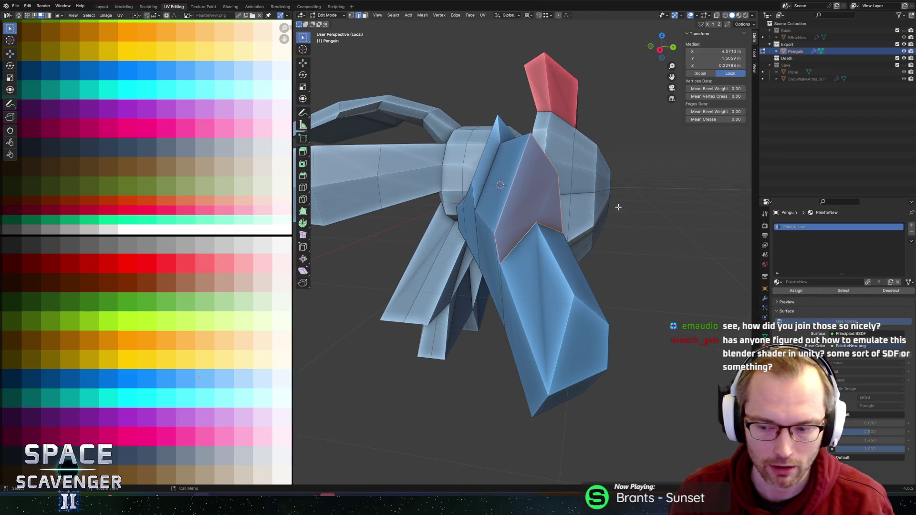
left_click(529, 140)
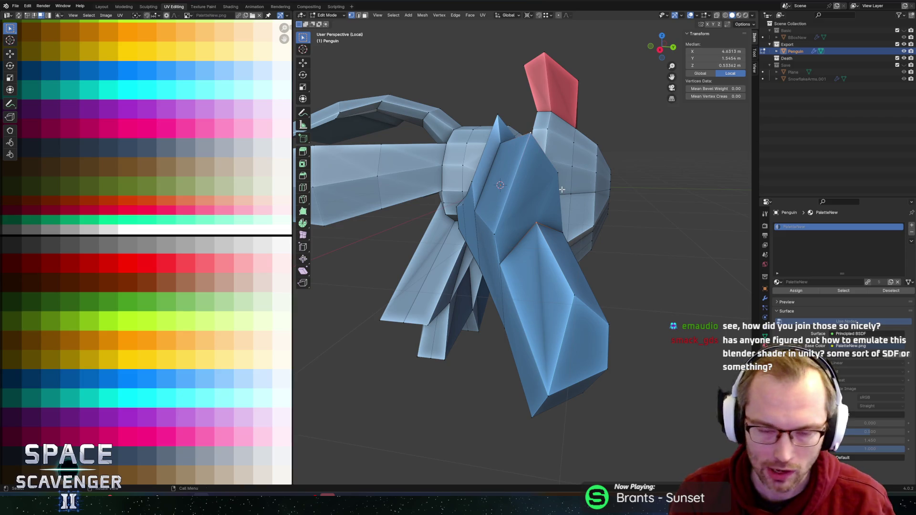
key("j")
key("g")
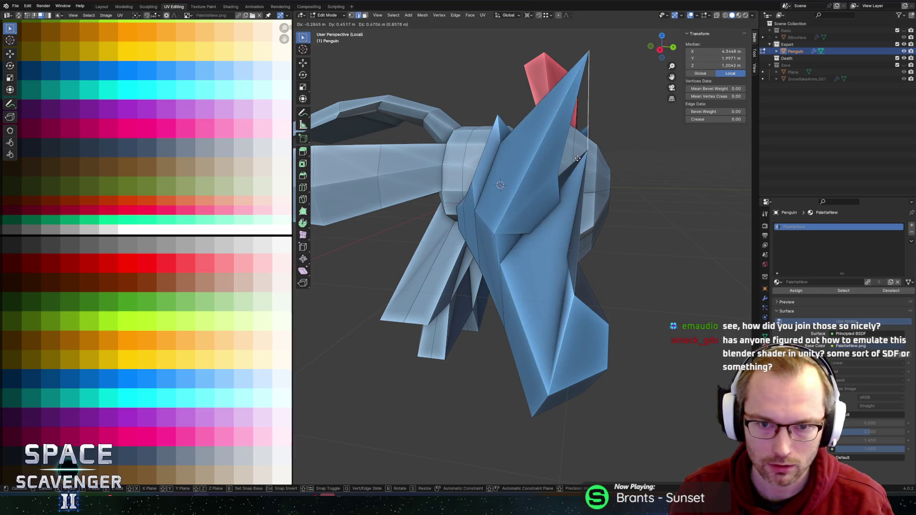
left_click(563, 171)
key("x")
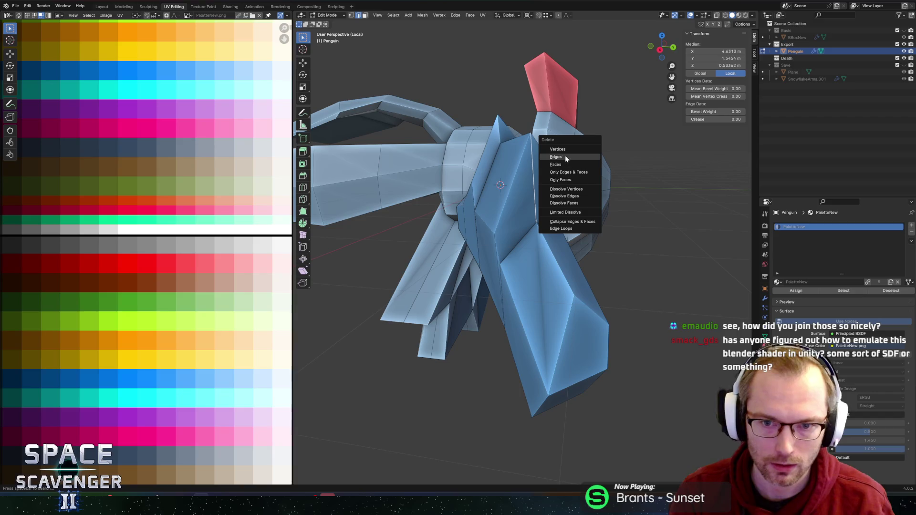
left_click(564, 156)
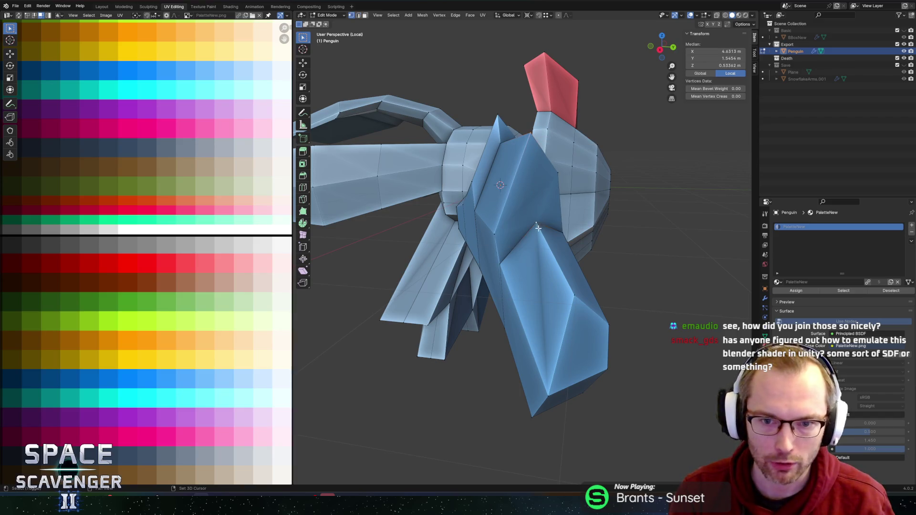
Join another vertex pair with an edge that splits the new face.
left_click(538, 229, "shift")
middle_click_drag(538, 228, 574, 224)
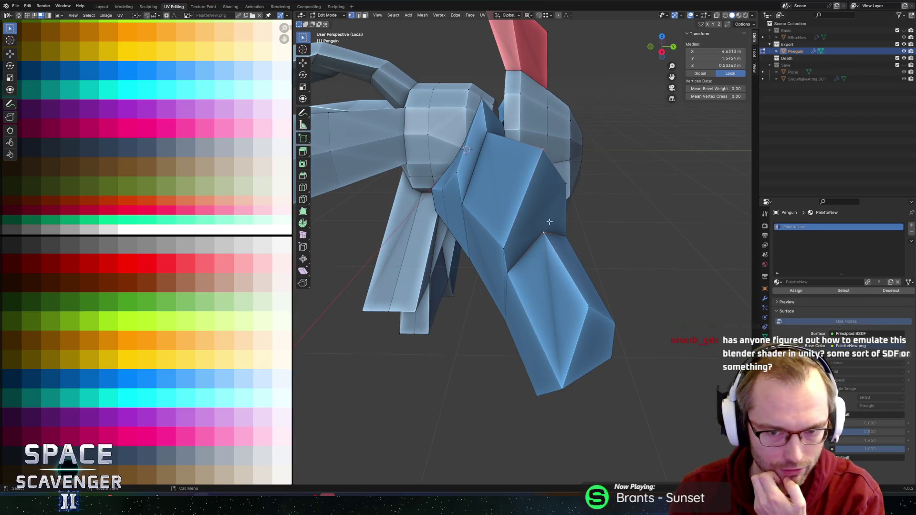
key("j")
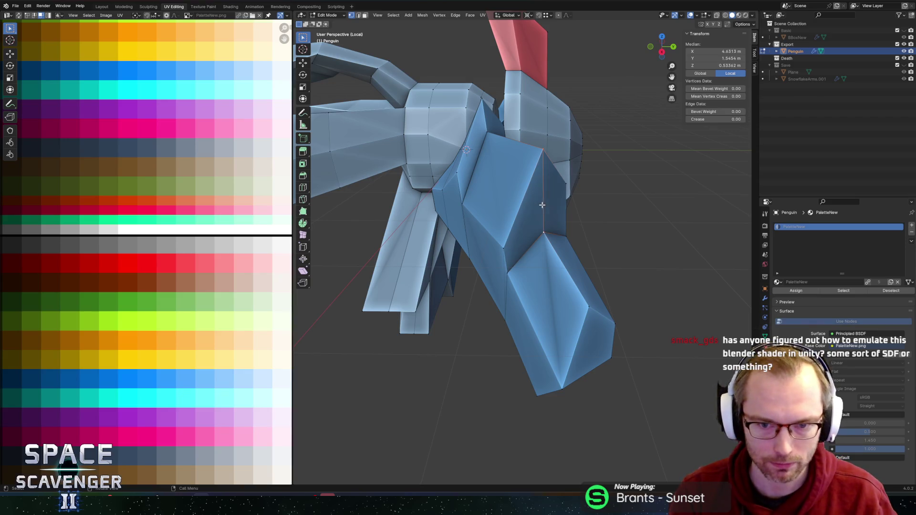
left_click(535, 225)
Inspect the wing joint faces and edges from several angles.
mouse_move(534, 224)
middle_mouse_down()
mouse_move(573, 219)
mouse_move(439, 216)
mouse_move(580, 201)
mouse_move(566, 216)
middle_mouse_up()
left_click(548, 249)
left_click(544, 248)
left_click(539, 248)
left_click(535, 248)
mouse_move(535, 248)
middle_mouse_down()
mouse_move(506, 244)
mouse_move(549, 246)
mouse_move(468, 242)
mouse_move(501, 205)
mouse_move(512, 205)
mouse_move(430, 253)
mouse_move(509, 247)
middle_mouse_up()
scroll(513, 205, "down", 3)
left_click(522, 219)
left_click(546, 179)
mouse_move(546, 180)
middle_mouse_down()
mouse_move(515, 184)
mouse_move(542, 177)
middle_mouse_up()
scroll(495, 184, "up", 3)
Vertex-slide several joint vertices into a cleaner position.
key("1")
left_click(522, 178)
key("g")
key("g")
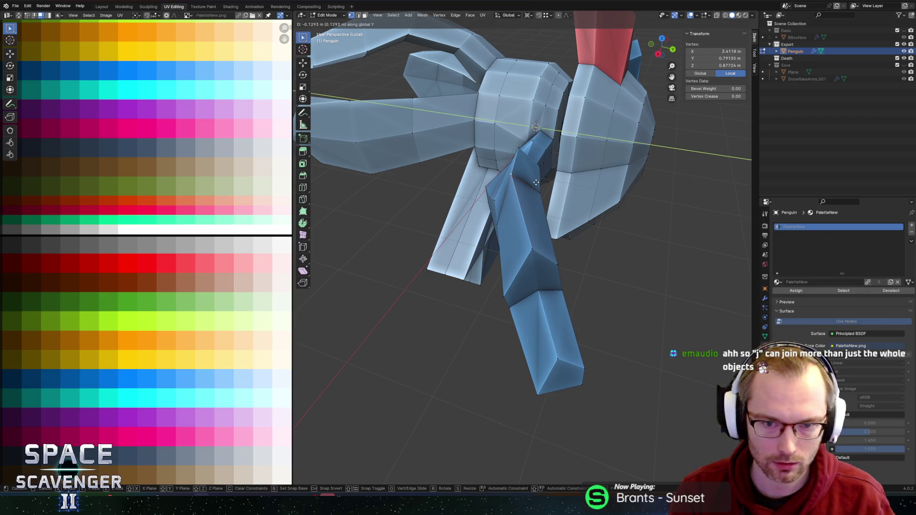
left_click(529, 184)
key("g")
key("g")
left_click(523, 188)
middle_click_drag(520, 154, 486, 171)
key("g")
key("g")
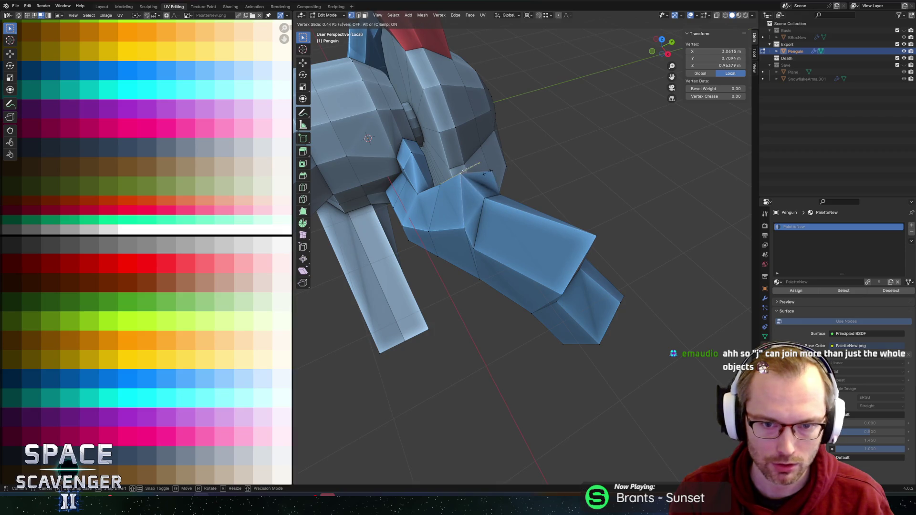
left_click(497, 177)
key("g")
key("g")
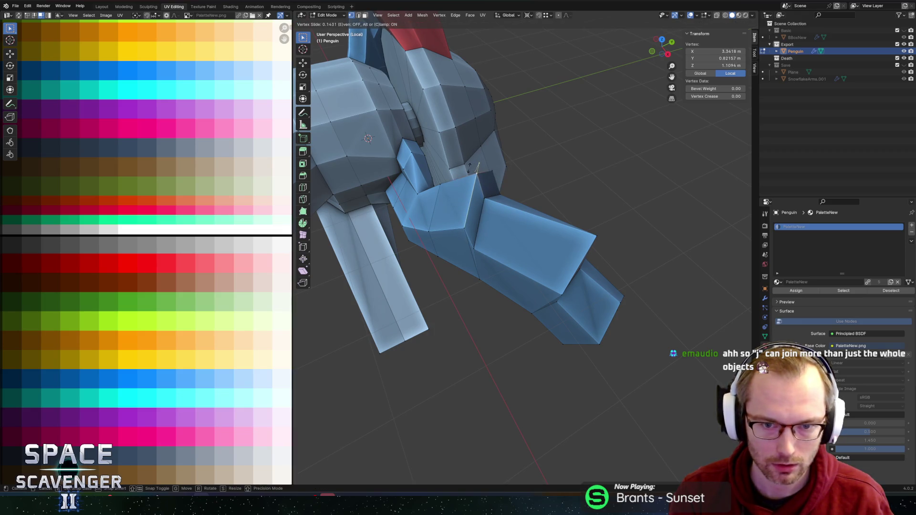
left_click(470, 167)
Check the leg faces' colour, then view the whole penguin in Object Mode.
middle_click_drag(525, 186, 535, 176)
key("3")
left_click(536, 176)
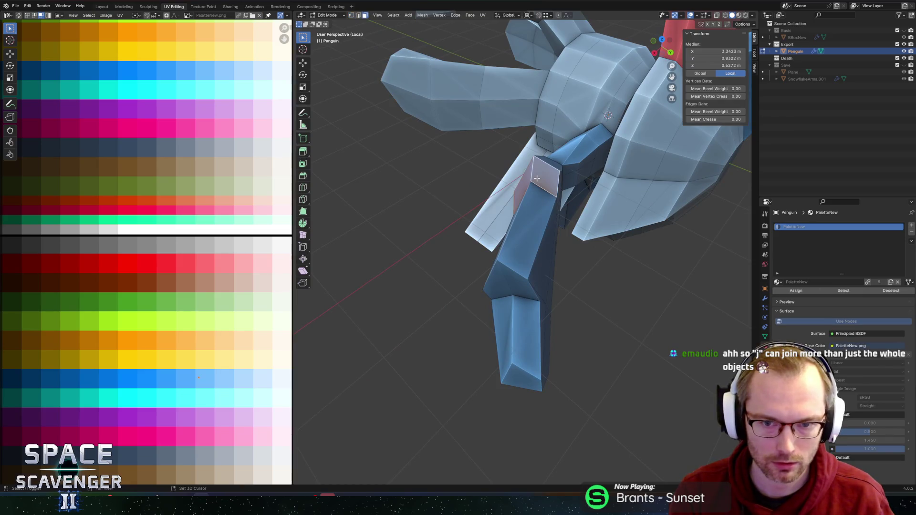
left_click(504, 281, "shift")
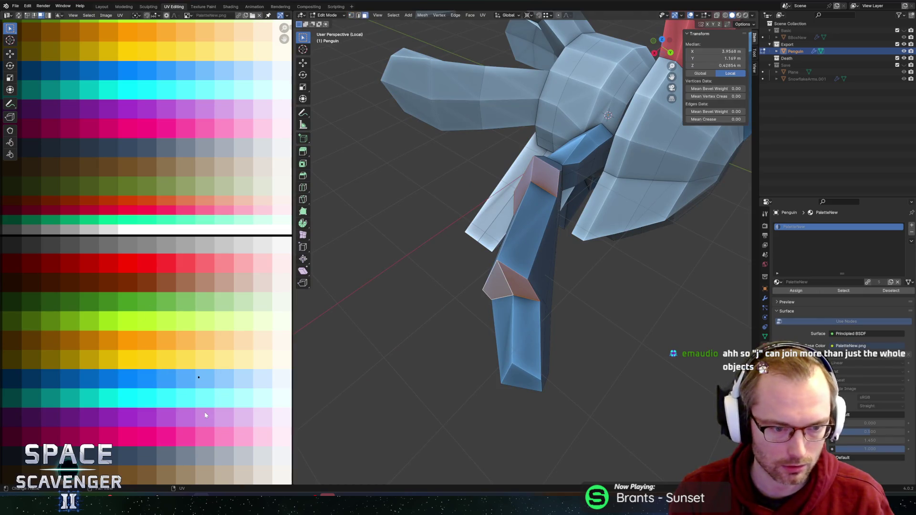
key("Tab")
mouse_move(557, 270)
middle_mouse_down()
mouse_move(433, 230)
mouse_move(425, 213)
mouse_move(504, 223)
middle_mouse_up()
Back in Edit Mode, select the wing's top and front faces.
key("Tab")
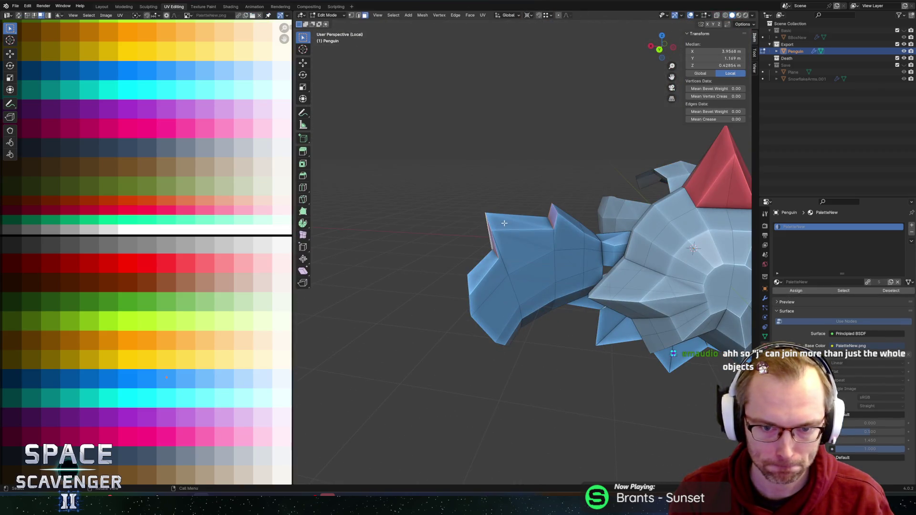
left_click(515, 233, "shift")
left_click(509, 227, "shift")
left_click(567, 233, "shift")
middle_click_drag(567, 233, 509, 256)
left_click(537, 239, "shift")
left_click(537, 240, "shift")
Shift the wing's top faces' UVs to a lighter palette blue and return to Object Mode.
mouse_move(567, 227)
middle_mouse_down()
mouse_move(521, 221)
mouse_move(513, 271)
mouse_move(531, 235)
mouse_move(568, 221)
middle_mouse_up()
left_click(512, 270, "shift")
left_click(488, 247, "shift")
scroll(494, 249, "up", 4)
left_click(579, 218, "shift")
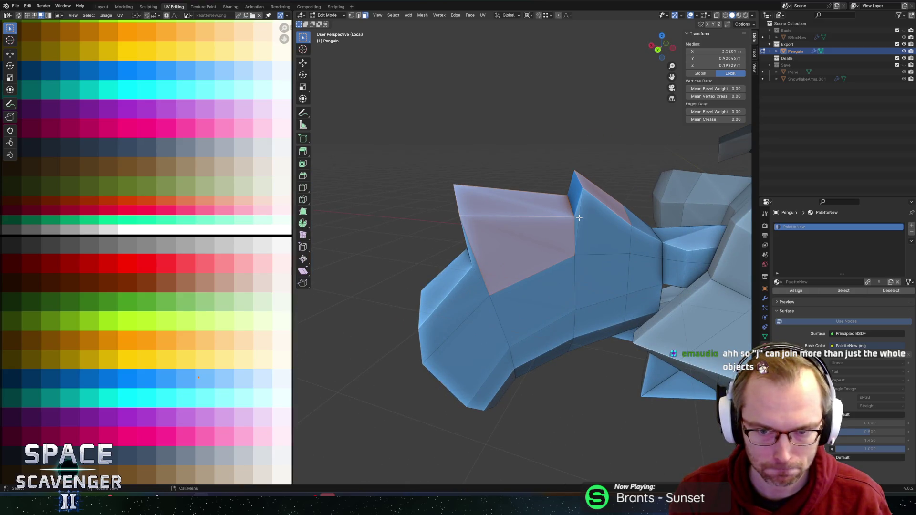
left_click(590, 221, "shift")
key("g")
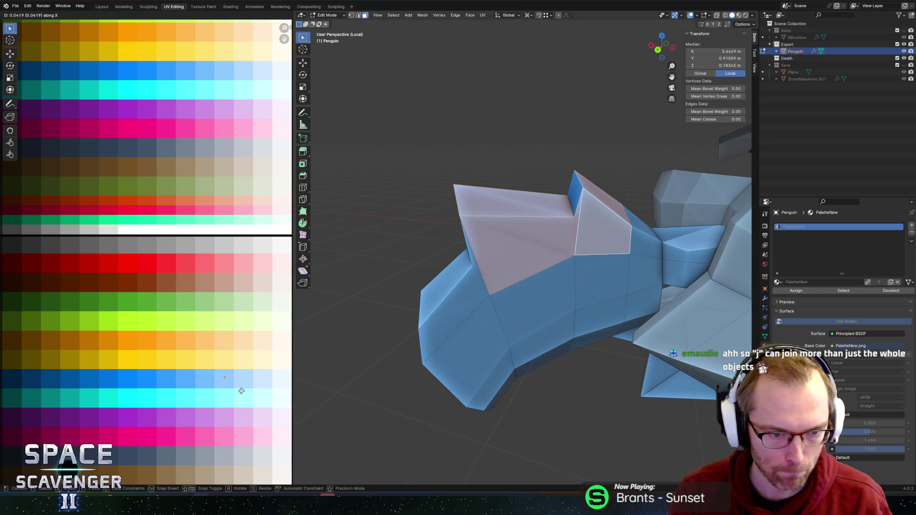
left_click(258, 393)
key("Tab")
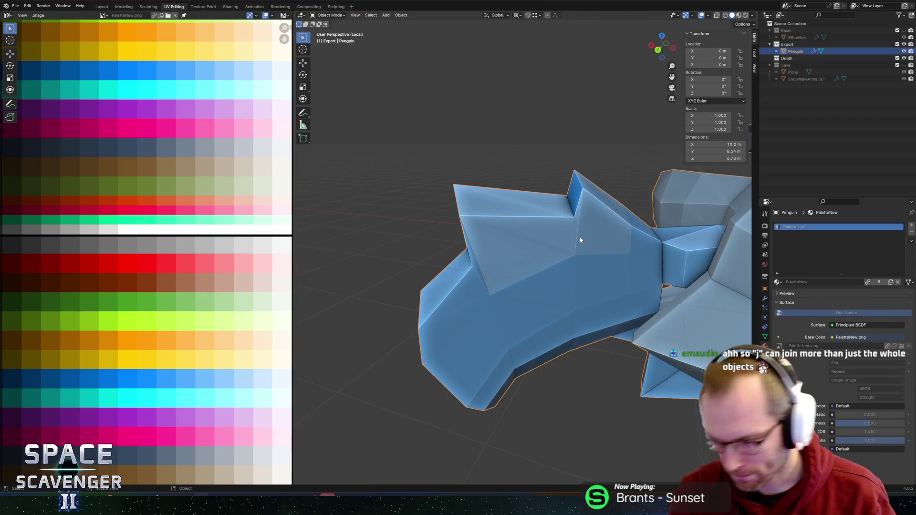
Select the penguin's whole linked body mesh, then switch to Rider showing ShooterArtillery.cs.
mouse_move(634, 242)
middle_mouse_down()
mouse_move(655, 262)
mouse_move(670, 226)
mouse_move(562, 230)
mouse_move(556, 221)
mouse_move(593, 203)
middle_mouse_up()
scroll(655, 262, "down", 3)
scroll(553, 218, "up", 2)
key("Tab")
key("ctrl+l")
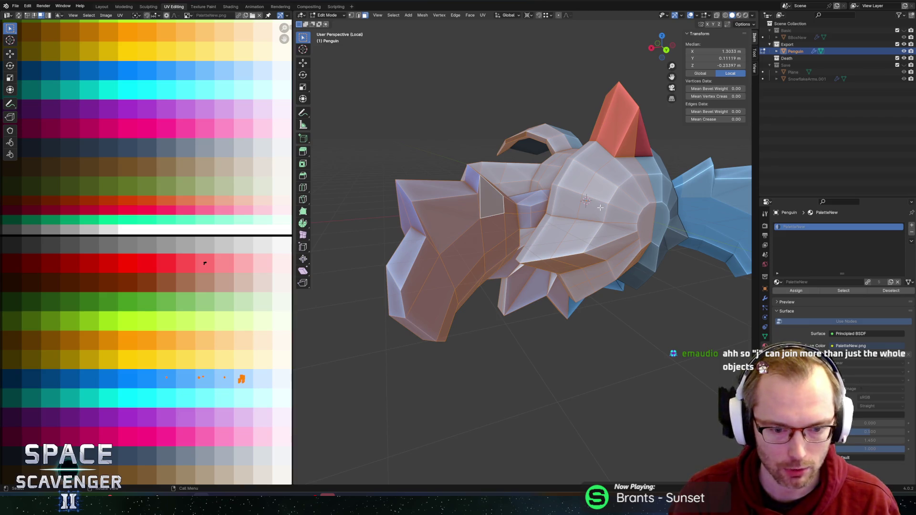
left_click(328, 460)
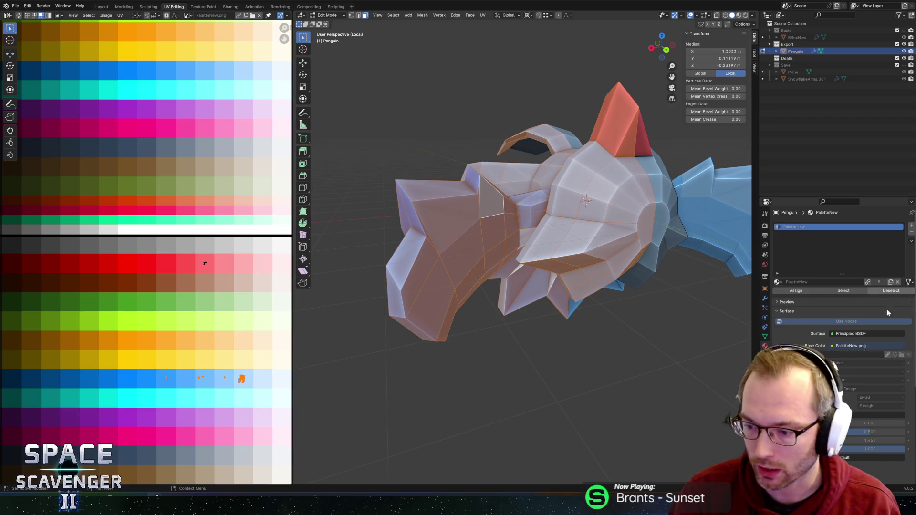
key("alt+Tab")
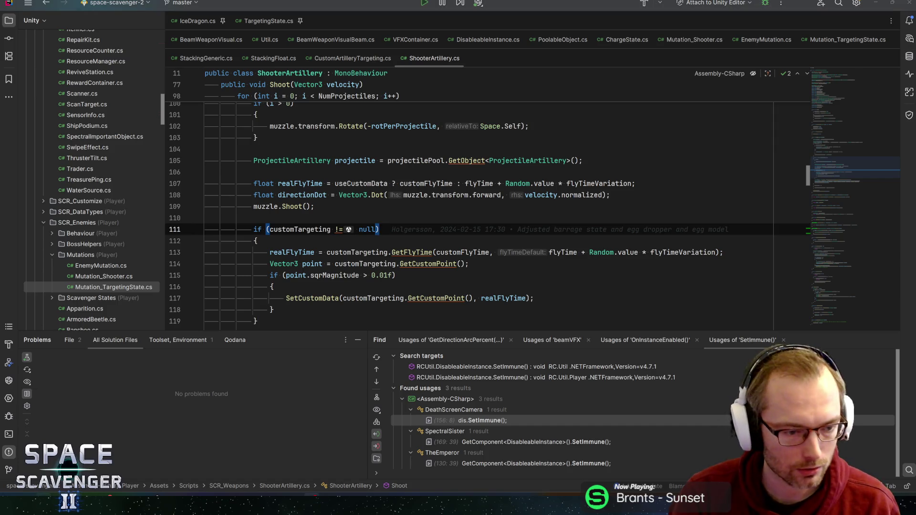
Check the Penguin prefab in Unity, then back in Blender orbit the penguin and leave Edit Mode.
key("alt+Tab")
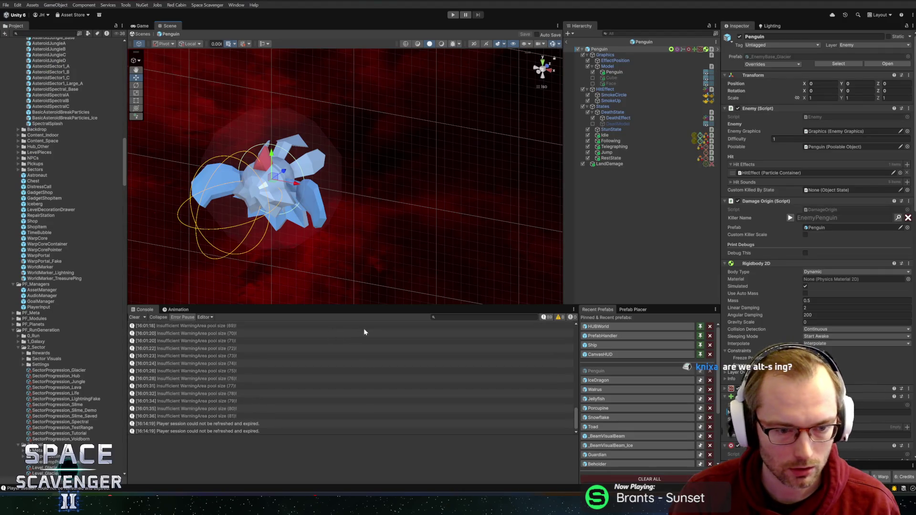
key("alt+Tab")
key("alt+Tab")
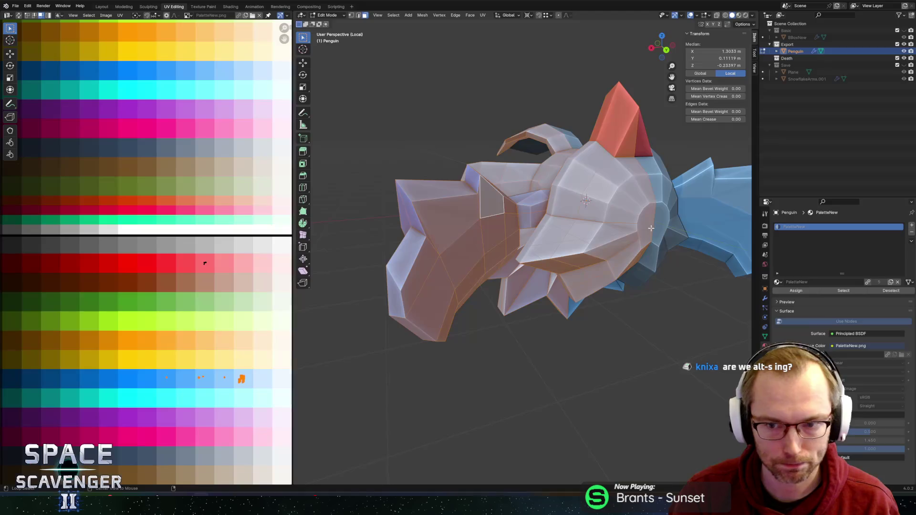
mouse_move(635, 244)
middle_mouse_down()
mouse_move(653, 288)
mouse_move(620, 285)
mouse_move(576, 258)
mouse_move(581, 230)
mouse_move(447, 205)
mouse_move(376, 204)
mouse_move(515, 247)
middle_mouse_up()
key("Tab")
key("Tab")
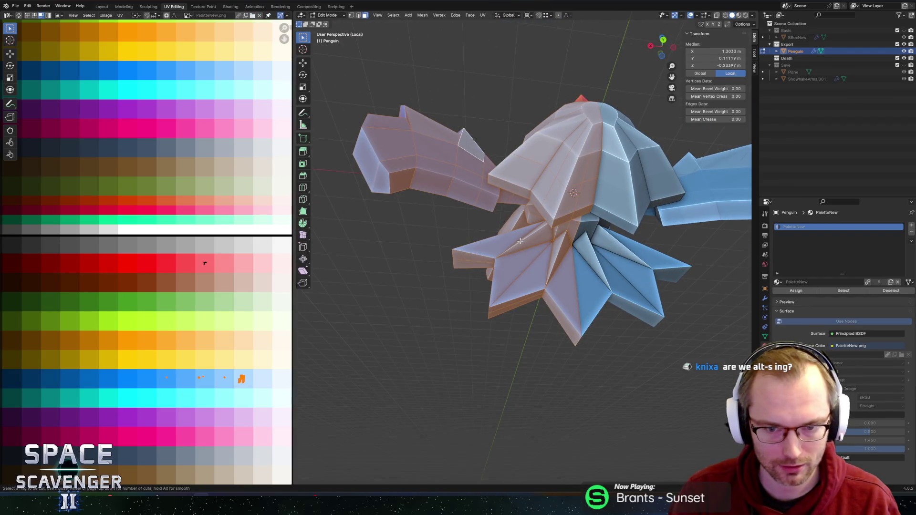
Cancel the pending loop cut and re-export the penguin over Penguin.fbx.
key("Escape")
key("ctrl+shift+s")
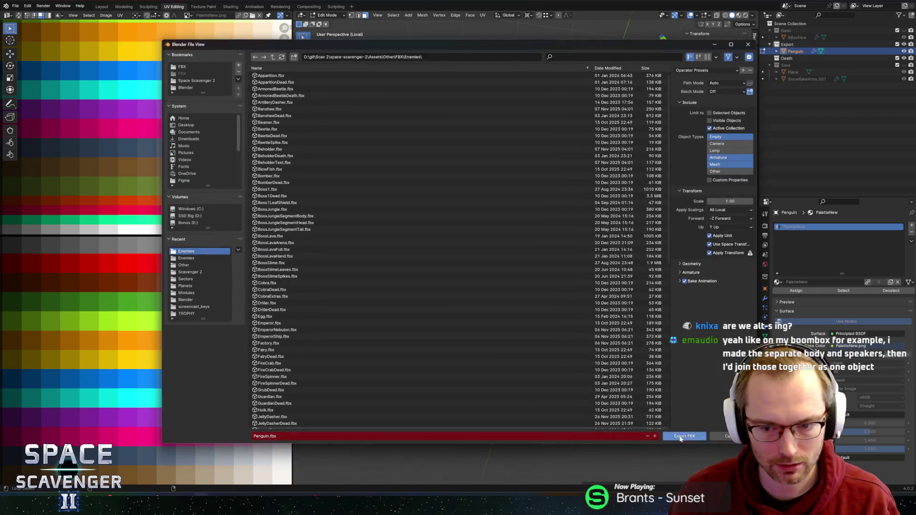
key("Return")
Inspect the updated penguin's reshaped wings from several angles in Unity's Scene view.
key("alt+Tab")
mouse_move(542, 264)
left_mouse_down("alt")
mouse_move(394, 190)
mouse_move(360, 159)
mouse_move(418, 106)
left_mouse_up("alt")
middle_click_drag(418, 106, 469, 187)
mouse_move(469, 187)
left_mouse_down("alt")
mouse_move(230, 237)
mouse_move(472, 191)
mouse_move(388, 164)
mouse_move(391, 143)
left_mouse_up("alt")
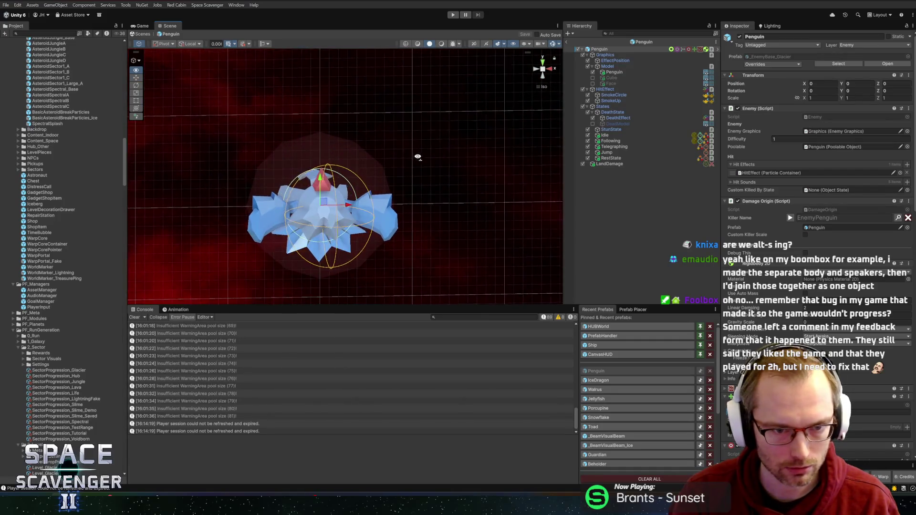
key("alt+Tab")
Back in Blender, zoom in on the penguin and return it to object mode.
middle_click_drag(590, 182, 576, 210)
scroll(576, 210, "up", 3)
key("Tab")
key("Tab")
key("Tab")
key("shift+a")
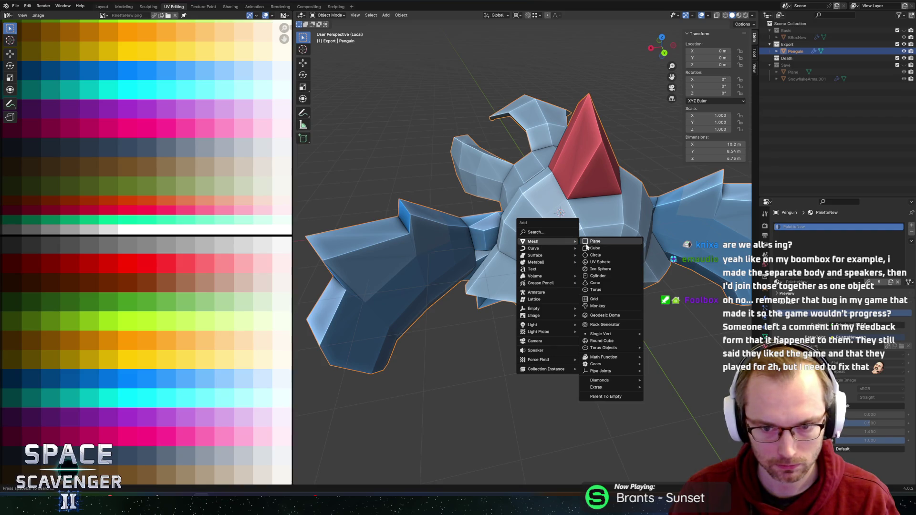
Add a UV sphere with 6 segments and 6 rings.
left_click(599, 263)
left_click(382, 404)
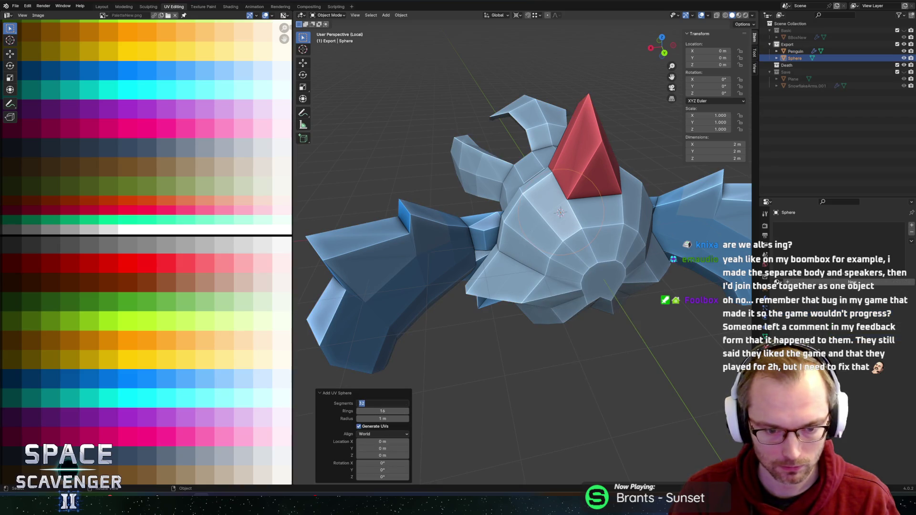
key("Tab")
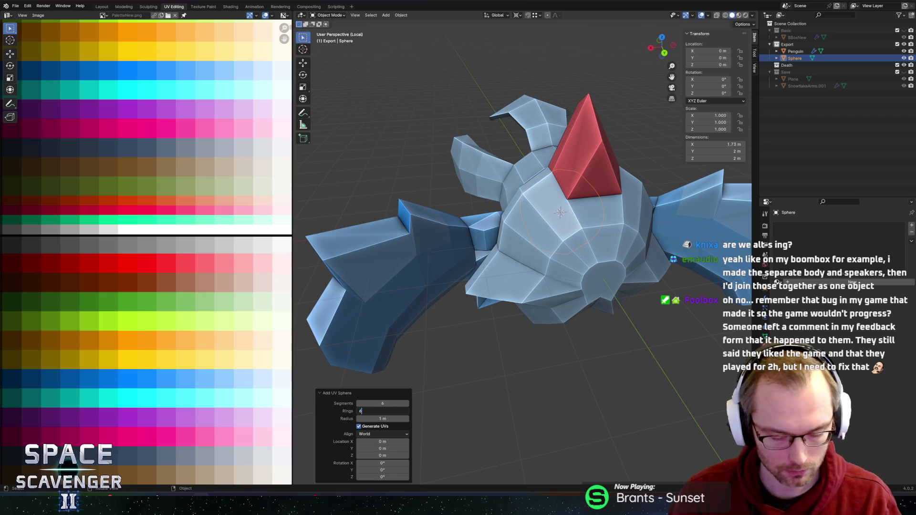
type("6")
key("Tab")
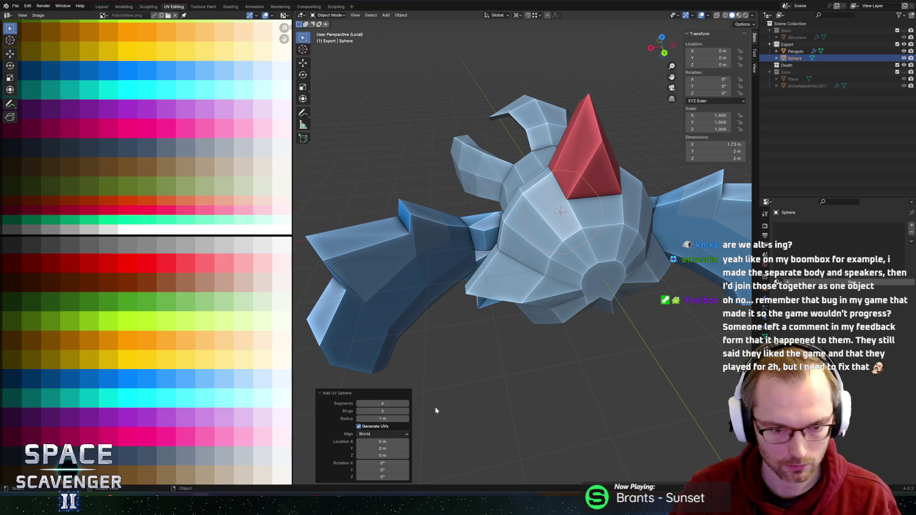
With see-through display on, shift the sphere 1.56 m along X.
key("Tab")
key("alt+z")
key("g")
key("x")
left_click(567, 291)
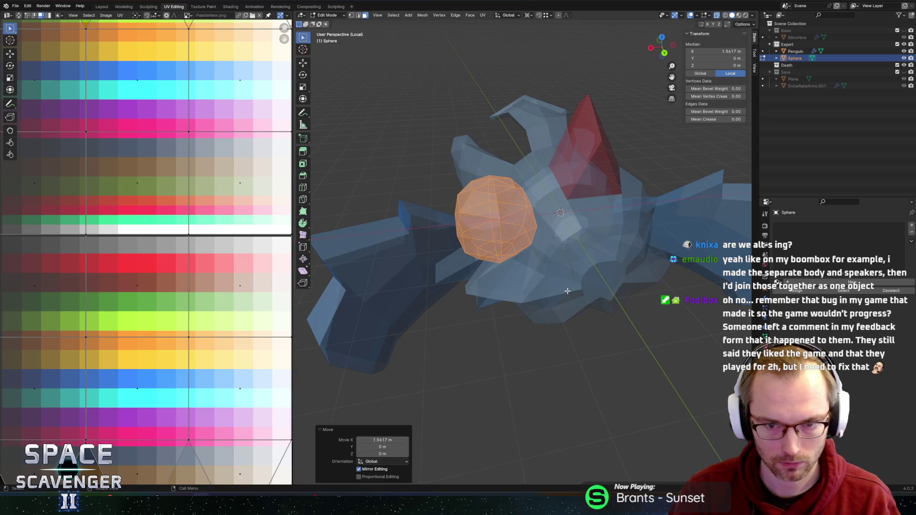
key("Tab")
Join the sphere into the Penguin object.
left_click(484, 179, "shift")
left_click(482, 176, "shift")
left_click(482, 175, "shift")
key("ctrl+j")
In the penguin's edit mode, select the whole sphere part.
key("Tab")
left_click(456, 205)
left_click(464, 203)
key("ctrl+l")
key("alt+z")
middle_click_drag(464, 204, 584, 229)
Move the sphere along Y and X into the eye position on the head.
key("g")
key("y")
left_click(654, 234)
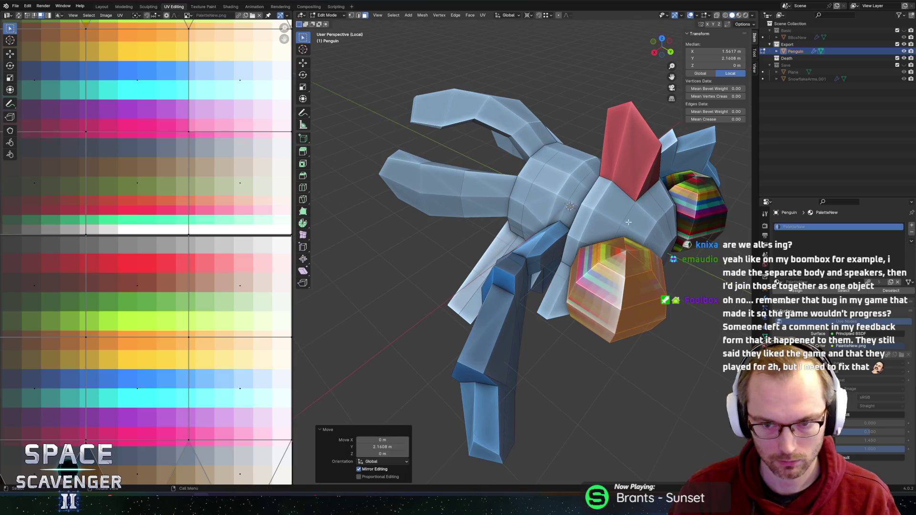
middle_click_drag(654, 234, 625, 237)
key("s")
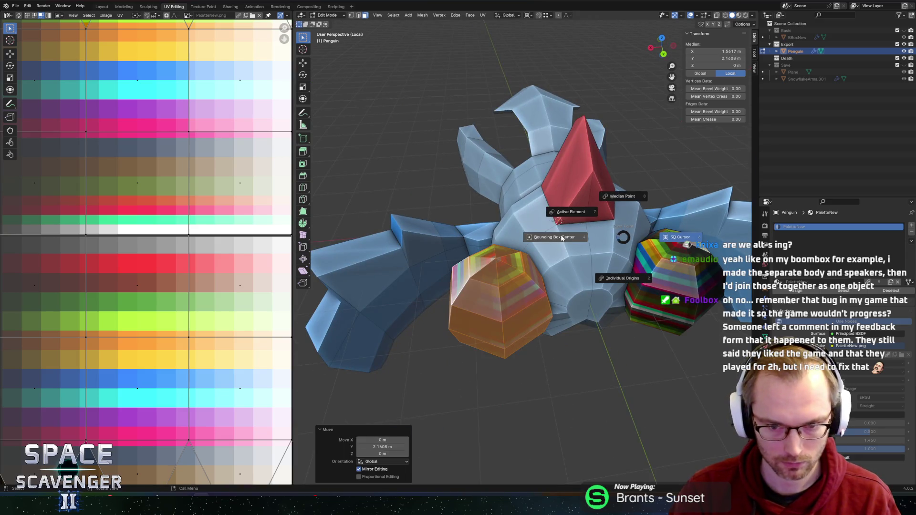
key("g")
key("x")
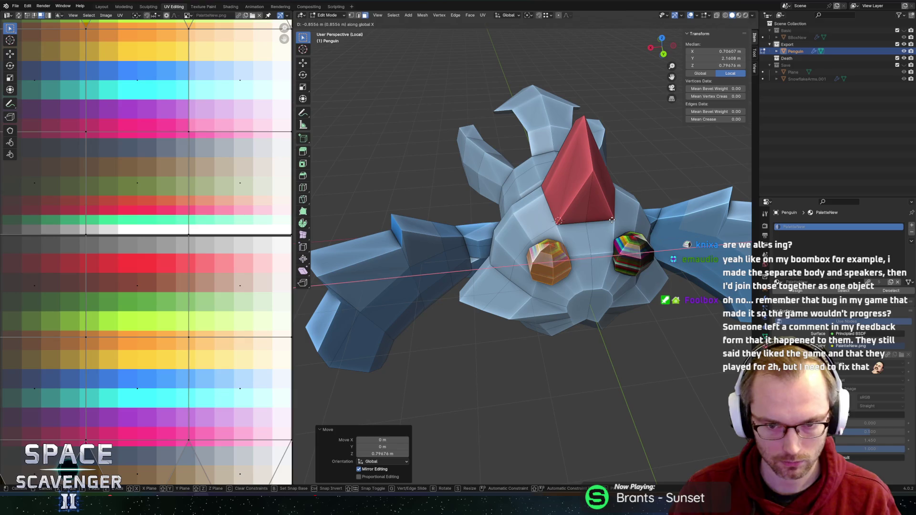
left_click(567, 248)
mouse_move(568, 248)
middle_mouse_down()
mouse_move(582, 193)
mouse_move(606, 252)
middle_mouse_up()
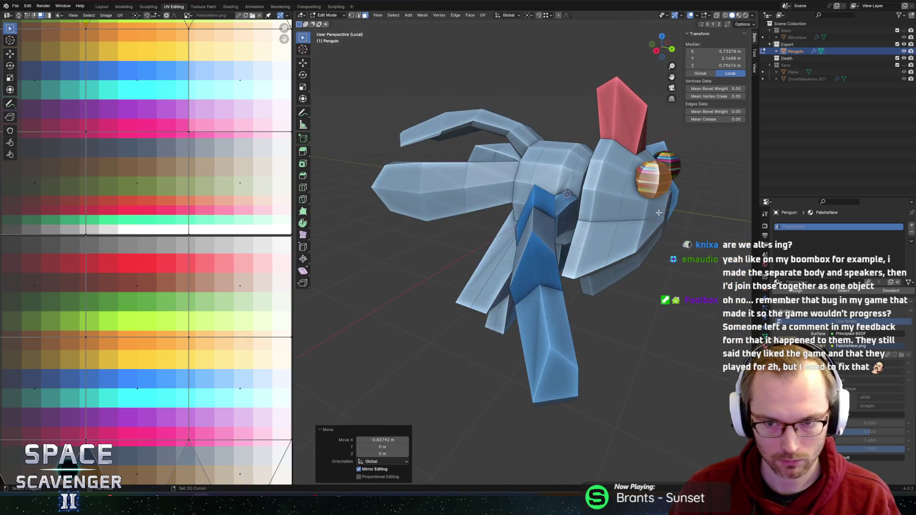
Tilt the gem about -31° on X and sink it slightly into the face.
key("r")
key("x")
left_click(617, 279)
key("g")
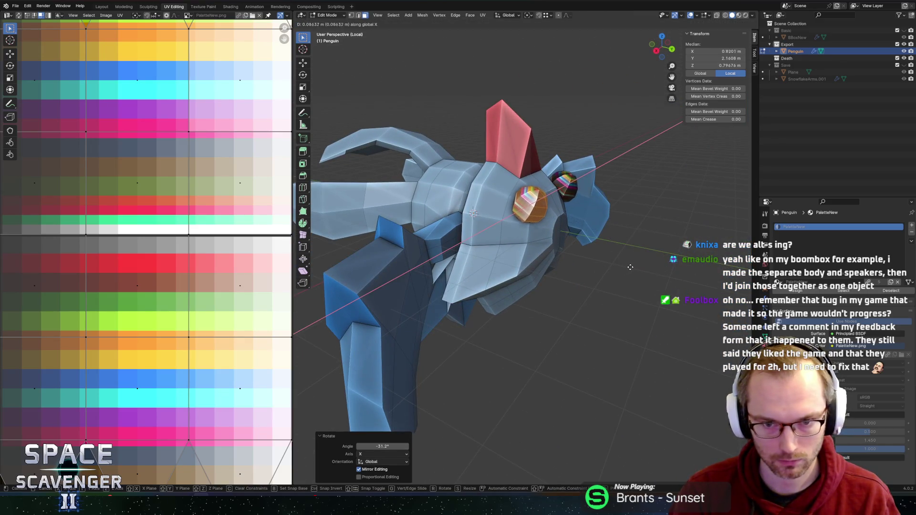
key("y")
key("z")
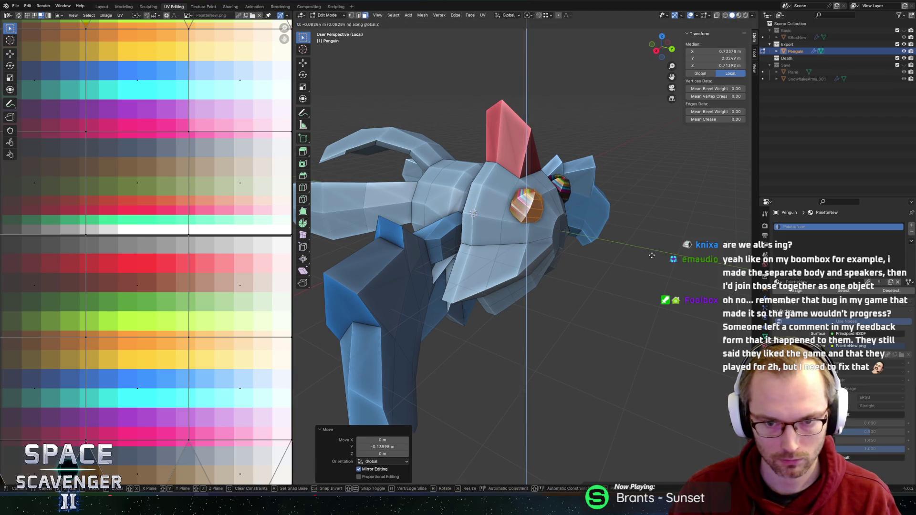
left_click(651, 246)
Select all of the gem's UVs and begin shrinking them.
mouse_move(651, 246)
middle_mouse_down()
mouse_move(560, 208)
mouse_move(601, 210)
middle_mouse_up()
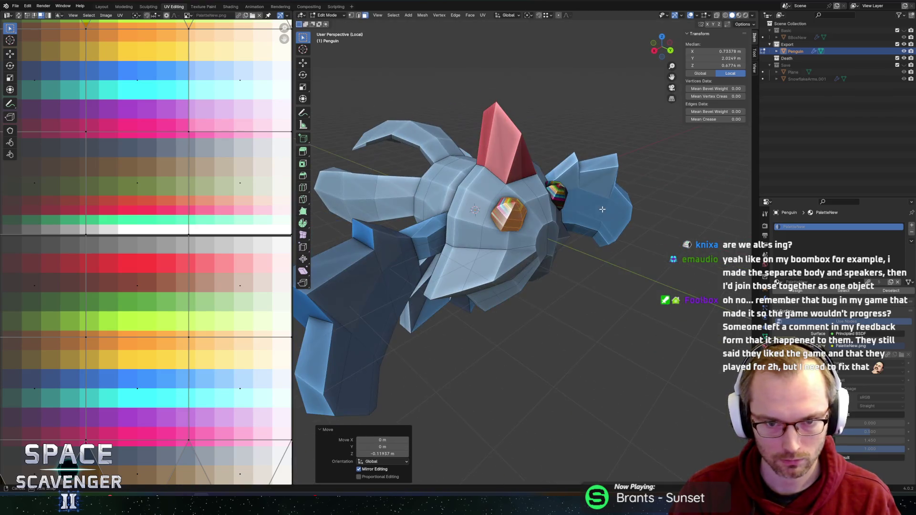
key("a")
key("s")
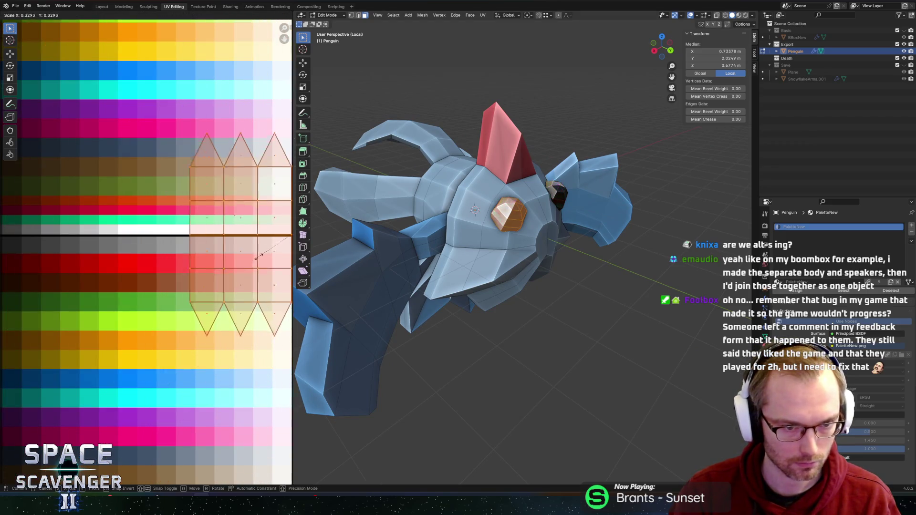
Shrink the gem UVs to a tiny square and place them on the red swatch.
left_click(276, 187)
key("g")
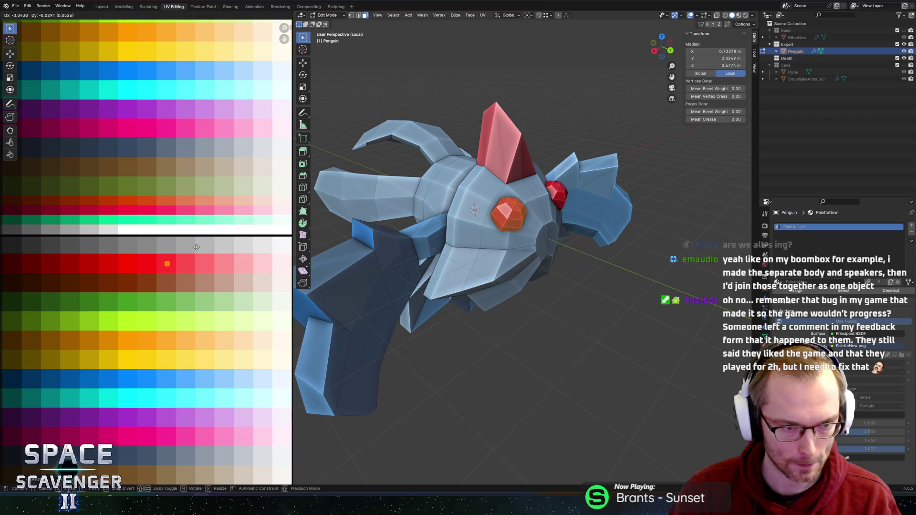
left_click(248, 205)
Select several front gem faces and move their UVs onto darker red.
left_click(523, 204)
middle_click_drag(523, 204, 393, 242)
left_click(445, 242, "shift")
left_click(432, 228, "shift")
scroll(171, 267, "down", 1)
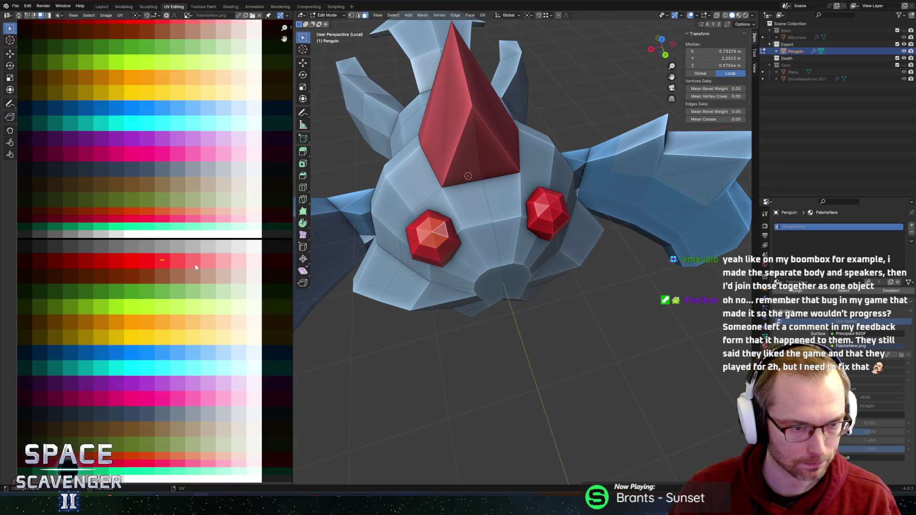
key("g")
key("x")
left_click(57, 272)
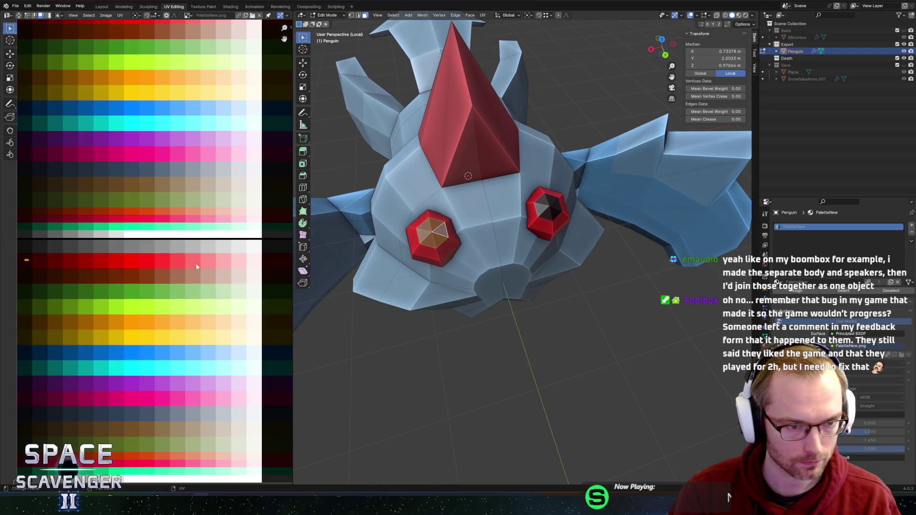
Select the whole left eye and move its UVs so both eyes use red.
key("ctrl+l")
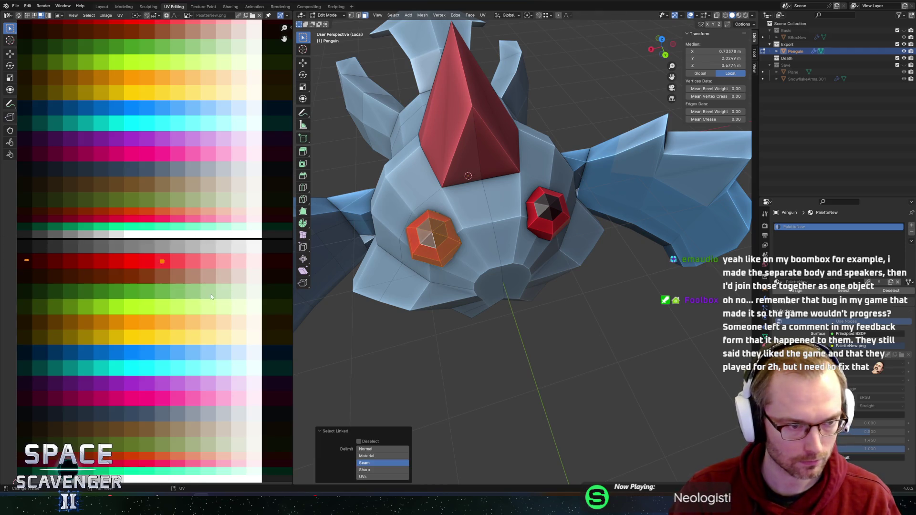
scroll(145, 252, "down", 2)
key("g")
key("y")
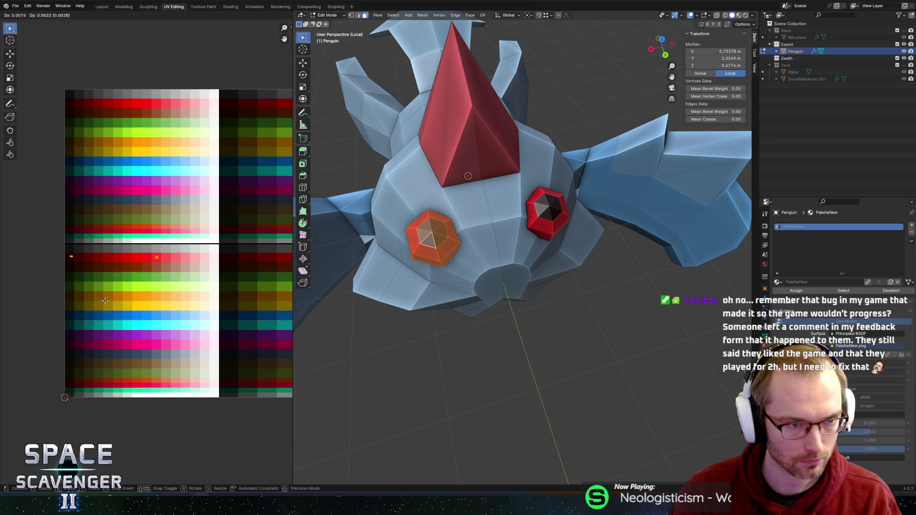
left_click(130, 143)
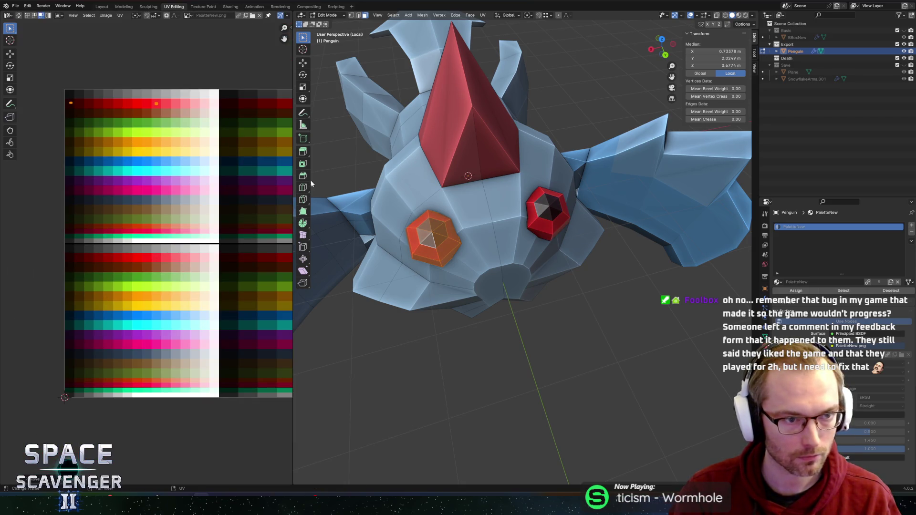
Review the red eyes from a three-quarter view and re-export over Penguin.fbx.
key("Tab")
scroll(571, 310, "down", 3)
middle_click_drag(570, 311, 501, 295)
key("Tab")
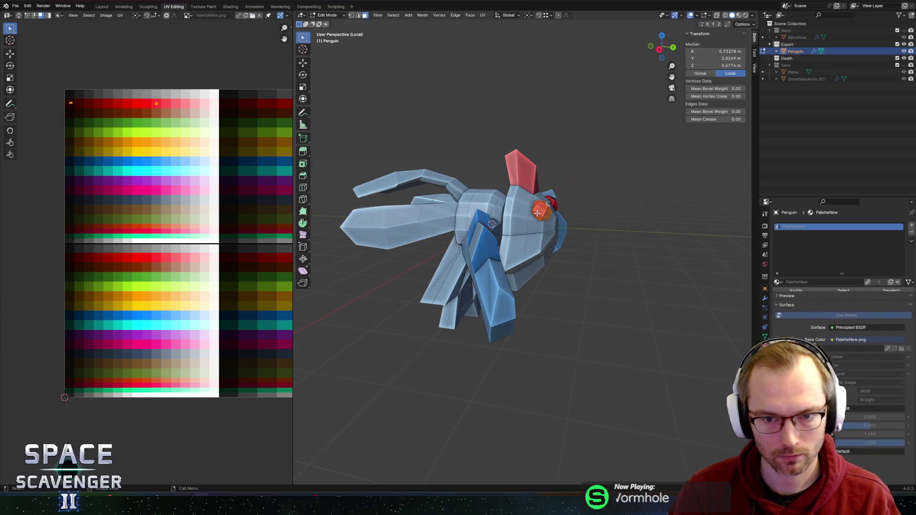
key("ctrl+f")
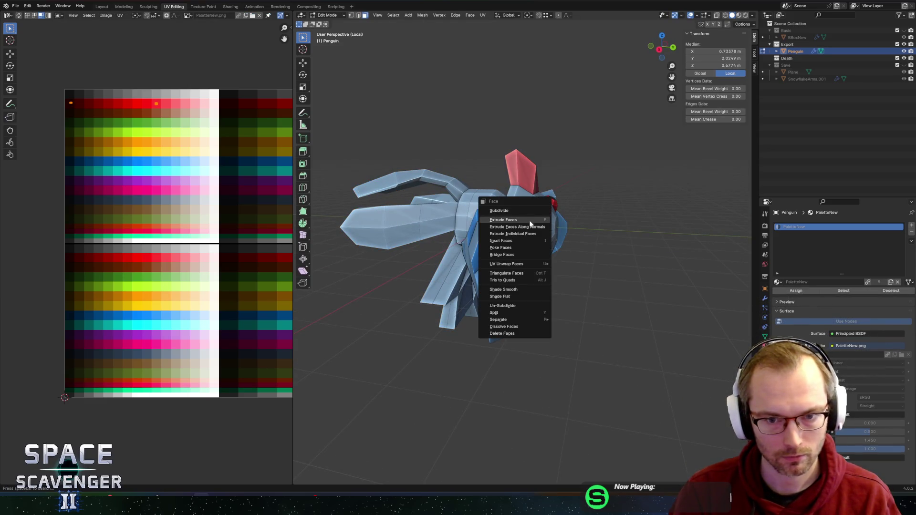
key("Escape")
middle_click_drag(549, 286, 622, 347)
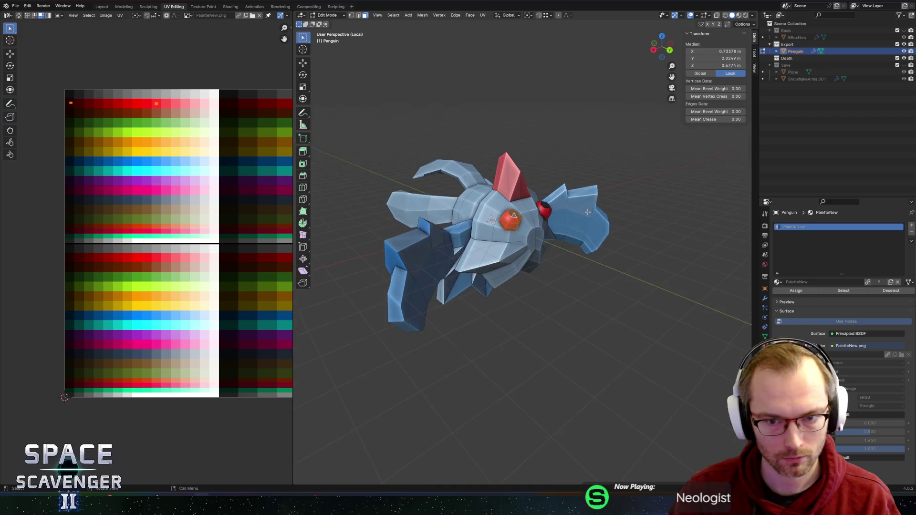
key("ctrl+shift+e")
left_click(684, 436)
key("alt+Tab")
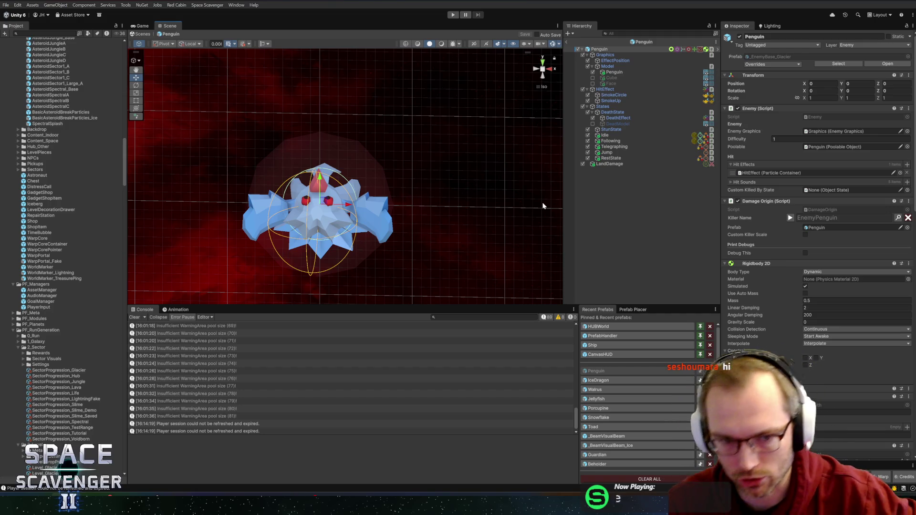
Leave Unity and return to Blender.
key("alt+Tab")
Rotate the selected gem eye about 22° around the Y axis.
middle_click_drag(448, 172, 489, 186)
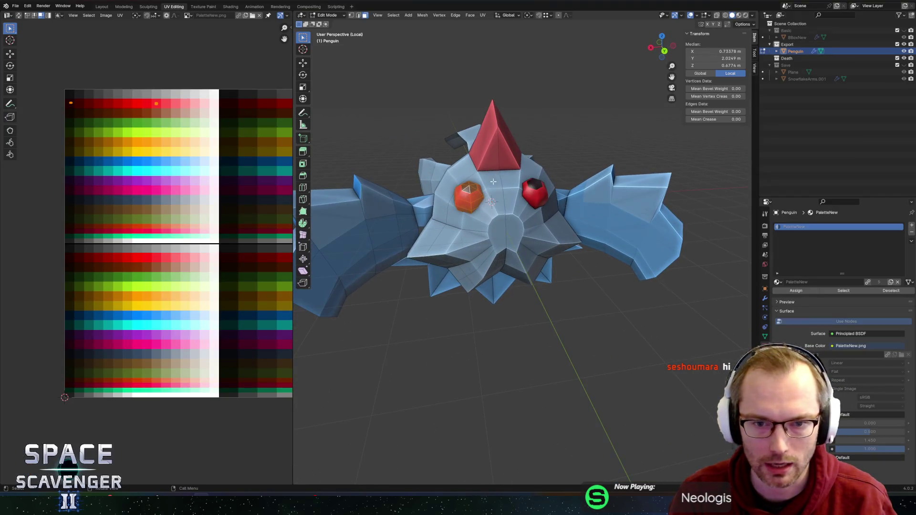
key("r")
key("y")
left_click(513, 143)
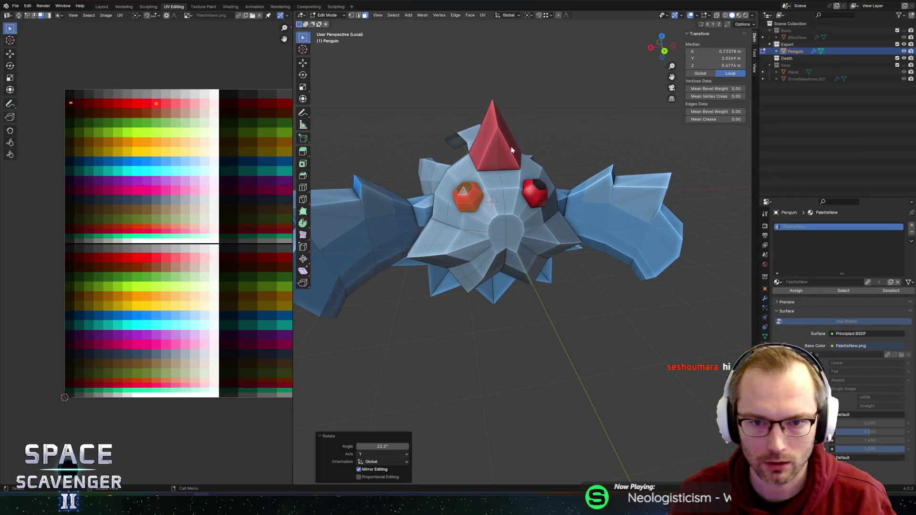
Re-export the penguin as Penguin.fbx from object mode.
key("Tab")
key("ctrl+e")
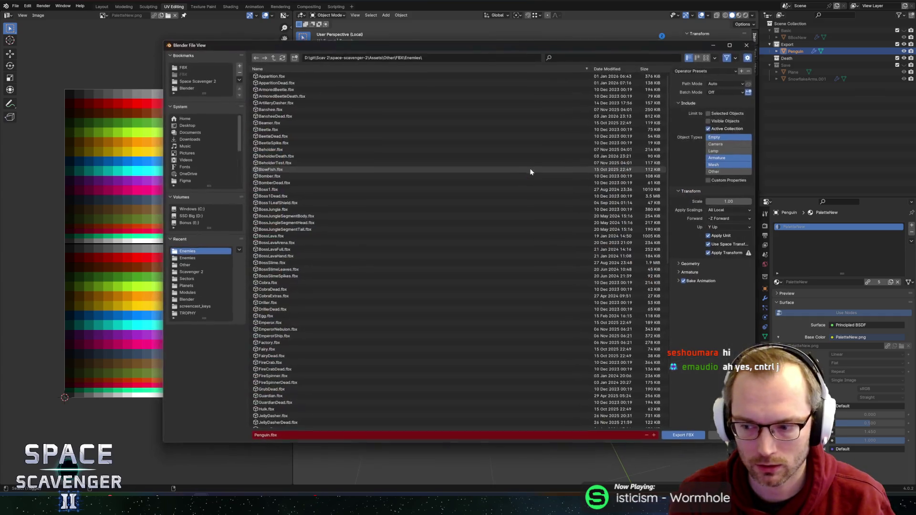
left_click(674, 435)
Back in edit mode, select a vertex on the penguin's head from a side angle.
key("Tab")
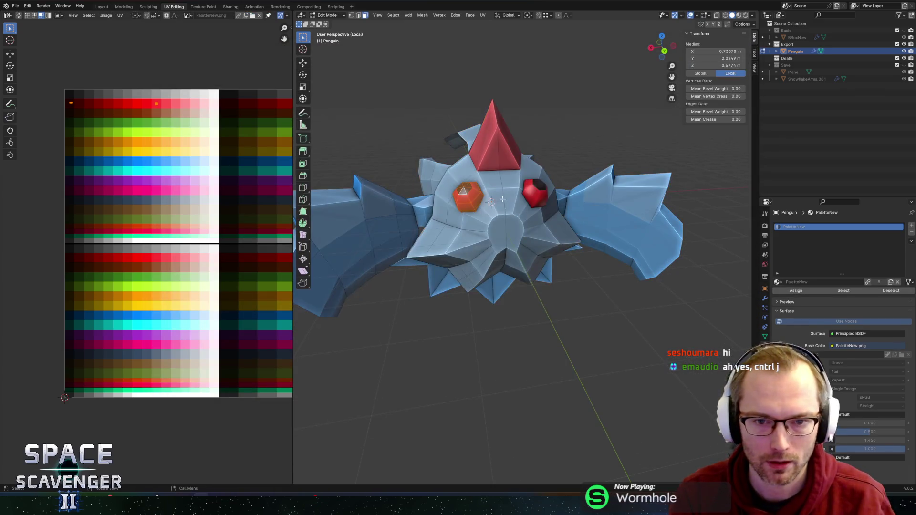
middle_click_drag(489, 204, 473, 196)
left_click(473, 195)
scroll(489, 215, "up", 2)
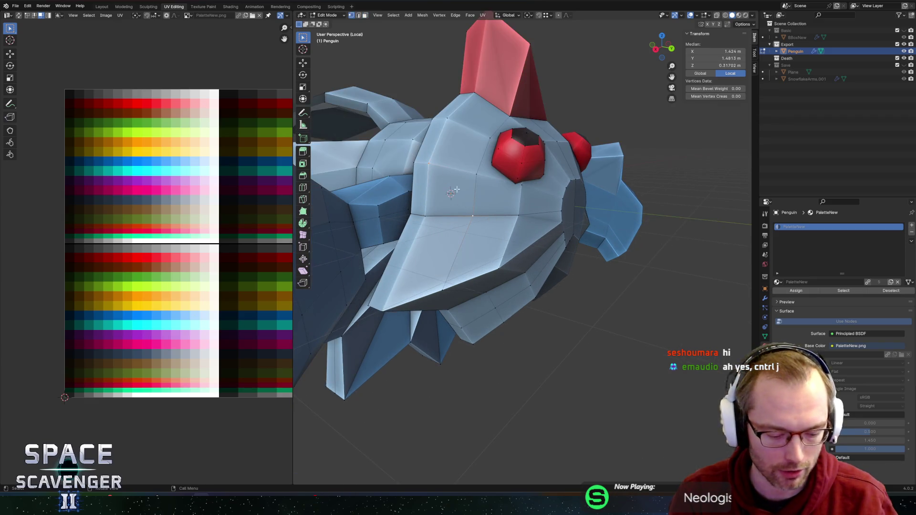
Join the selected head vertices, nudge the vertex, and dissolve the unwanted edge.
key("j")
middle_click_drag(524, 186, 415, 227)
key("g")
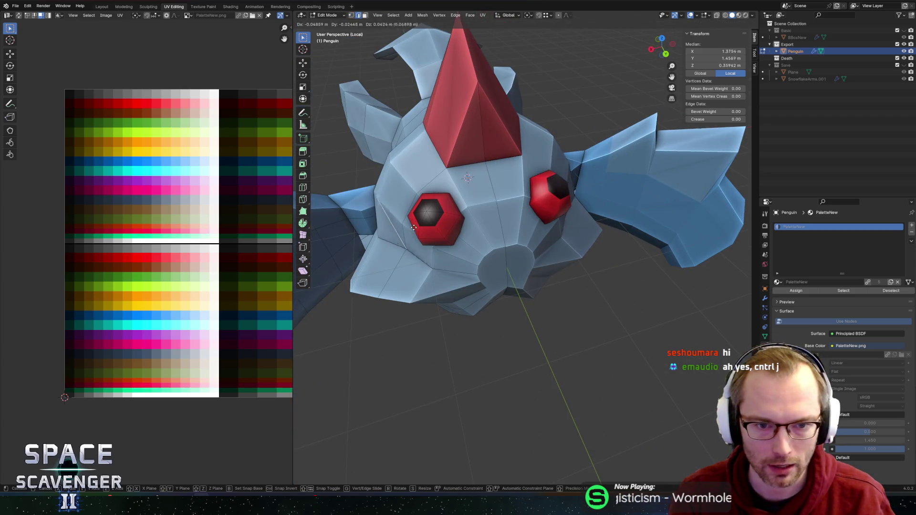
left_click(411, 233)
key("x")
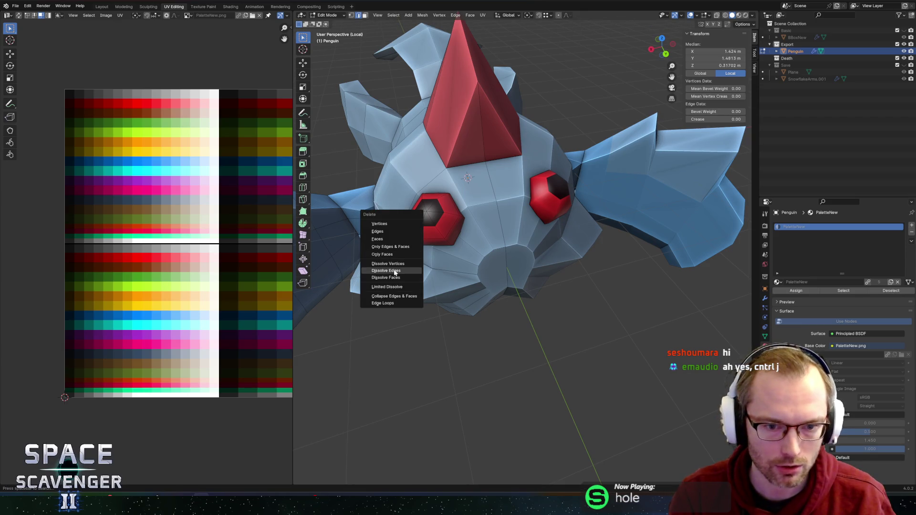
left_click(394, 271)
Try connecting another vertex pair on the head, then undo it.
middle_click_drag(394, 271, 493, 255)
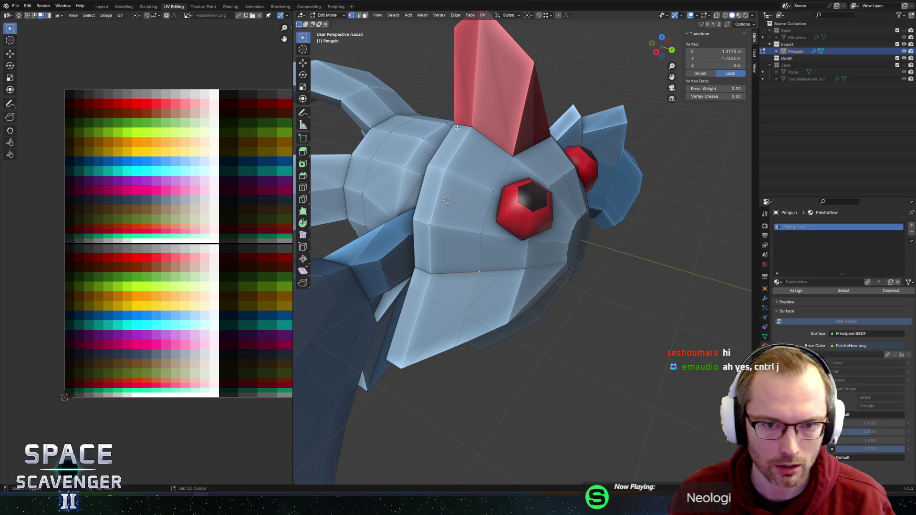
left_click(511, 171, "shift")
key("j")
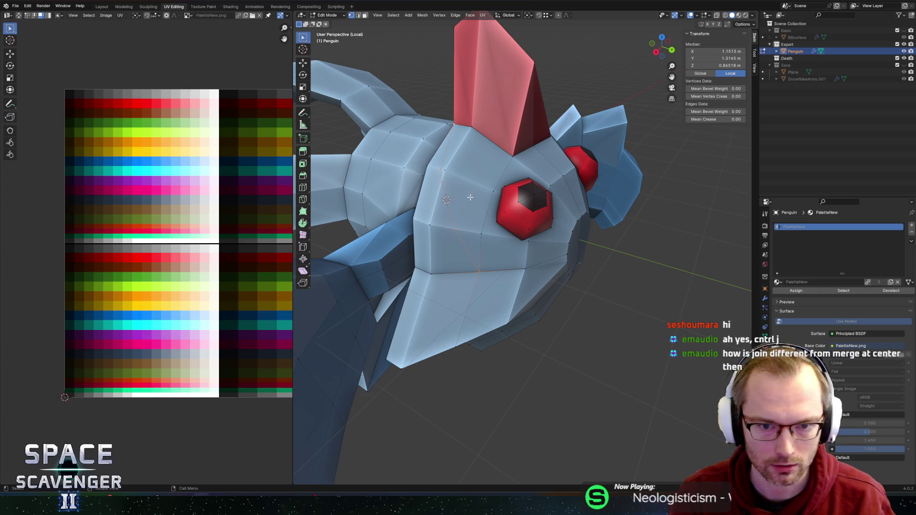
middle_click_drag(512, 172, 525, 256)
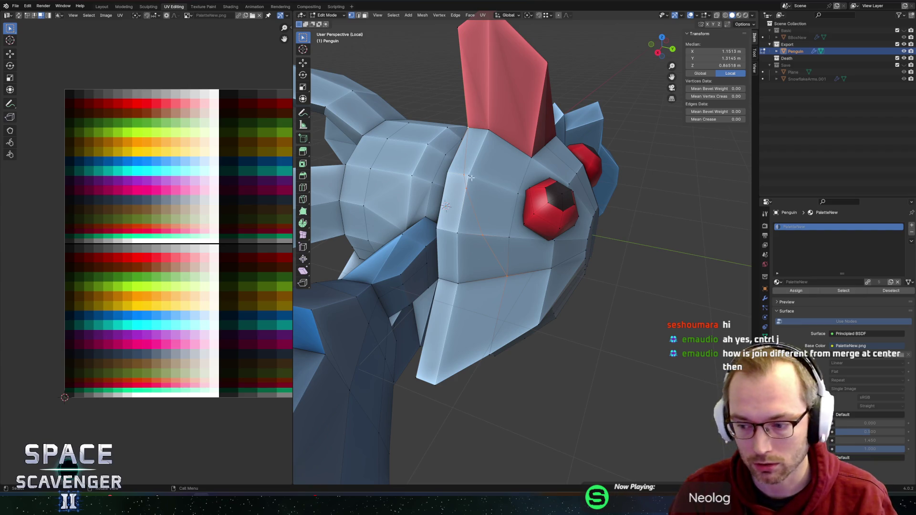
key("ctrl+z")
Adjust the vertex selection on the head while inspecting it from nearby angles.
middle_click_drag(493, 198, 482, 196)
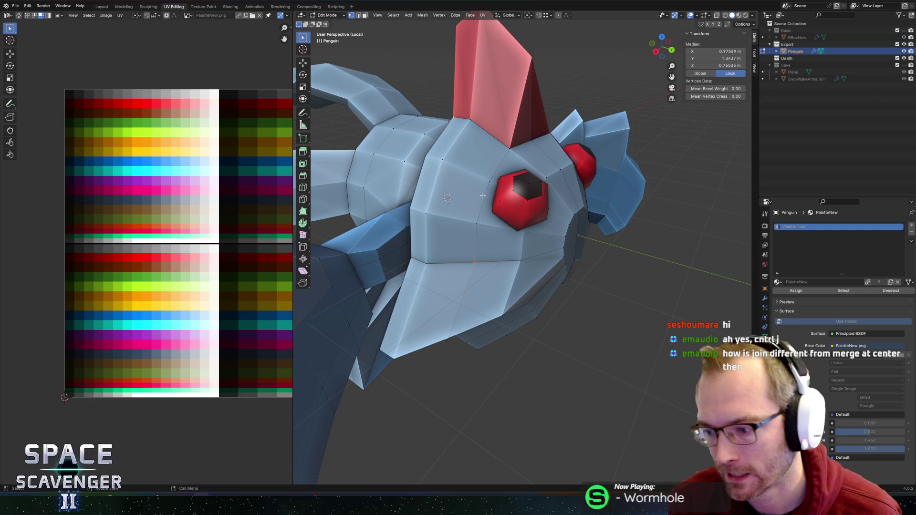
middle_click_drag(492, 196, 486, 188)
left_click(447, 164)
left_click(485, 216, "shift")
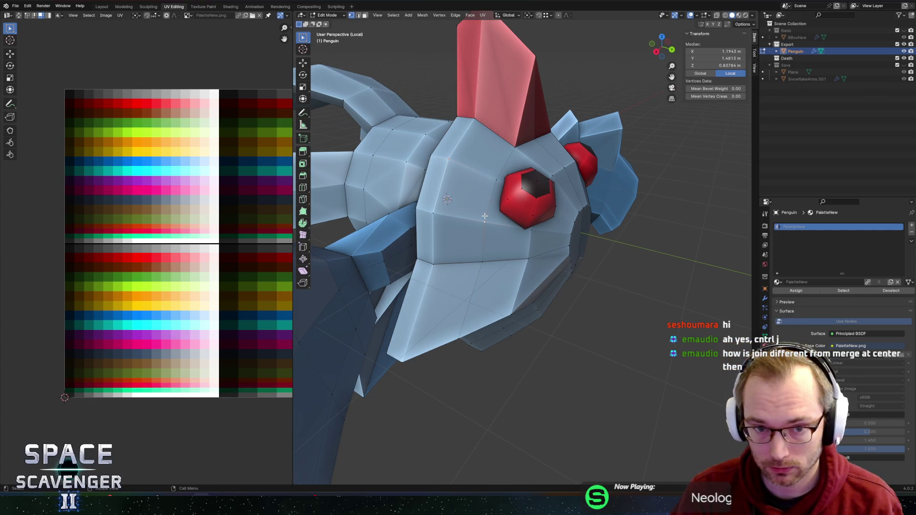
mouse_move(482, 205)
middle_mouse_down()
mouse_move(496, 189)
mouse_move(503, 186)
mouse_move(479, 197)
mouse_move(553, 174)
mouse_move(482, 222)
mouse_move(409, 237)
mouse_move(503, 219)
mouse_move(382, 231)
mouse_move(449, 243)
middle_mouse_up()
Zoom in and select edges around the dark front face and body.
scroll(548, 177, "up", 3)
scroll(475, 226, "up", 2)
left_click(475, 227)
left_click(484, 247)
left_click(341, 251)
Connect two wing-joint vertices with a new edge and dissolve the leftover edges there.
left_click(538, 201)
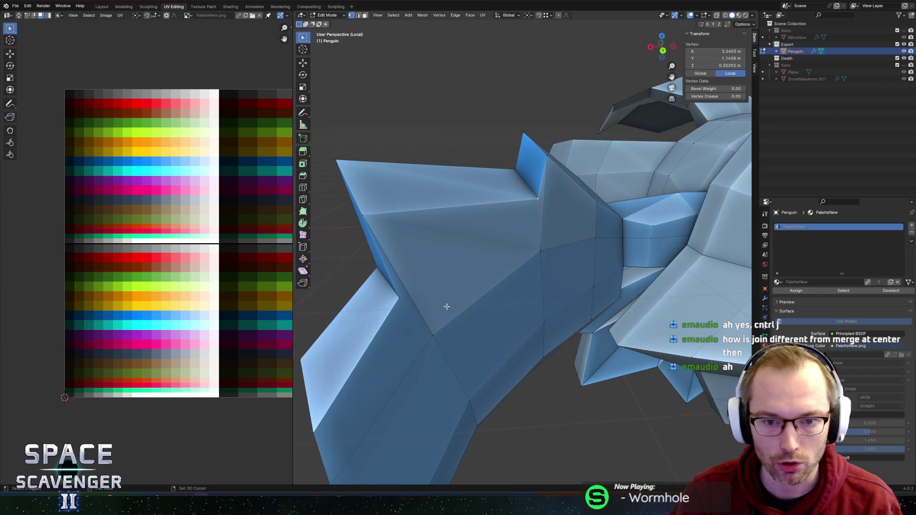
left_click(427, 331, "shift")
key("j")
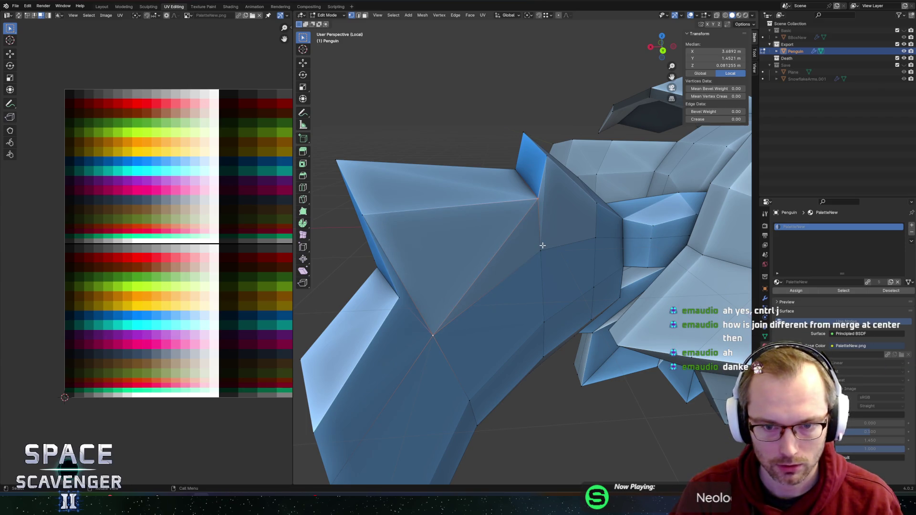
key("ctrl+z")
mouse_move(542, 245)
middle_mouse_down()
mouse_move(493, 222)
mouse_move(585, 228)
middle_mouse_up()
key("j")
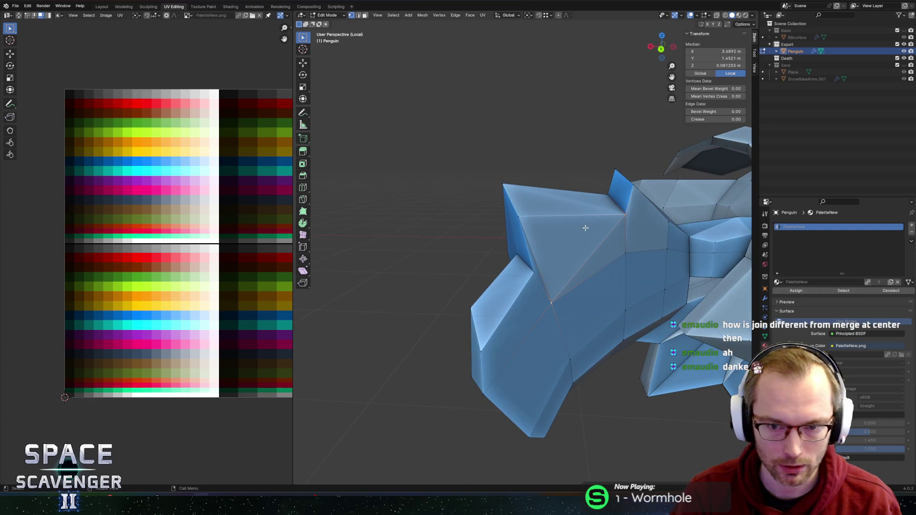
key("x")
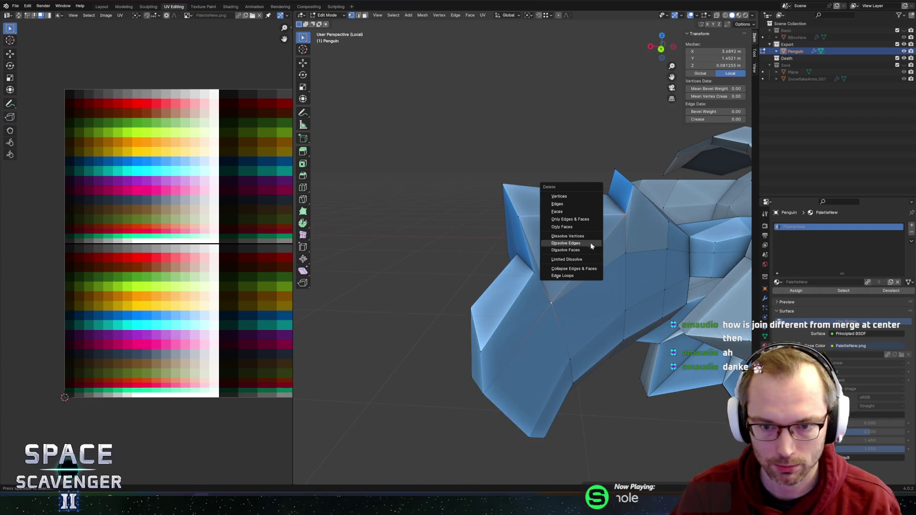
left_click(591, 243)
mouse_move(591, 243)
middle_mouse_down()
mouse_move(667, 226)
mouse_move(639, 229)
mouse_move(744, 233)
mouse_move(565, 201)
mouse_move(564, 260)
middle_mouse_up()
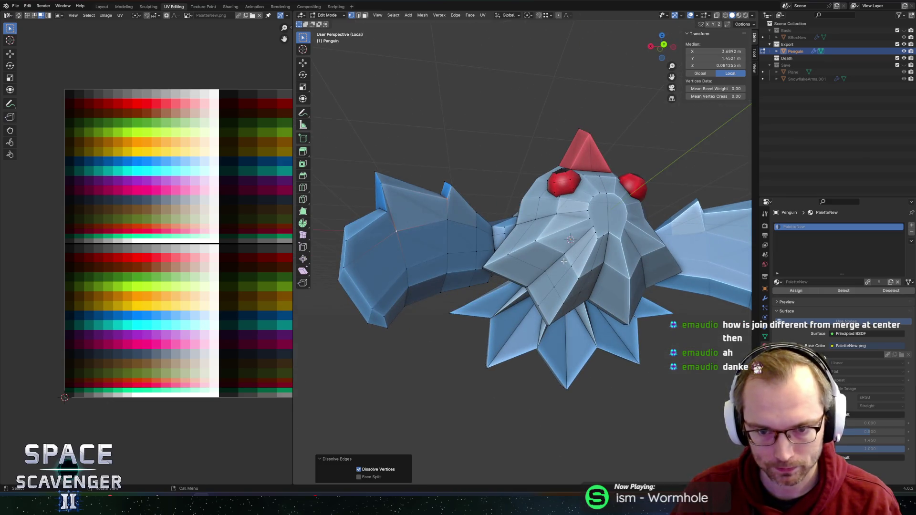
In face select mode, select a strip of faces along the beak.
key("3")
left_click(505, 251, "shift")
left_click(498, 251, "shift")
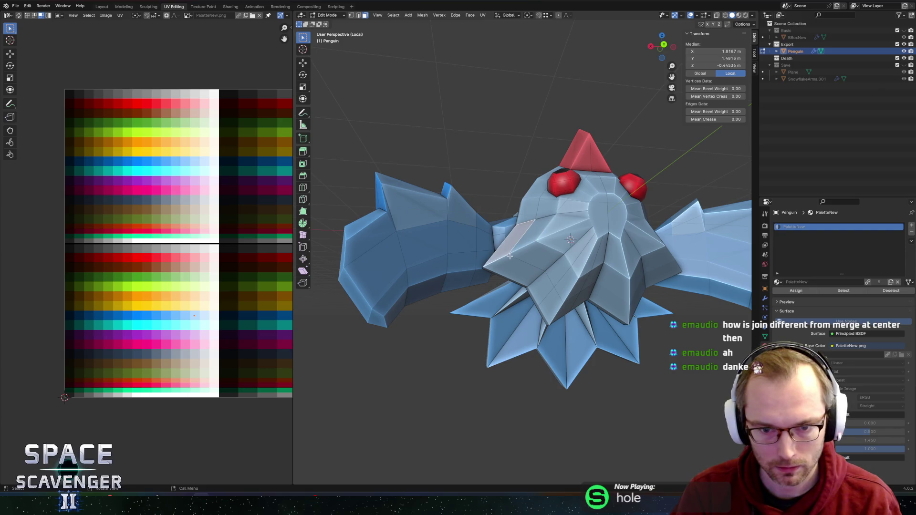
left_click(573, 297, "ctrl")
mouse_move(574, 298)
middle_mouse_down()
mouse_move(566, 241)
mouse_move(585, 142)
mouse_move(548, 162)
middle_mouse_up()
Move the selected faces' UVs onto a new palette colour and export the penguin FBX.
scroll(185, 321, "up", 2)
key("g")
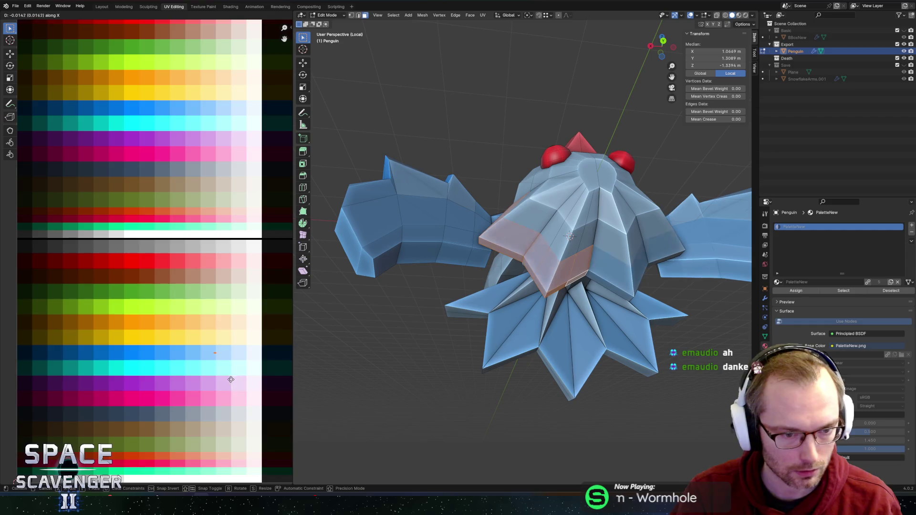
left_click(234, 385)
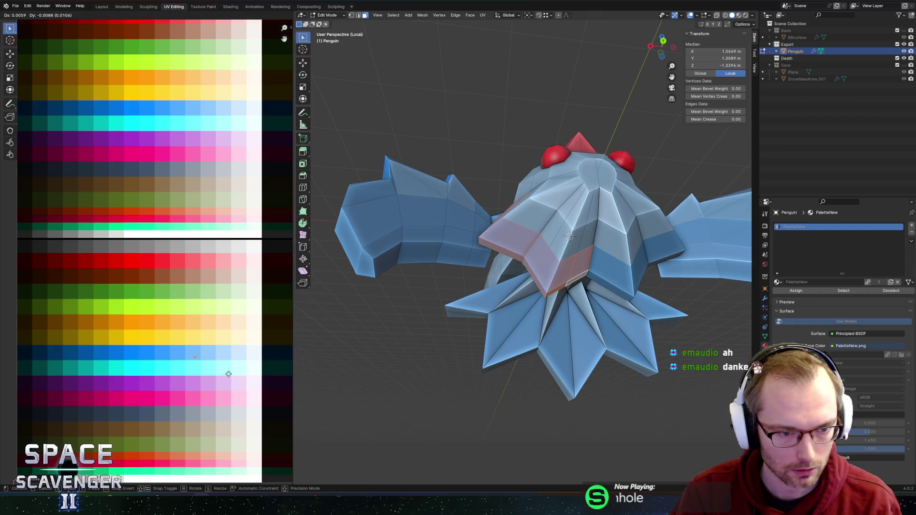
key("Tab")
key("ctrl+e")
left_click(684, 435)
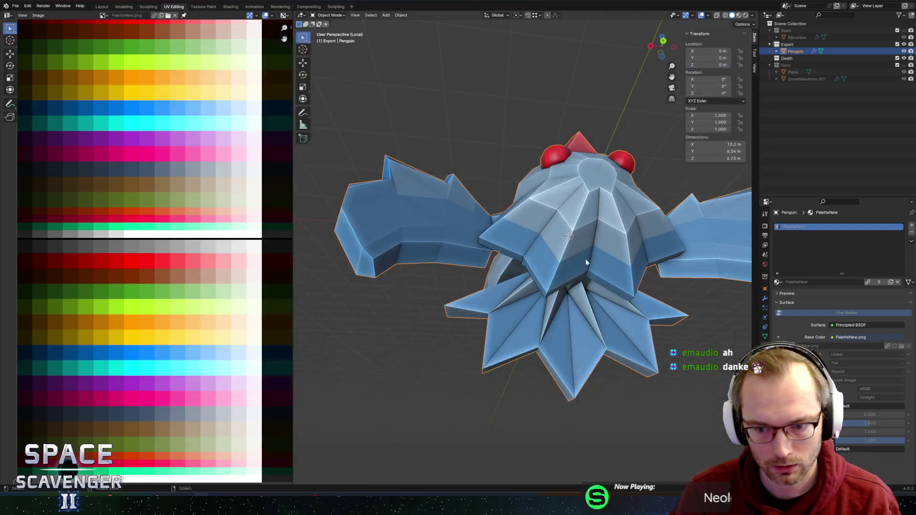
Check the model in Unity, then return to Edit Mode and undo the colour change.
key("alt+Tab")
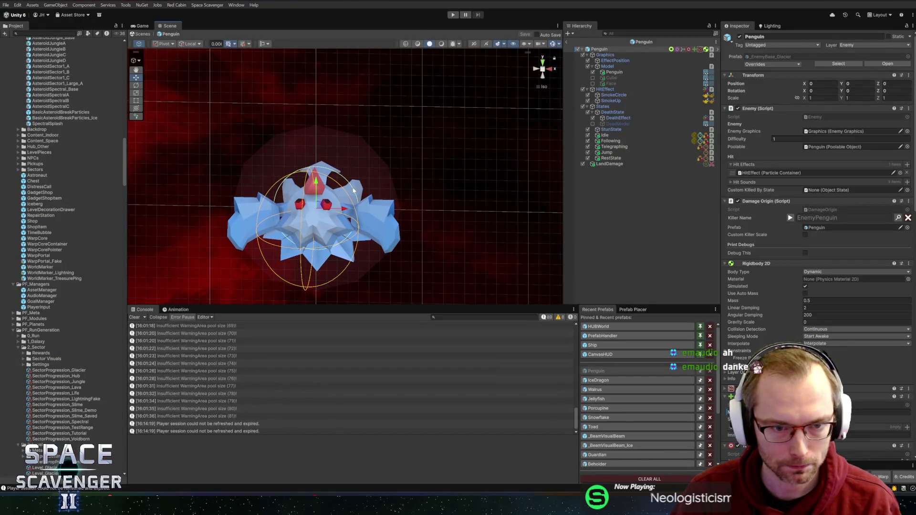
key("alt+Tab")
key("Tab")
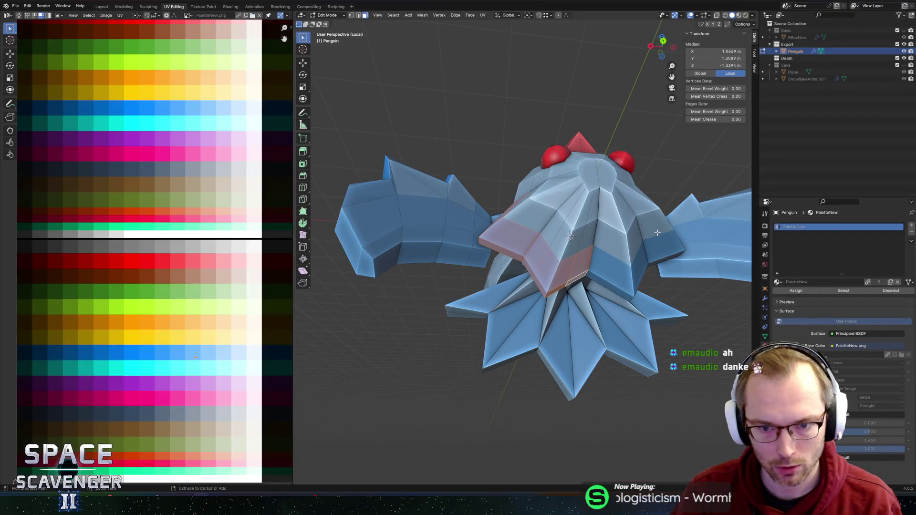
key("ctrl+z")
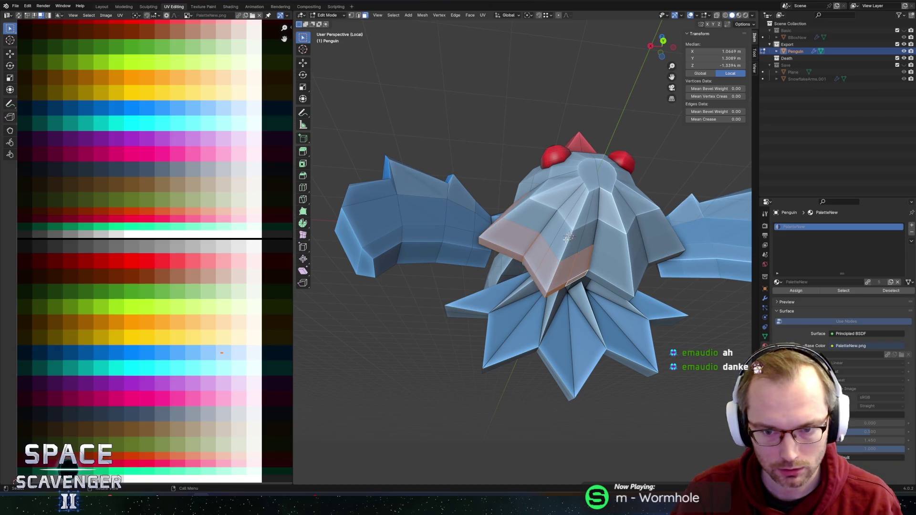
key("ctrl+z")
Reselect the beak and face-strip faces and shift their UVs to a lighter palette blue.
middle_click_drag(567, 237, 556, 205)
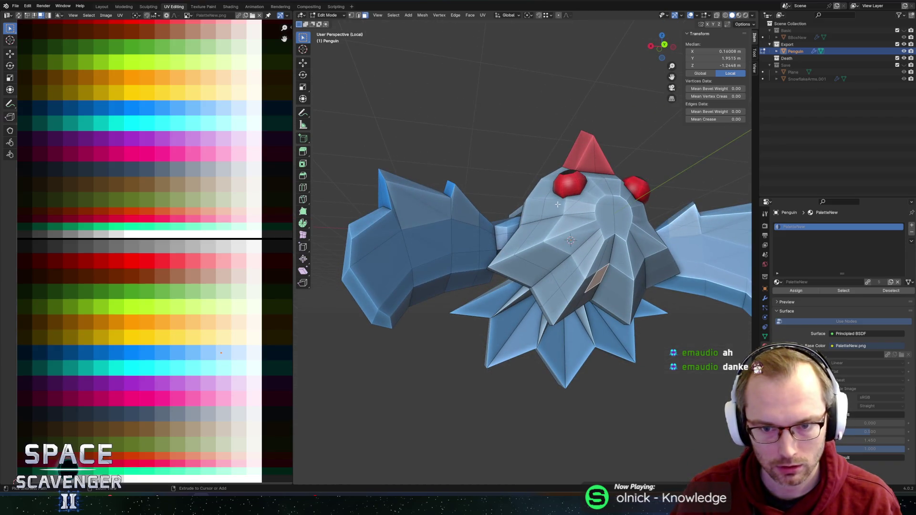
left_click(600, 228, "ctrl")
middle_click_drag(600, 228, 605, 231)
key("c")
mouse_move(567, 243)
left_mouse_down()
mouse_move(591, 277)
mouse_move(593, 257)
mouse_move(537, 260)
mouse_move(544, 296)
left_mouse_up()
key("Escape")
middle_click_drag(544, 295, 652, 219)
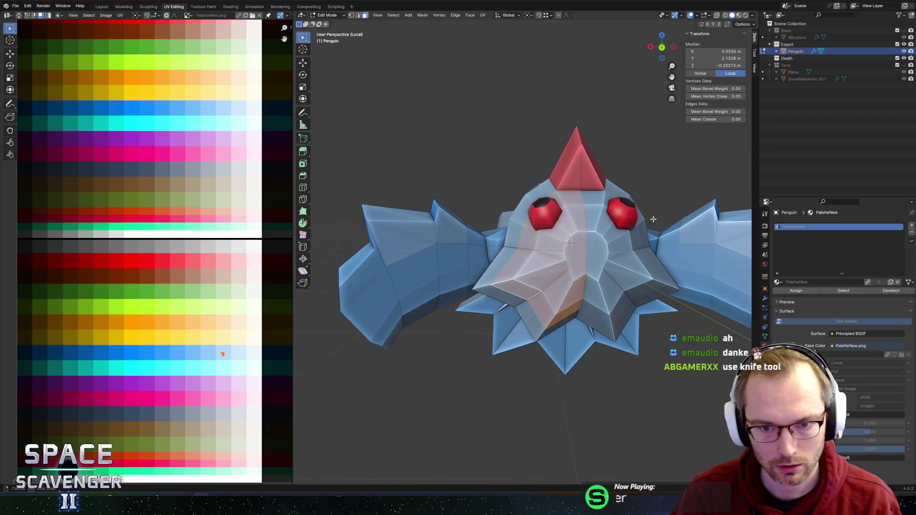
key("ctrl+z")
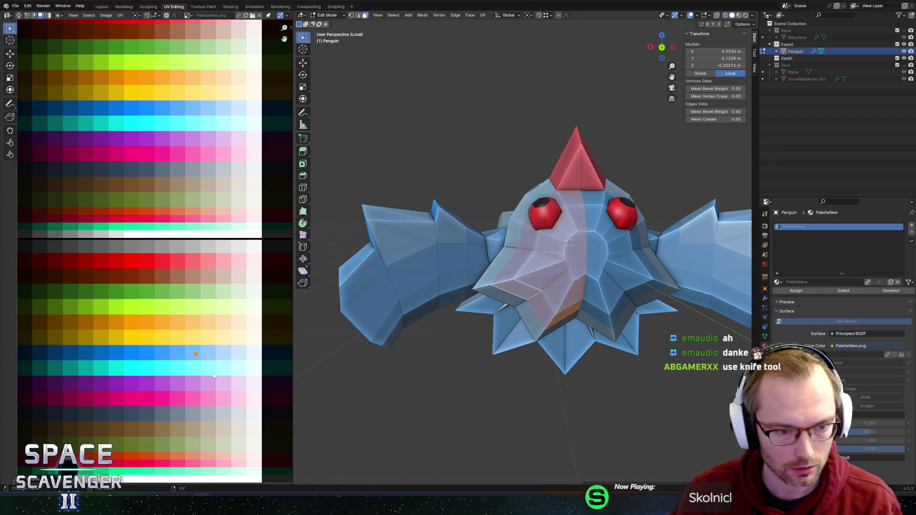
Re-export the recoloured penguin FBX and bring up Unity to check it.
key("Tab")
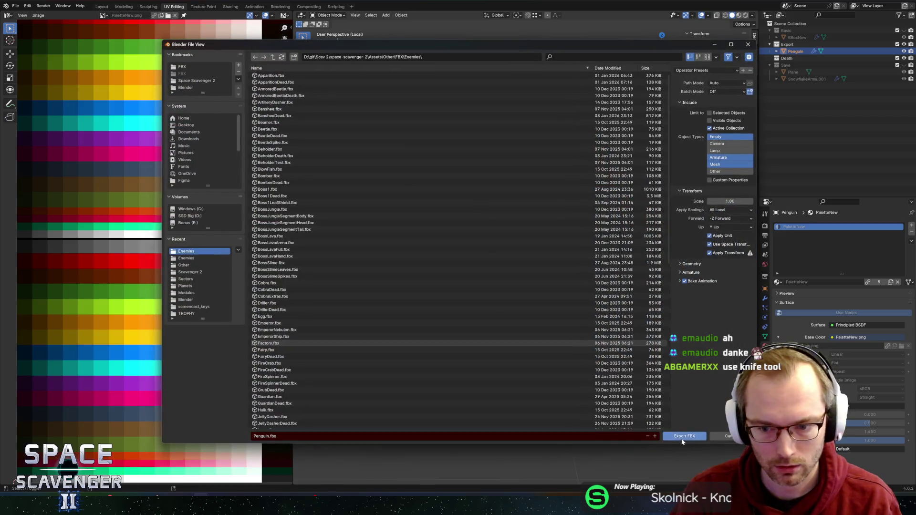
left_click(682, 438)
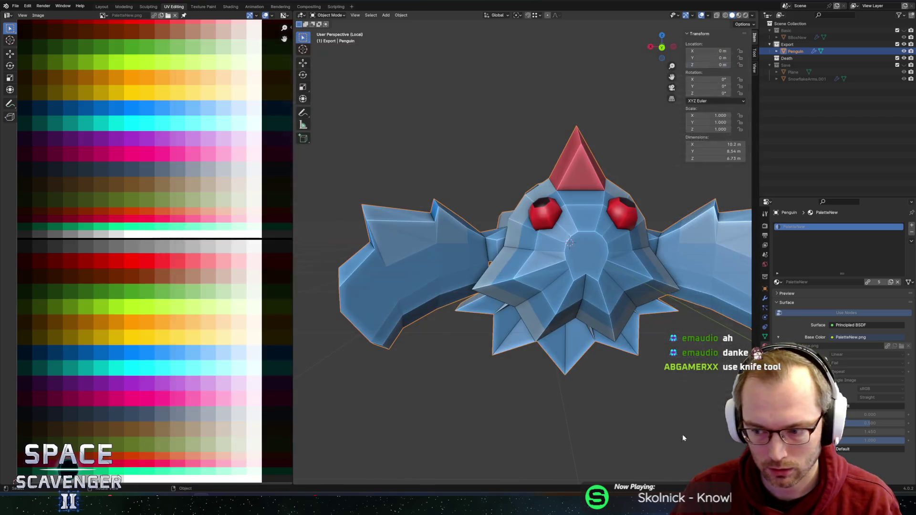
key("alt+Tab")
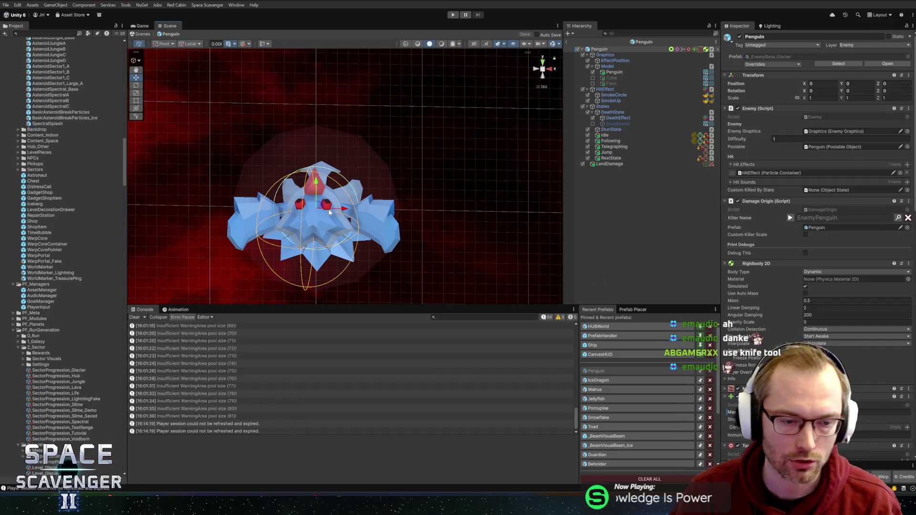
Set the EffectPosition object's Position Y and Z to 0.
mouse_move(332, 259)
middle_mouse_down()
mouse_move(431, 187)
mouse_move(371, 238)
middle_mouse_up()
scroll(370, 238, "up", 1)
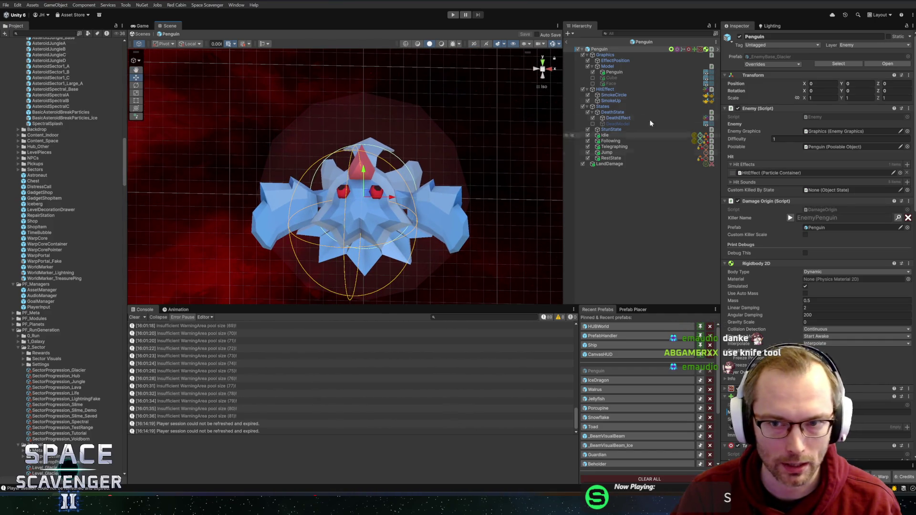
left_click(605, 55)
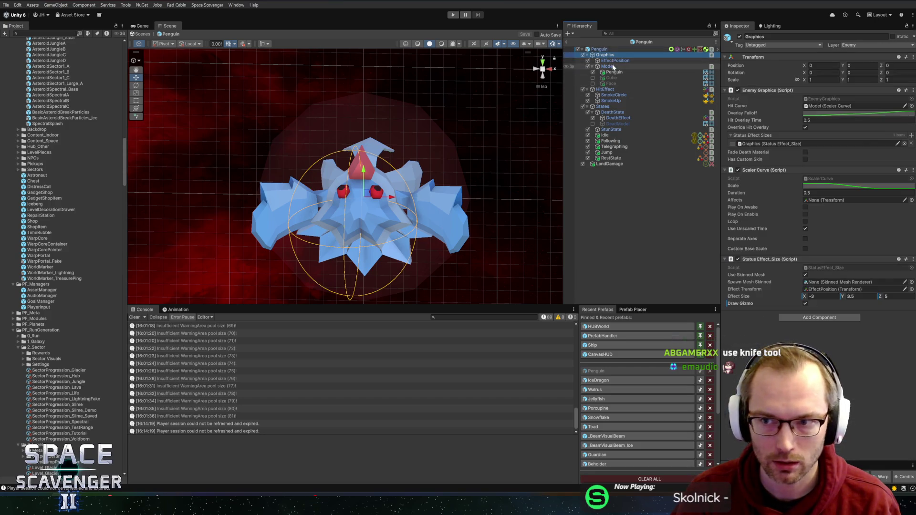
left_click(615, 61)
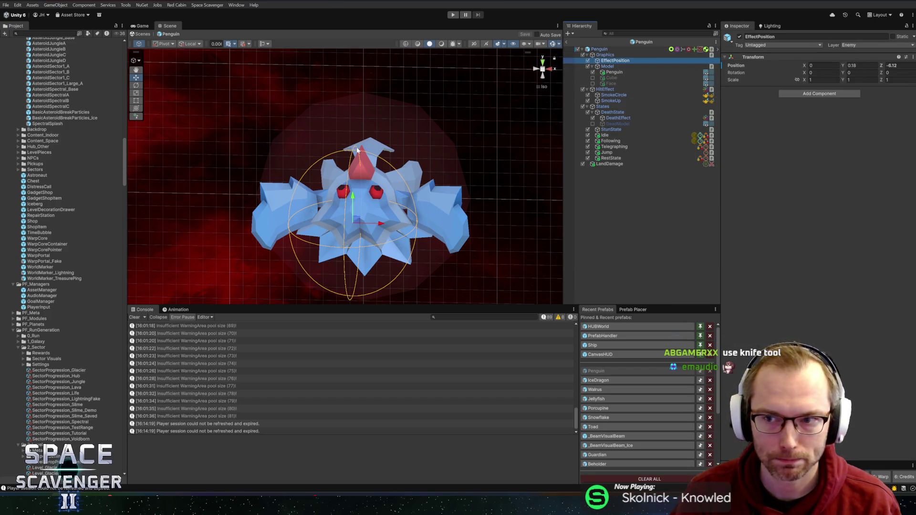
middle_click_drag(357, 149, 344, 146)
left_click(823, 65)
key("Tab")
type("0")
key("Tab")
type("0")
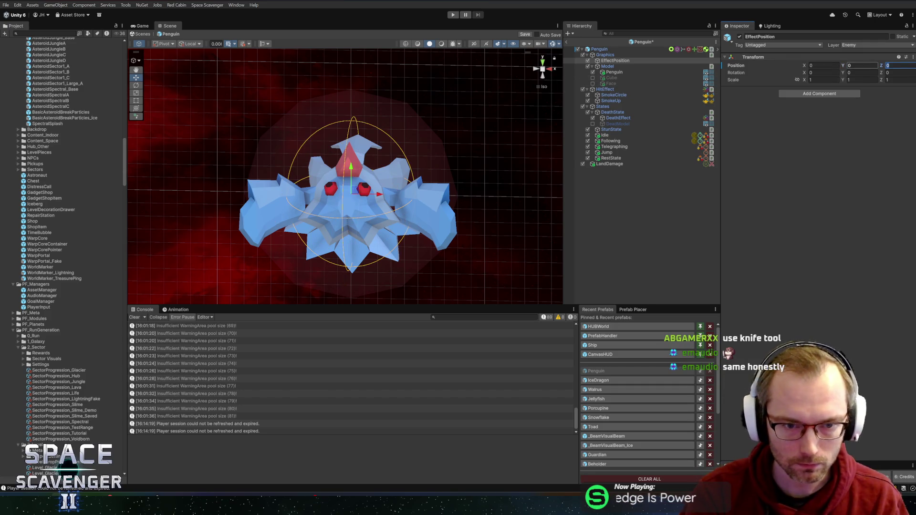
key("Return")
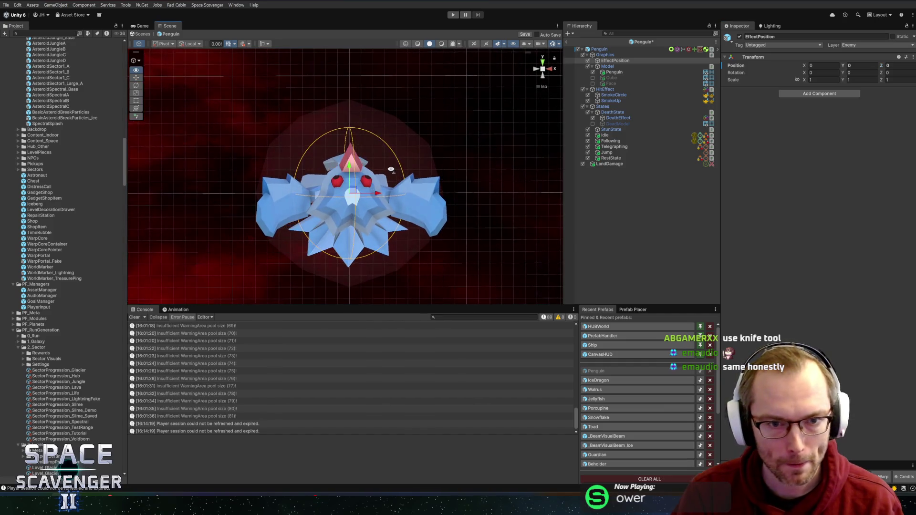
Drag the Graphics Status Effect Size X to about -4.19, then return to Blender.
left_click(605, 55)
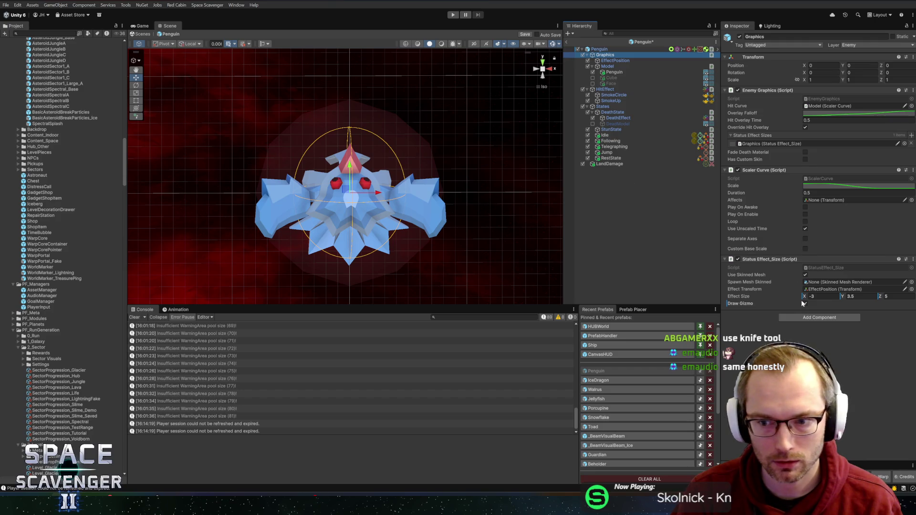
mouse_move(805, 297)
left_mouse_down()
mouse_move(797, 300)
mouse_move(837, 303)
left_mouse_up()
key("alt+Tab")
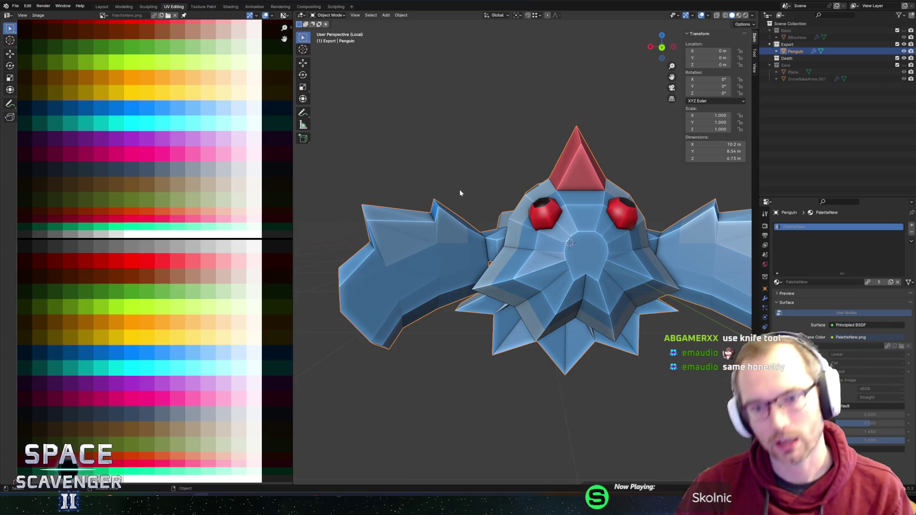
Enter Edit Mode and try selecting faces on the penguin's face and side.
key("Tab")
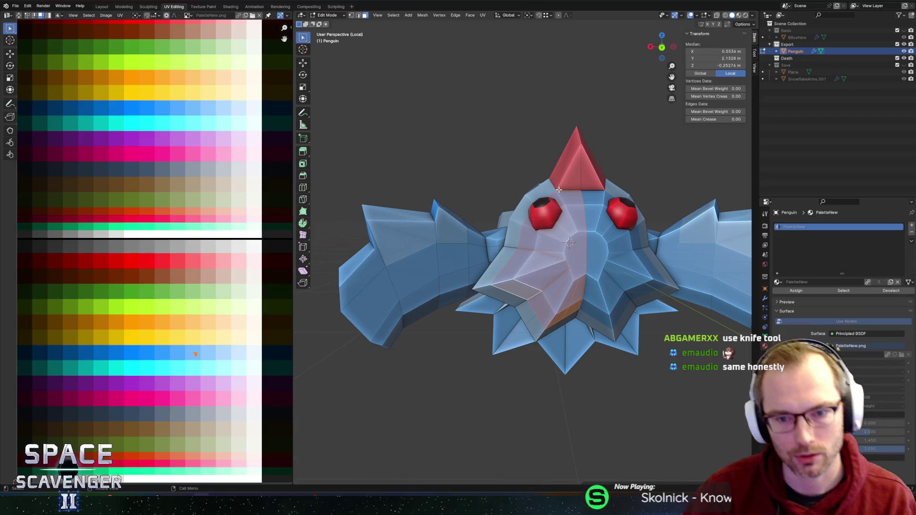
left_click(557, 237, "alt")
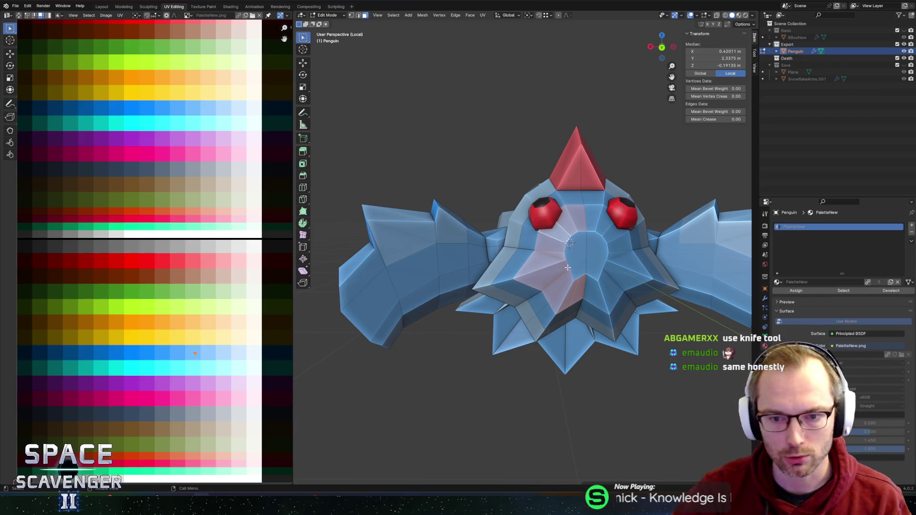
left_click(524, 249, "alt")
mouse_move(523, 249)
middle_mouse_down()
mouse_move(598, 260)
mouse_move(488, 265)
mouse_move(515, 256)
middle_mouse_up()
scroll(524, 244, "up", 5)
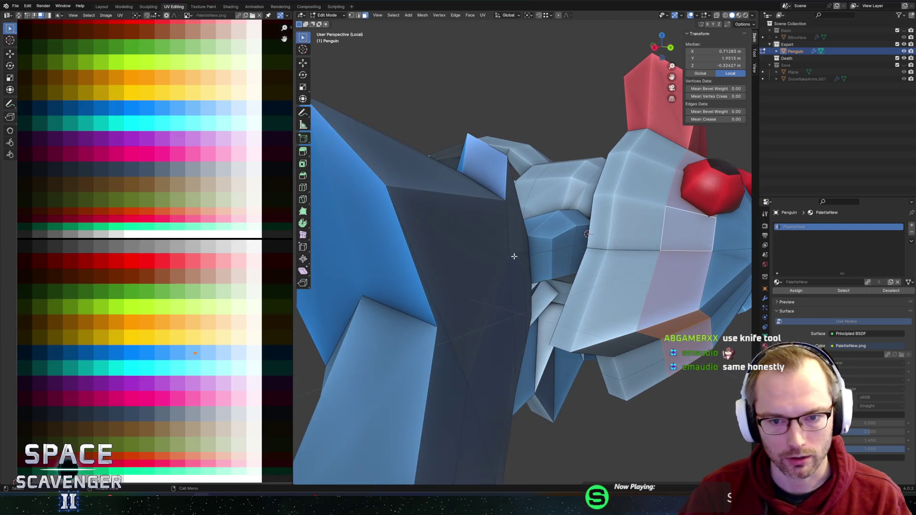
left_click(406, 271)
left_click(434, 286)
mouse_move(434, 286)
middle_mouse_down()
mouse_move(528, 270)
mouse_move(406, 278)
middle_mouse_up()
scroll(406, 278, "down", 2)
scroll(428, 276, "down", 3)
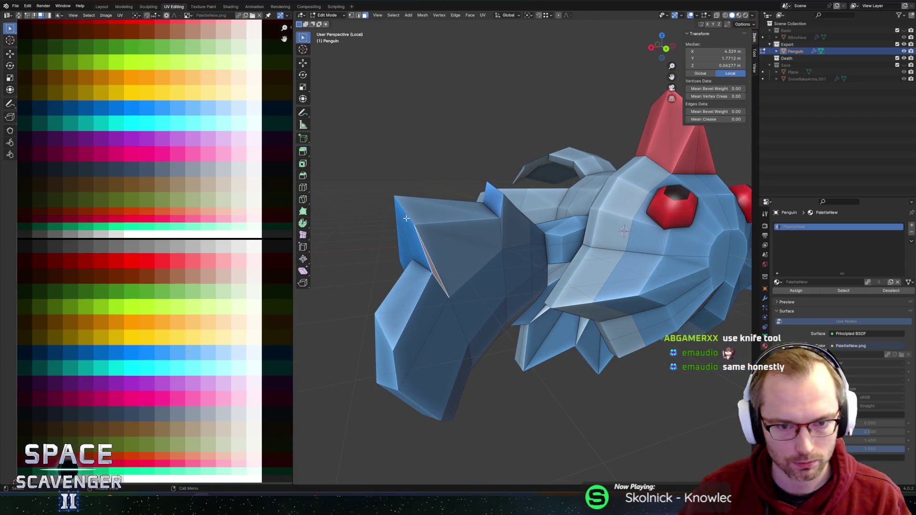
mouse_move(478, 297)
middle_mouse_down()
mouse_move(532, 261)
mouse_move(426, 240)
mouse_move(489, 273)
middle_mouse_up()
Knife a notch into the left wing and select the small face and edge it created.
left_click(425, 239, "alt")
key("k")
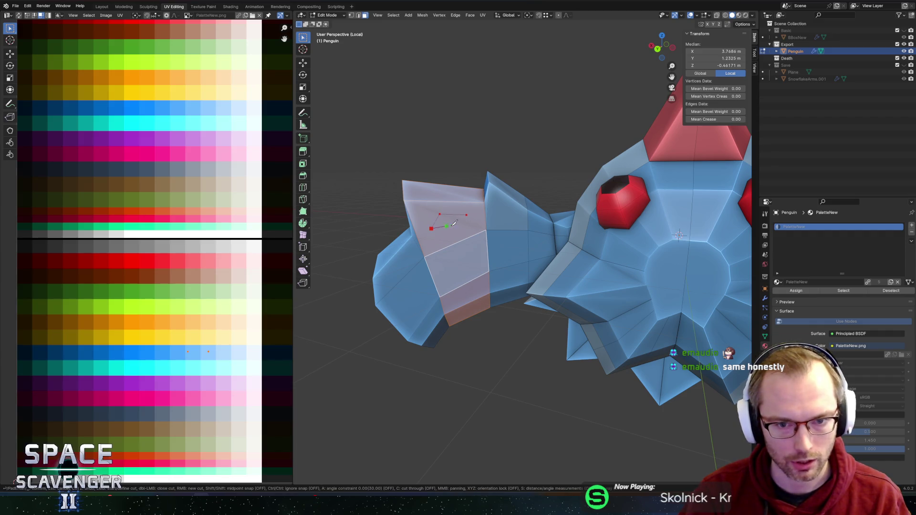
key("Return")
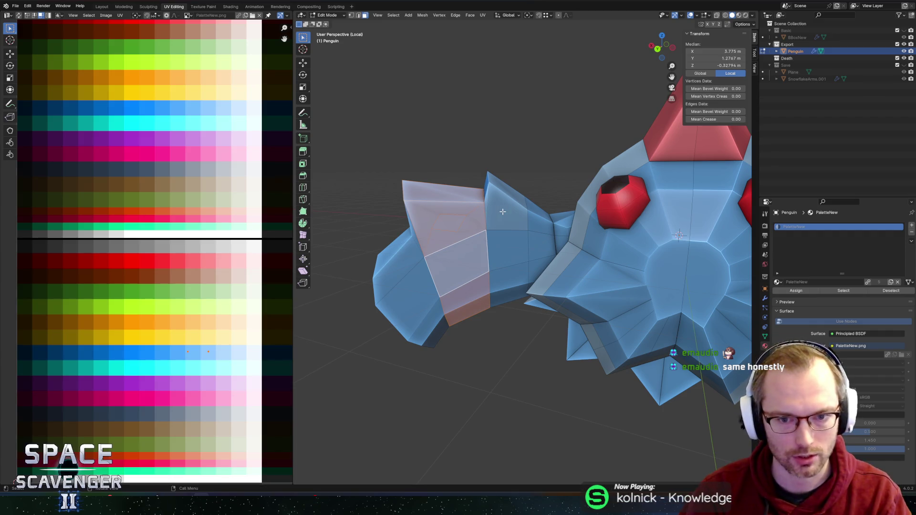
left_click(454, 222)
scroll(458, 219, "up", 2)
key("2")
left_click(481, 215)
key("3")
Select the leftover cut edges on the wing and dissolve them.
middle_click_drag(482, 215, 426, 208)
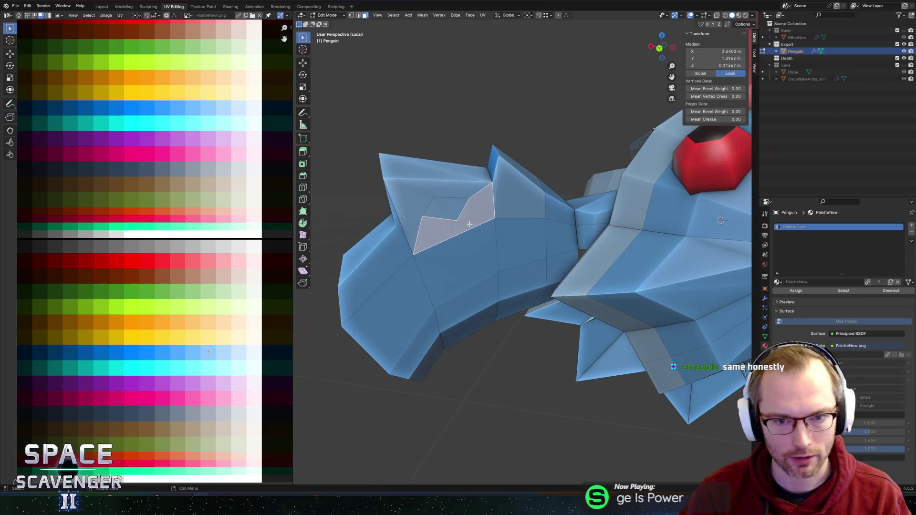
left_click(426, 209)
key("2")
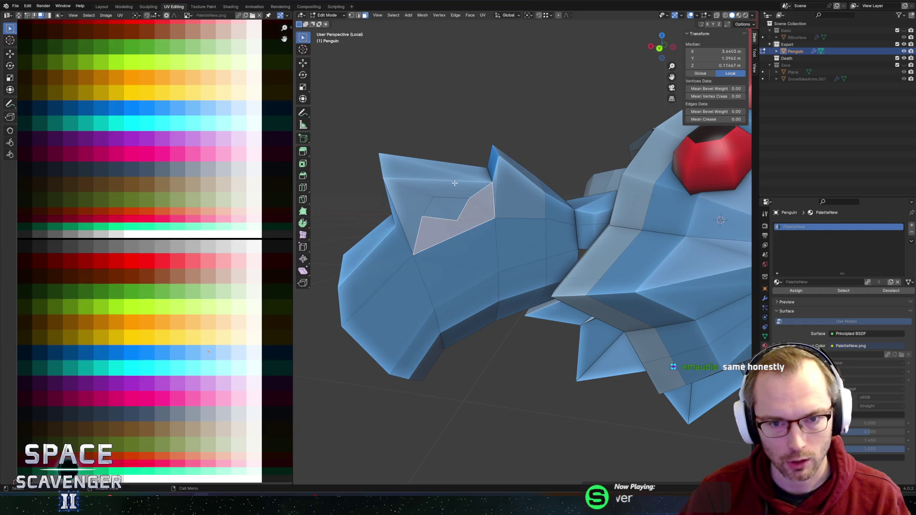
left_click(479, 231)
key("3")
left_click(479, 231)
key("x")
left_click(488, 236)
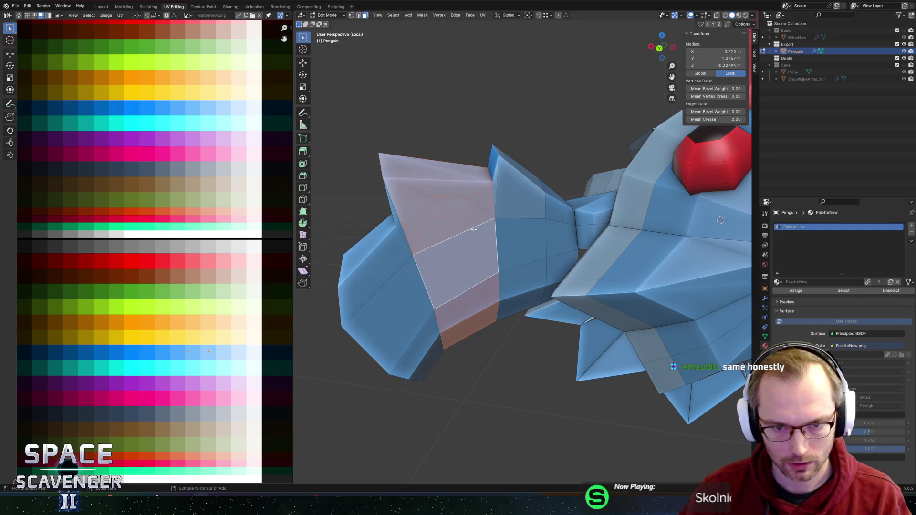
Inspect the reshaped wing, then briefly open and cancel the save-as browser.
scroll(501, 225, "down", 5)
middle_click_drag(501, 225, 535, 253)
scroll(535, 253, "up", 4)
key("ctrl+shift+s")
key("Escape")
Export the penguin as Penguin.fbx into Enemies and check it in Unity.
left_click(537, 256)
key("ctrl+shift+s")
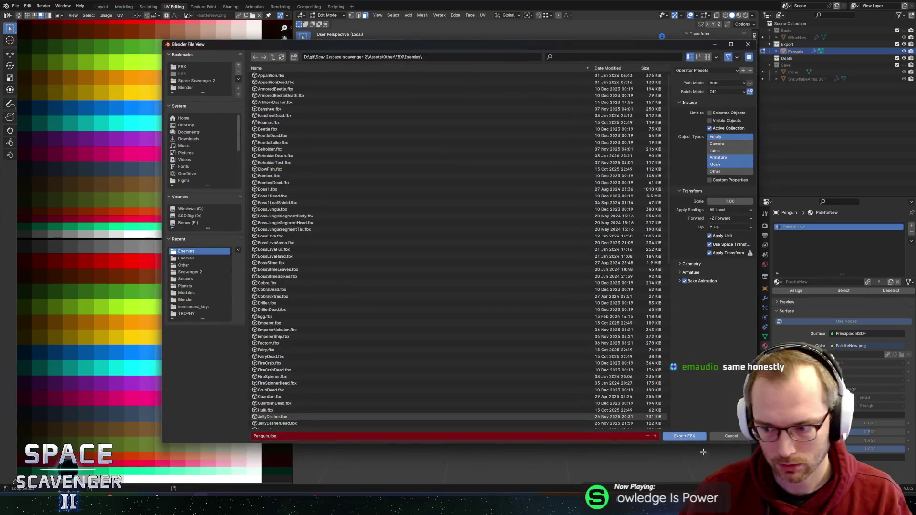
left_click(699, 436)
key("alt+Tab")
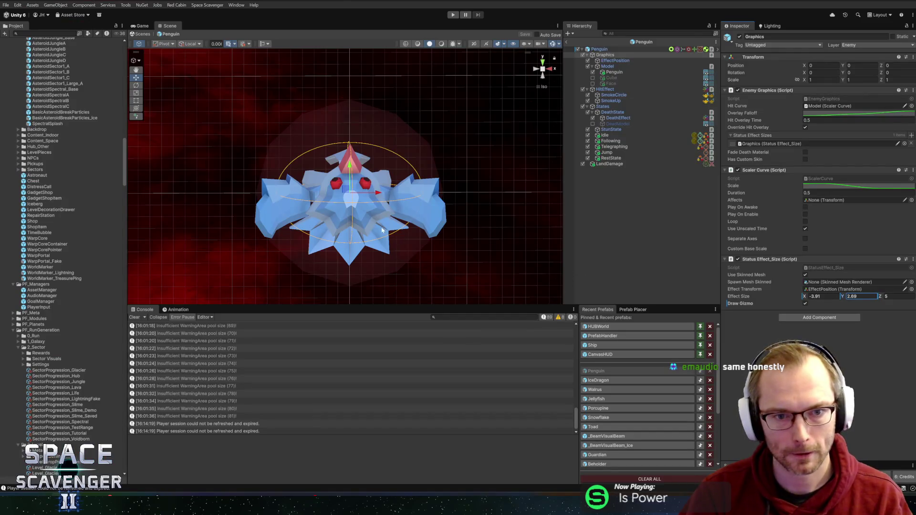
key("alt+Tab")
Orbit to a front view and select the penguin's nose face.
mouse_move(633, 226)
middle_mouse_down()
mouse_move(497, 223)
mouse_move(572, 231)
middle_mouse_up()
left_click(497, 223)
key("3")
left_click(570, 231)
Reselect the nose face, try triangulating it, then undo the split.
middle_click_drag(632, 237, 536, 216)
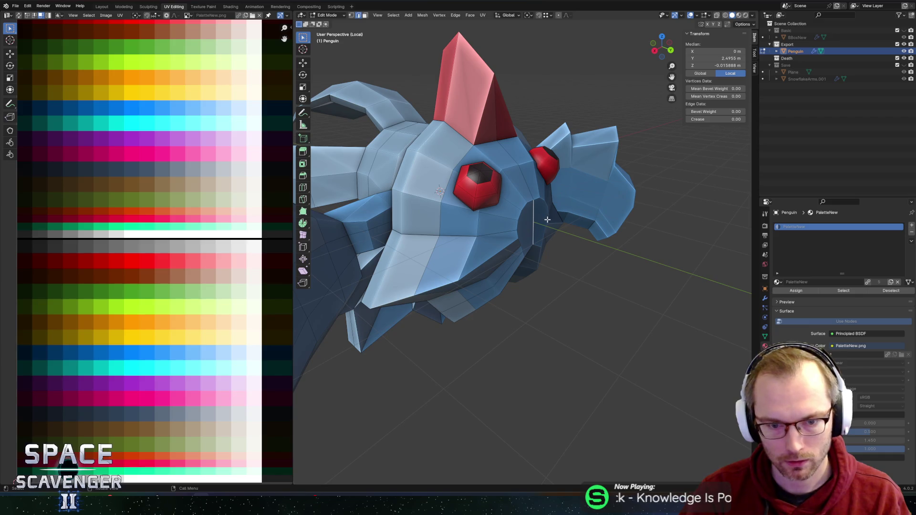
key("g")
key("y")
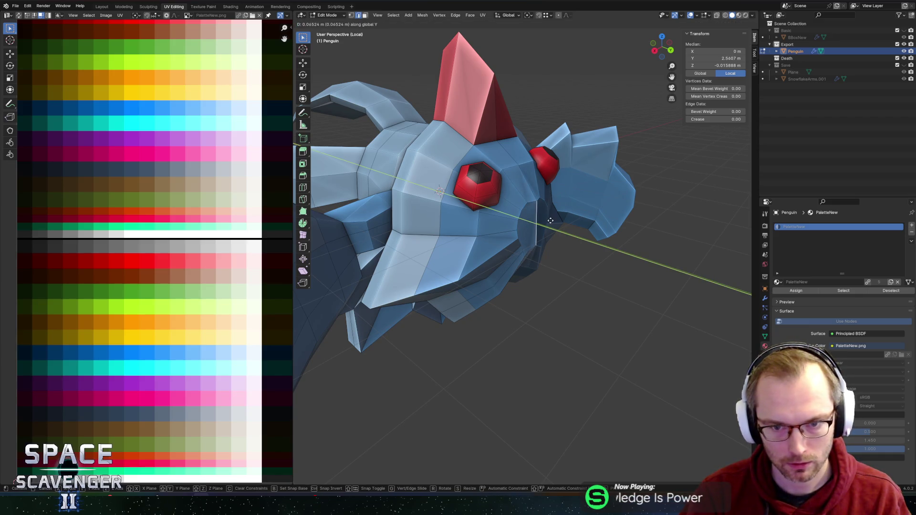
right_click(551, 221)
left_click(561, 223)
middle_click_drag(558, 220, 476, 214)
right_click(441, 186)
left_click(440, 187)
key("1")
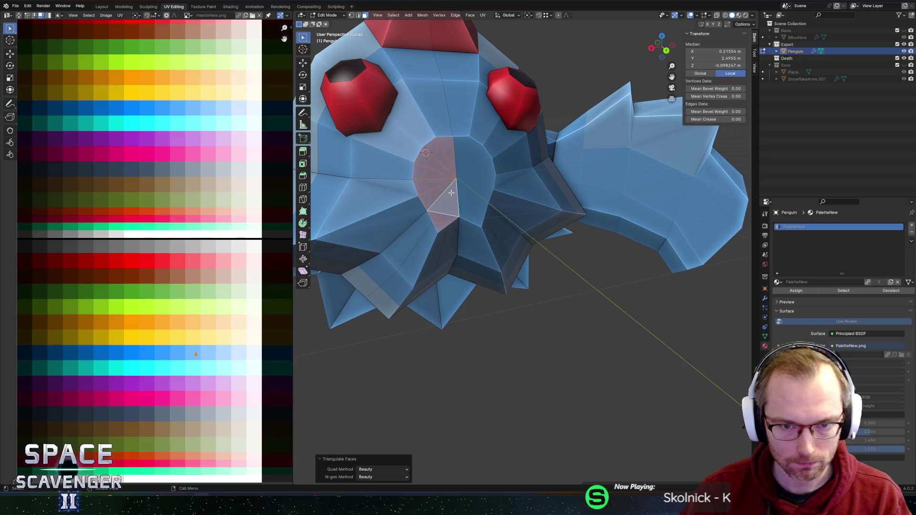
left_click(451, 179)
key("ctrl+z")
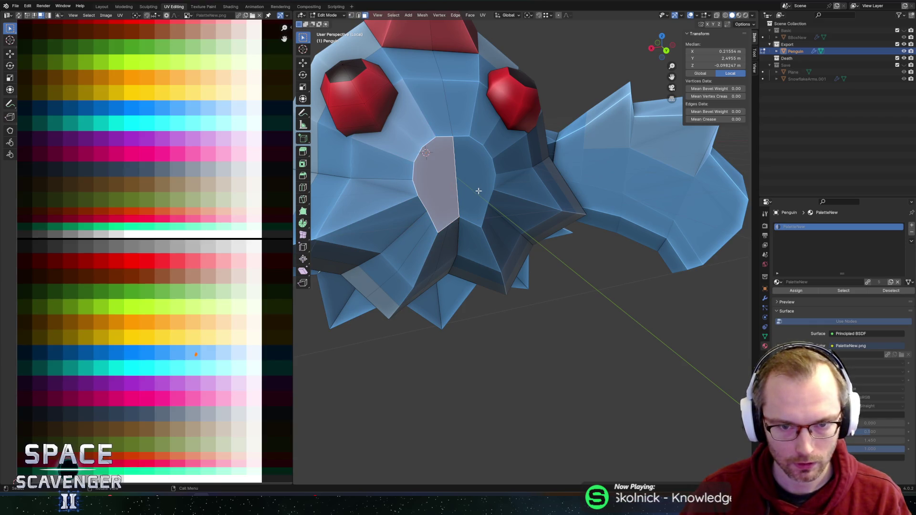
Select the nose's corner and centre vertices and join them with edges using J.
key("1")
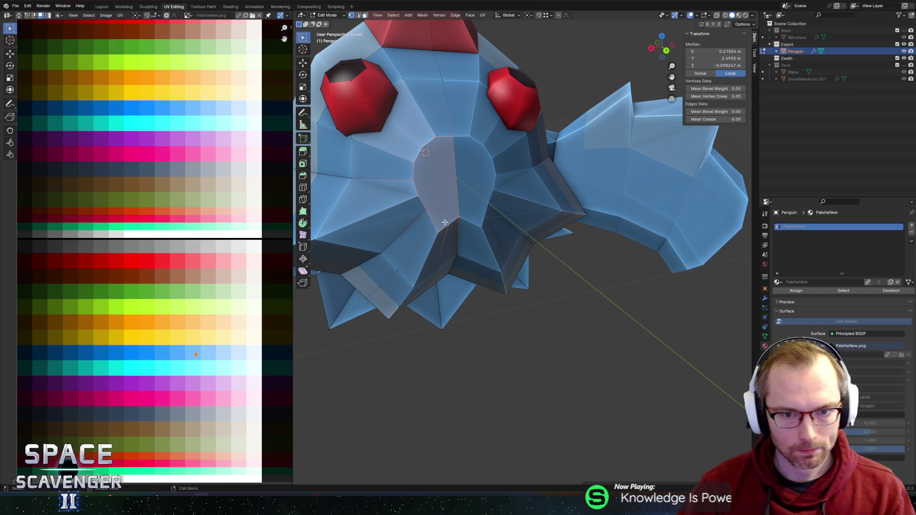
left_click(445, 223)
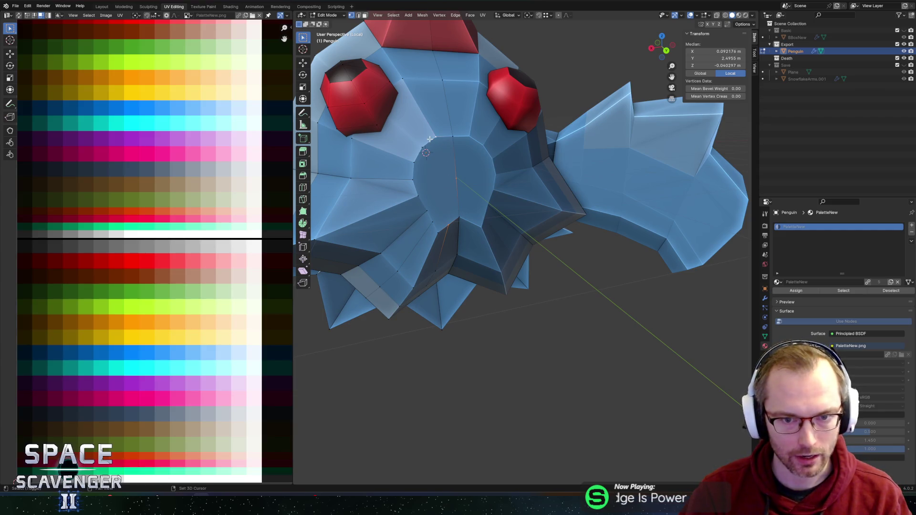
left_click(422, 165)
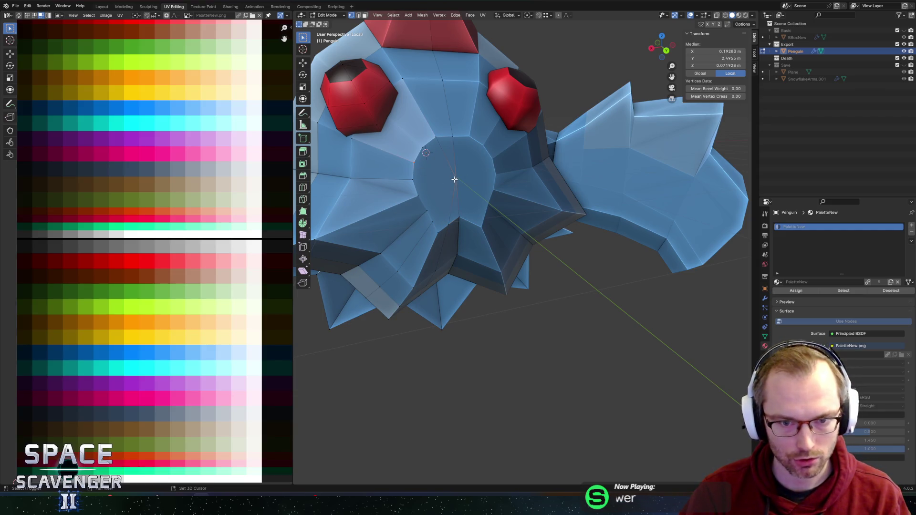
left_click(442, 223, "shift")
left_click(456, 177)
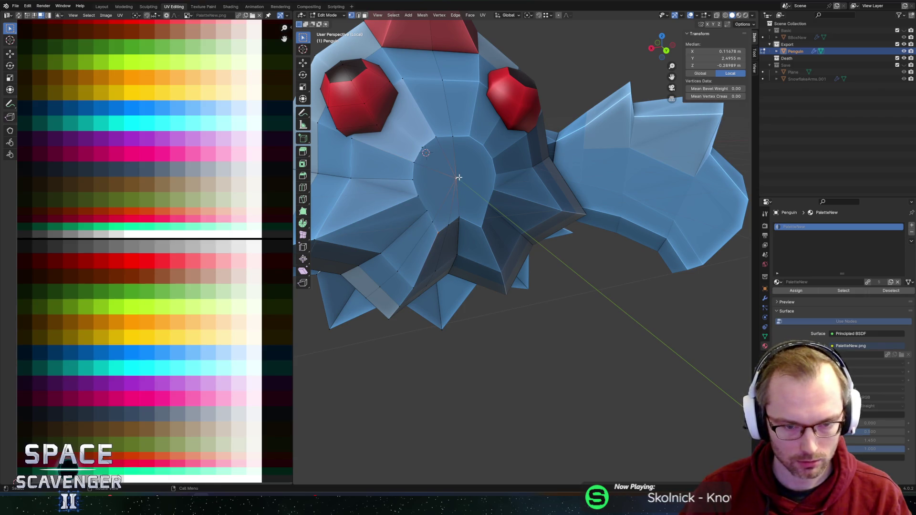
left_click(427, 208)
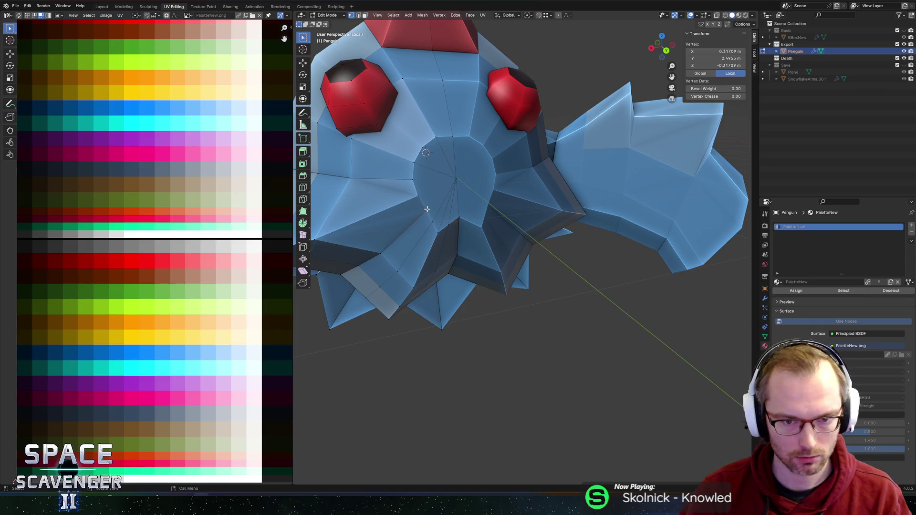
left_click(427, 178, "shift")
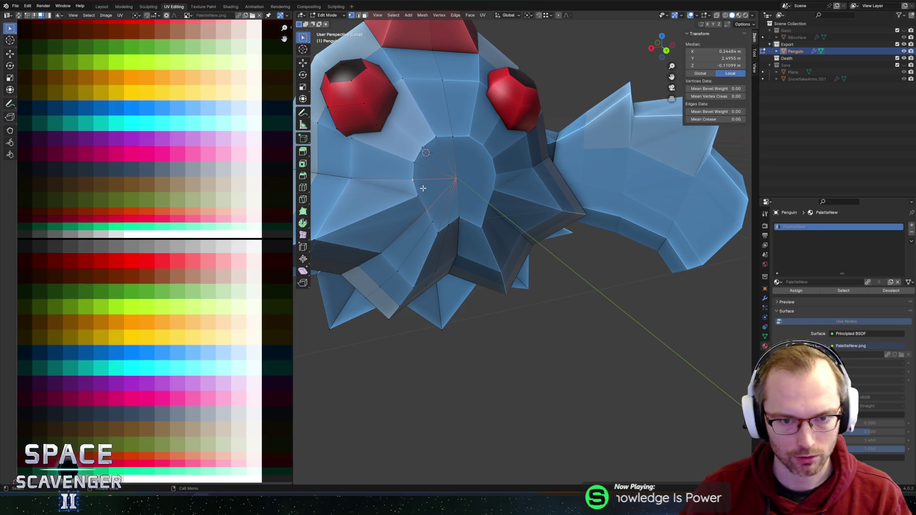
left_click(450, 185)
key("j")
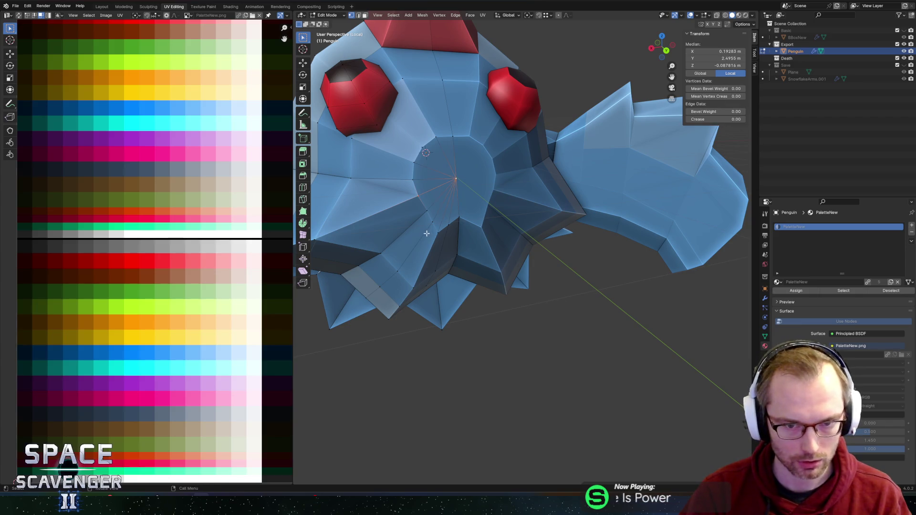
Pull the nose's centre vertex forward along Y to form a beak tip.
left_click(452, 181)
middle_click_drag(452, 181, 512, 189)
key("g")
key("y")
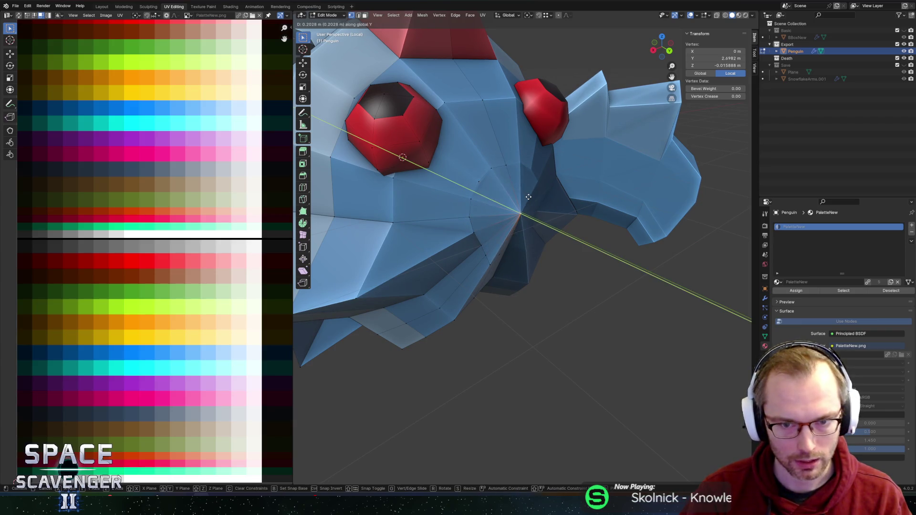
key("Escape")
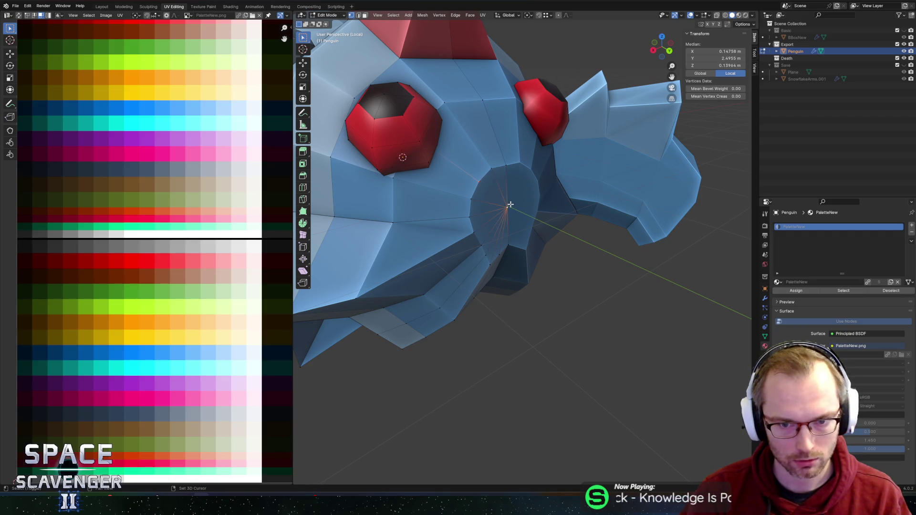
left_click(508, 205)
middle_click_drag(508, 205, 529, 212)
key("g")
key("y")
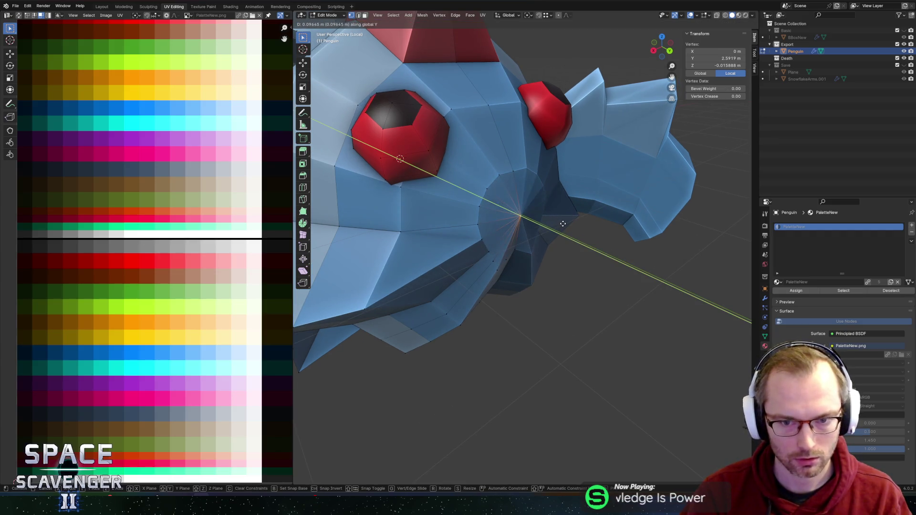
key("Escape")
Return to Object Mode and smooth-shade the penguin.
key("Tab")
scroll(573, 219, "down", 3)
mouse_move(595, 215)
middle_mouse_down()
mouse_move(542, 204)
mouse_move(484, 209)
middle_mouse_up()
right_click(484, 208)
left_click(472, 206)
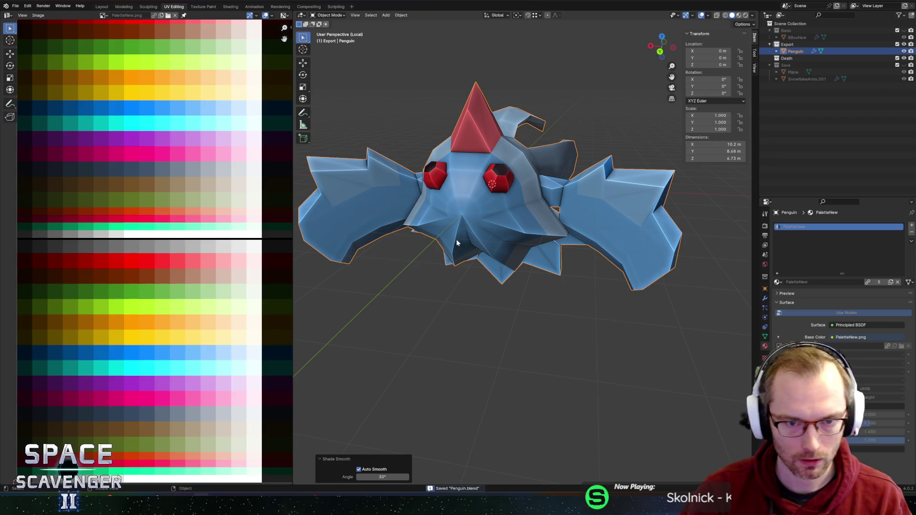
Save Penguin.blend and select a face on the left wing before leaving Edit Mode.
key("ctrl+s")
key("Tab")
left_click(405, 183)
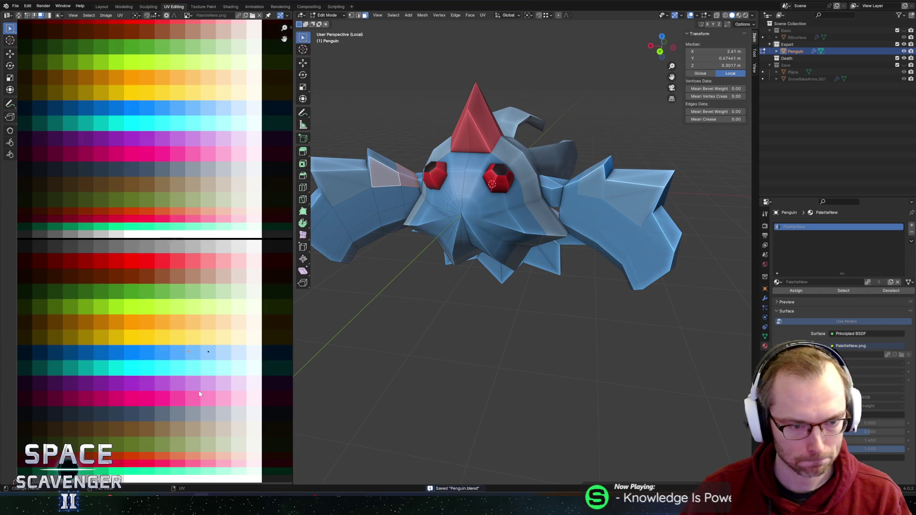
key("Tab")
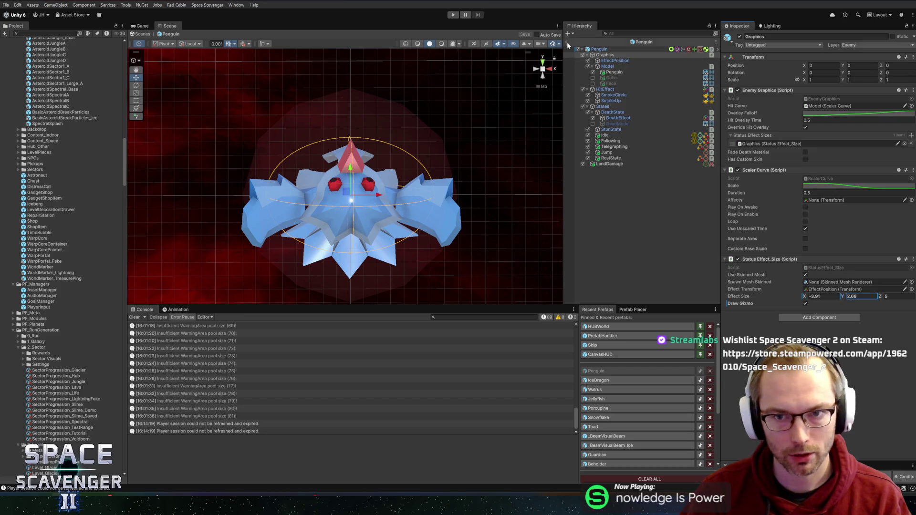
Inspect the Penguin prefab in Unity's Scene view, then return to Blender and select a left-wing edge.
middle_click_drag(386, 194, 396, 181)
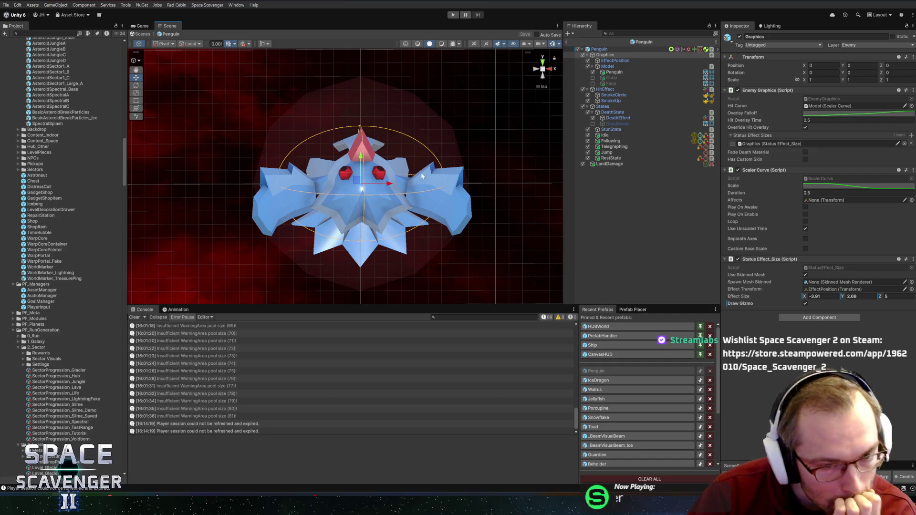
key("alt+Tab")
mouse_move(449, 202)
middle_mouse_down()
mouse_move(496, 206)
mouse_move(410, 257)
middle_mouse_up()
left_click(405, 260)
scroll(405, 258, "up", 5)
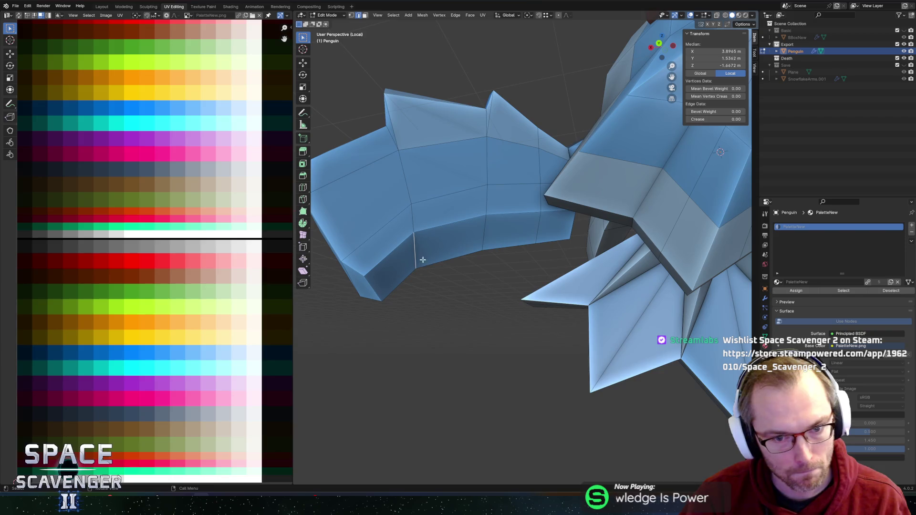
Select an edge loop on the wing and edge-slide it into a new position.
middle_click_drag(422, 263, 417, 241)
middle_click_drag(420, 324, 400, 307)
mouse_move(386, 338)
middle_mouse_down()
mouse_move(436, 248)
mouse_move(453, 267)
mouse_move(466, 265)
mouse_move(484, 312)
mouse_move(516, 303)
middle_mouse_up()
left_click(477, 205, "alt")
mouse_move(477, 205)
middle_mouse_down()
mouse_move(496, 221)
mouse_move(491, 188)
mouse_move(432, 143)
mouse_move(555, 161)
mouse_move(483, 251)
mouse_move(492, 272)
mouse_move(462, 208)
mouse_move(532, 387)
middle_mouse_up()
key("g")
key("g")
left_click(479, 167)
Edge-slide a single wing edge into place after abandoning a vertical Z move.
left_click(483, 251)
mouse_move(548, 262)
middle_mouse_down()
mouse_move(581, 372)
mouse_move(493, 279)
mouse_move(552, 289)
middle_mouse_up()
key("g")
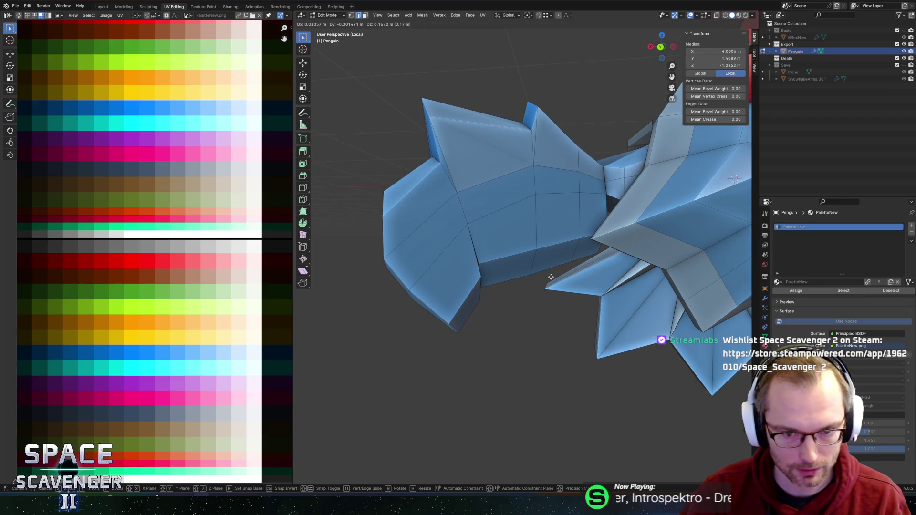
key("z")
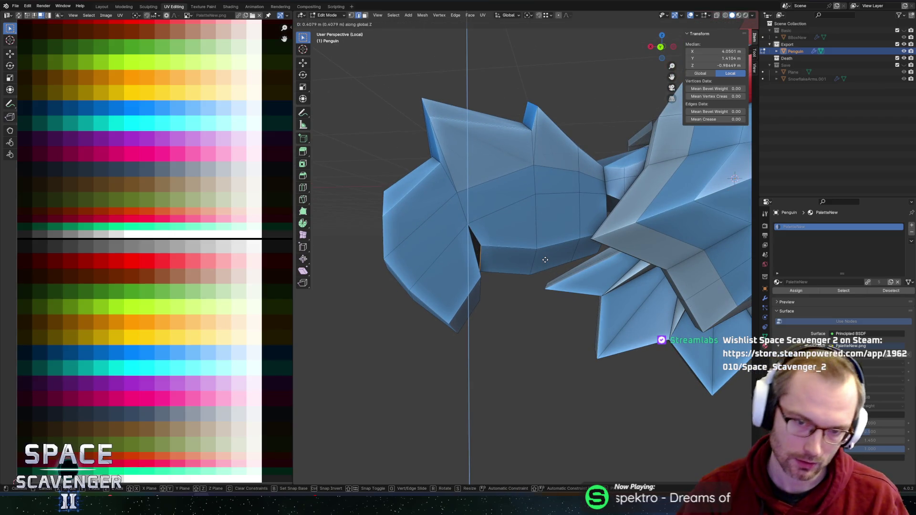
right_click(563, 328)
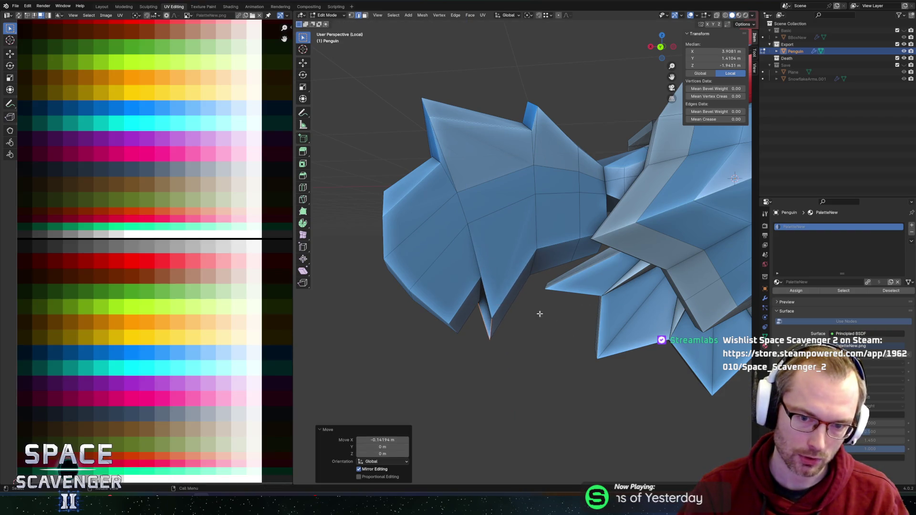
key("g")
key("g")
left_click(506, 268)
mouse_move(506, 268)
middle_mouse_down()
mouse_move(474, 293)
mouse_move(525, 231)
middle_mouse_up()
Pick vertices along the wing spike in vertex mode, then clear the selection.
key("1")
left_click(477, 288)
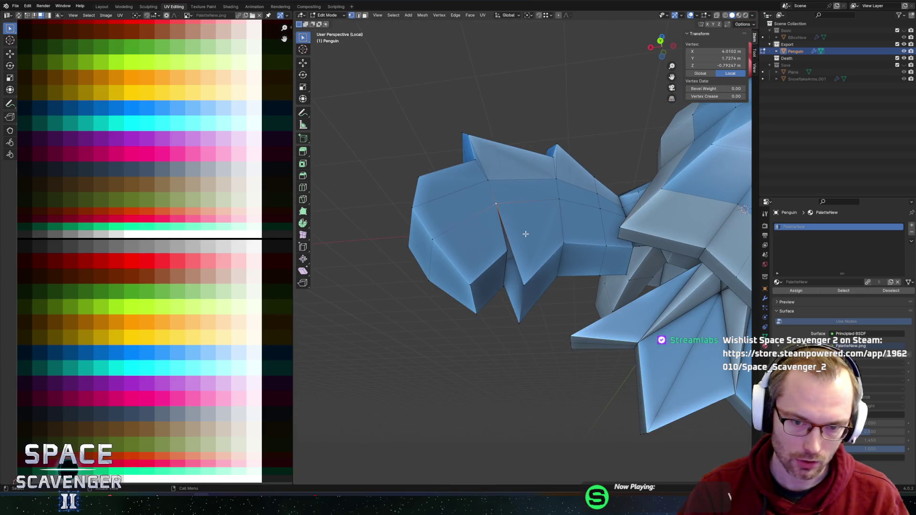
scroll(522, 241, "up", 2)
scroll(523, 242, "up", 1)
left_click(496, 253, "shift")
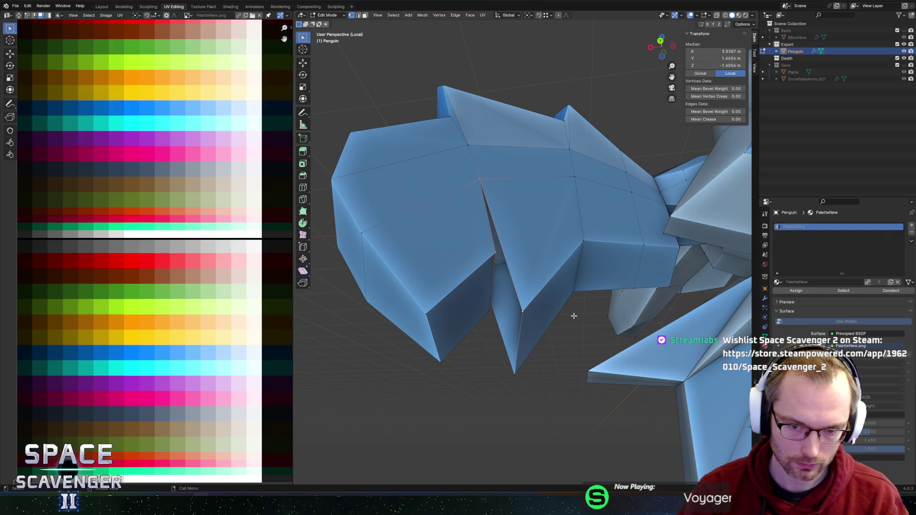
mouse_move(531, 248)
middle_mouse_down()
mouse_move(516, 218)
mouse_move(566, 315)
mouse_move(531, 164)
mouse_move(562, 333)
middle_mouse_up()
left_click(557, 308)
left_click(566, 312, "shift")
left_click(580, 267, "shift")
mouse_move(579, 267)
middle_mouse_down()
mouse_move(594, 286)
mouse_move(572, 239)
mouse_move(603, 262)
mouse_move(581, 306)
mouse_move(627, 297)
mouse_move(563, 224)
mouse_move(505, 190)
mouse_move(509, 201)
mouse_move(542, 141)
mouse_move(519, 135)
middle_mouse_up()
left_click(573, 237)
key("alt+a")
Select the thin sliver face on the wing near the lower body.
scroll(542, 239, "up", 5)
mouse_move(544, 241)
middle_mouse_down()
mouse_move(541, 266)
mouse_move(486, 260)
mouse_move(560, 263)
middle_mouse_up()
left_click(491, 260)
scroll(496, 260, "down", 3)
scroll(496, 254, "down", 5)
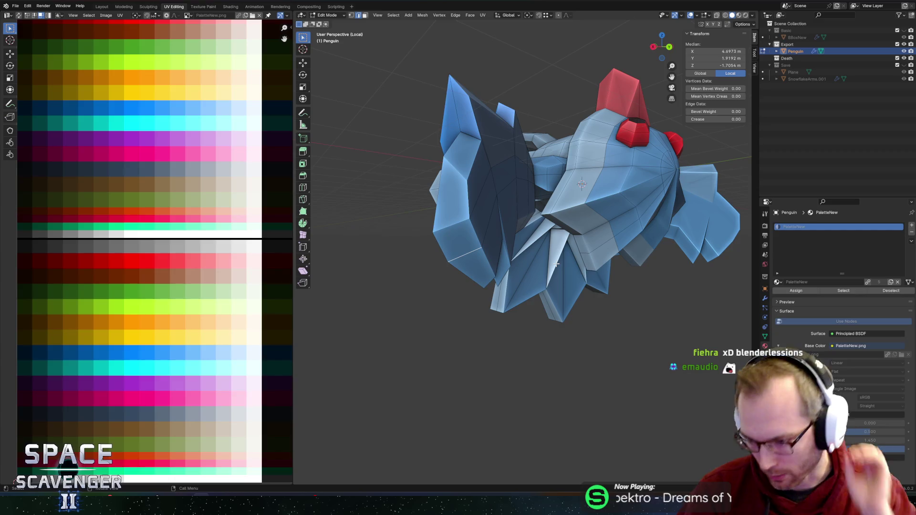
scroll(532, 270, "up", 3)
mouse_move(524, 257)
middle_mouse_down()
mouse_move(514, 249)
mouse_move(507, 259)
mouse_move(526, 244)
mouse_move(501, 248)
middle_mouse_up()
key("alt+a")
left_click(527, 244)
left_click(507, 257)
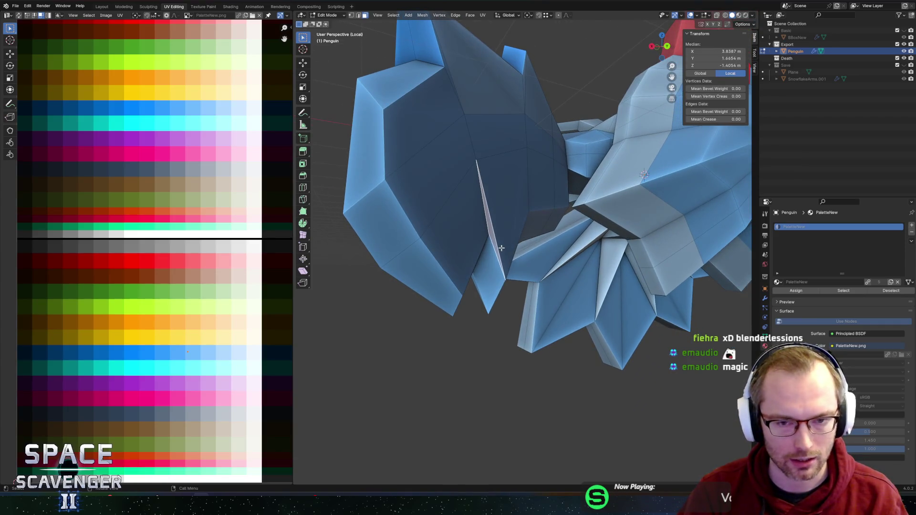
Try a Ctrl+R loop cut across the wing and cancel it.
middle_click_drag(468, 273, 425, 266)
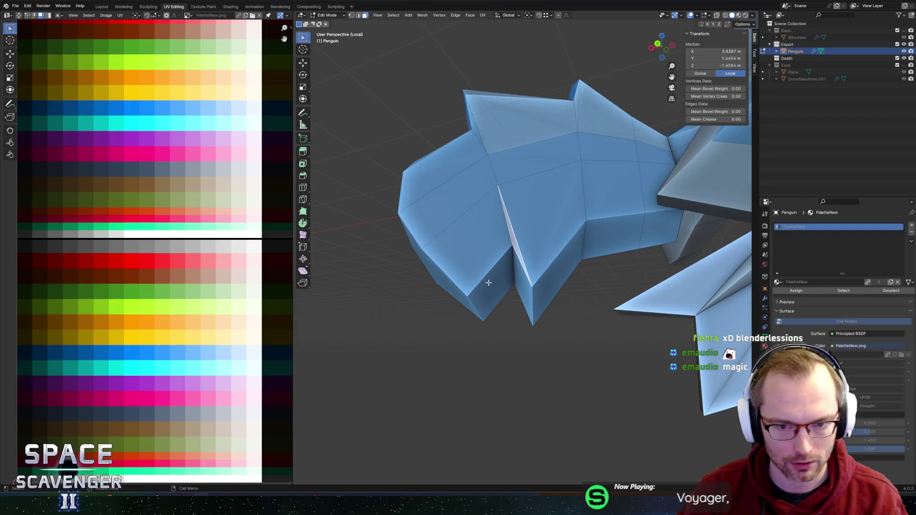
scroll(487, 228, "up", 2)
mouse_move(542, 248)
middle_mouse_down()
mouse_move(482, 234)
mouse_move(470, 241)
middle_mouse_up()
scroll(486, 227, "down", 3)
scroll(485, 227, "up", 3)
key("ctrl+r")
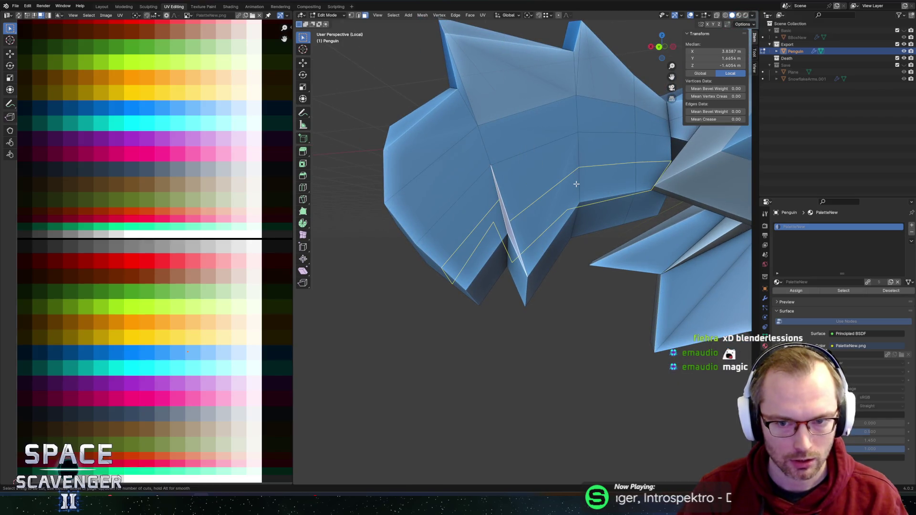
key("Escape")
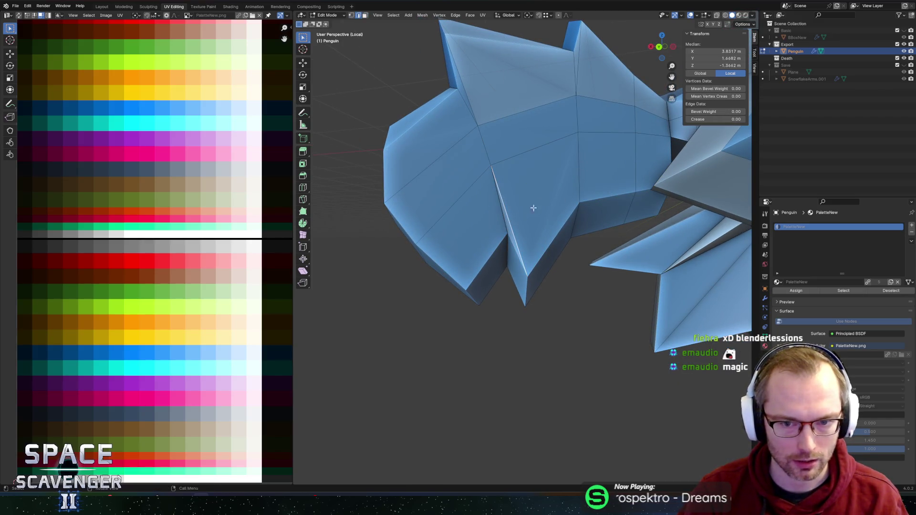
Select the wing edges to be subdivided and bring up the Edge context menu.
middle_click_drag(667, 155, 626, 183)
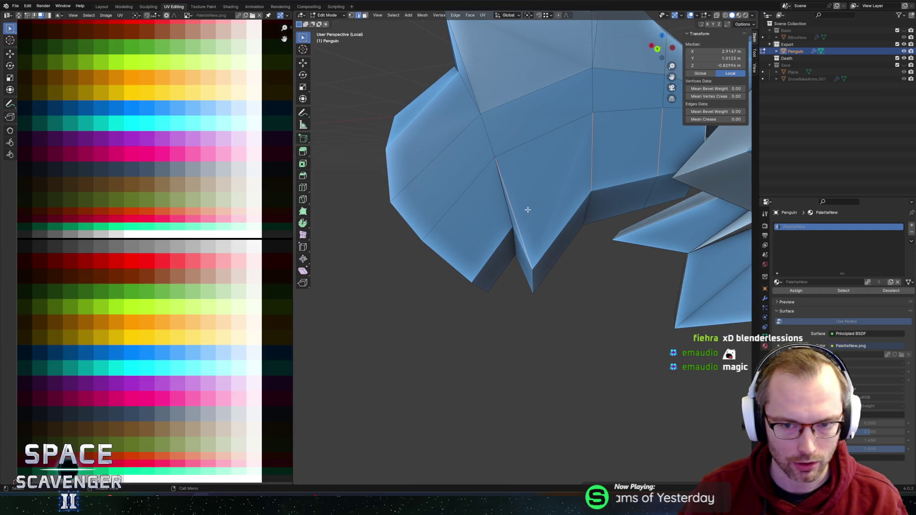
mouse_move(632, 269)
middle_mouse_down()
mouse_move(656, 278)
mouse_move(585, 300)
middle_mouse_up()
left_click(515, 289)
middle_click_drag(515, 289, 570, 271)
right_click(548, 258)
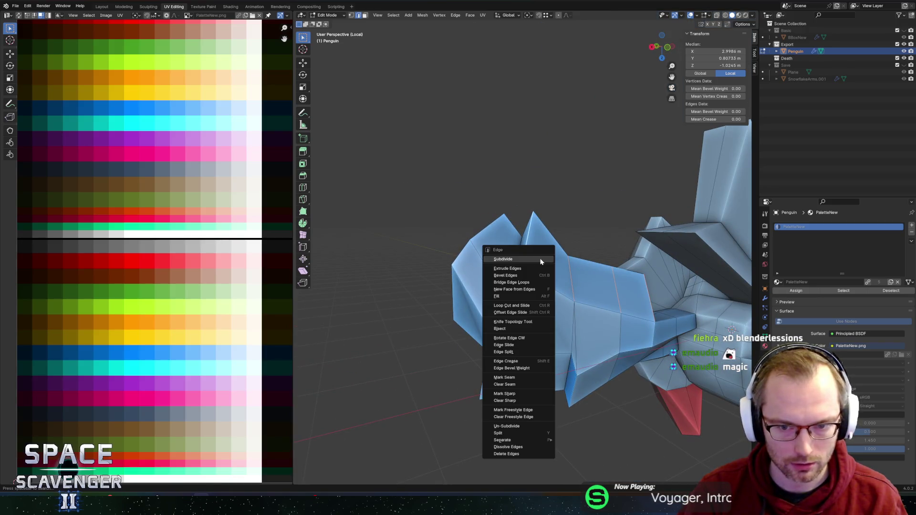
Subdivide the selected wing edges.
left_click(537, 258)
middle_click_drag(625, 284, 623, 288)
scroll(547, 258, "down", 3)
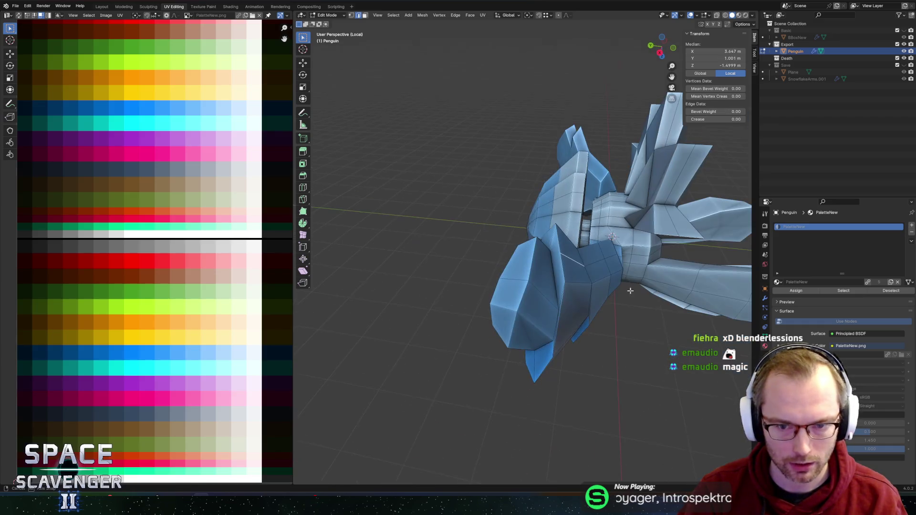
middle_click_drag(547, 258, 680, 250)
scroll(680, 250, "up", 3)
scroll(620, 250, "up", 5)
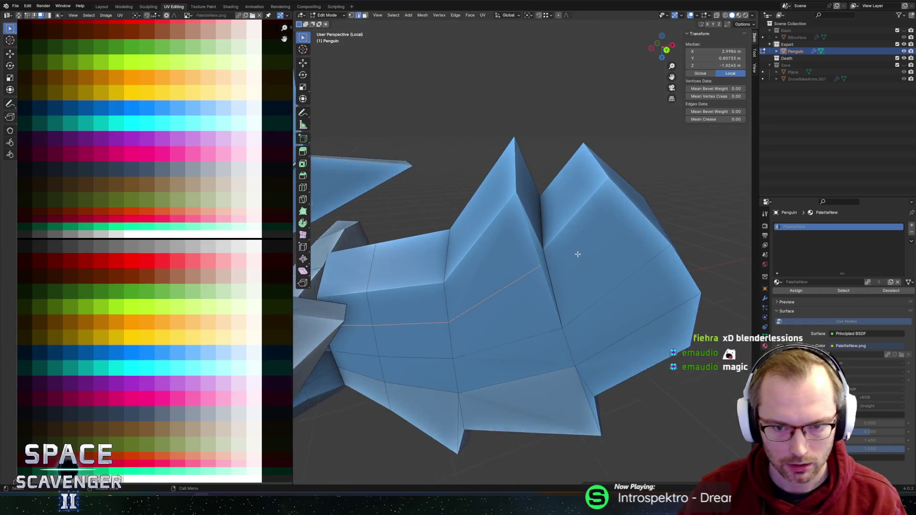
Select the stray vertices by the wing spike and merge them At Last.
key("1")
left_click(558, 248)
left_click(575, 246, "shift")
mouse_move(575, 245)
middle_mouse_down()
mouse_move(442, 235)
mouse_move(539, 266)
middle_mouse_up()
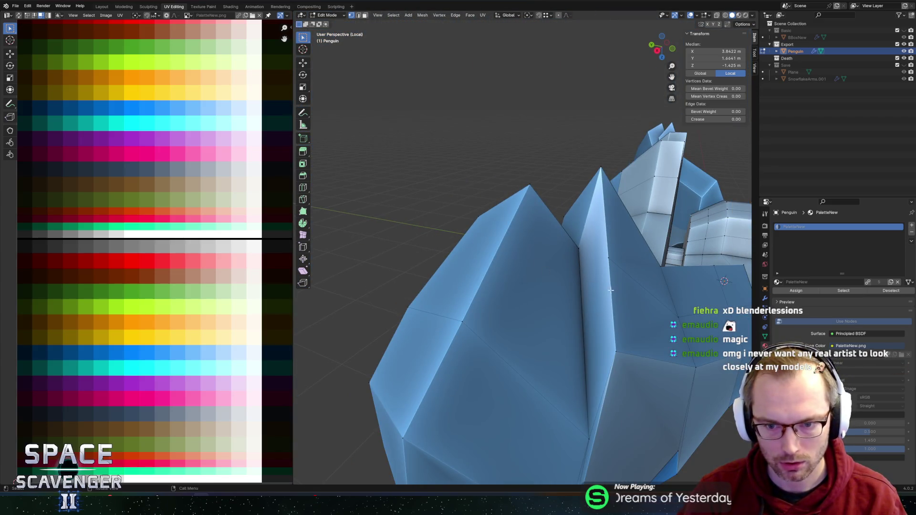
left_click(598, 255, "shift")
left_click(630, 271, "shift")
mouse_move(630, 270)
middle_mouse_down()
mouse_move(582, 234)
mouse_move(623, 225)
mouse_move(567, 239)
mouse_move(549, 277)
mouse_move(563, 281)
mouse_move(613, 239)
middle_mouse_up()
left_click(564, 253)
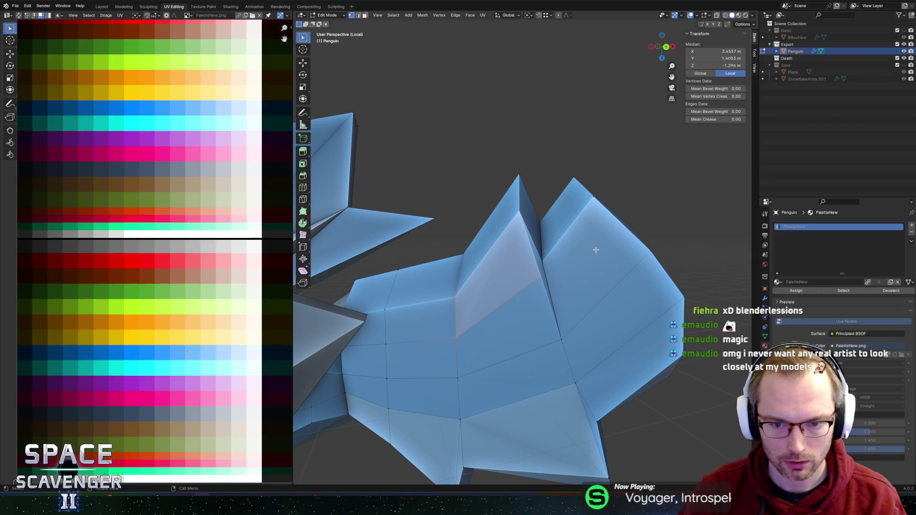
left_click(552, 260)
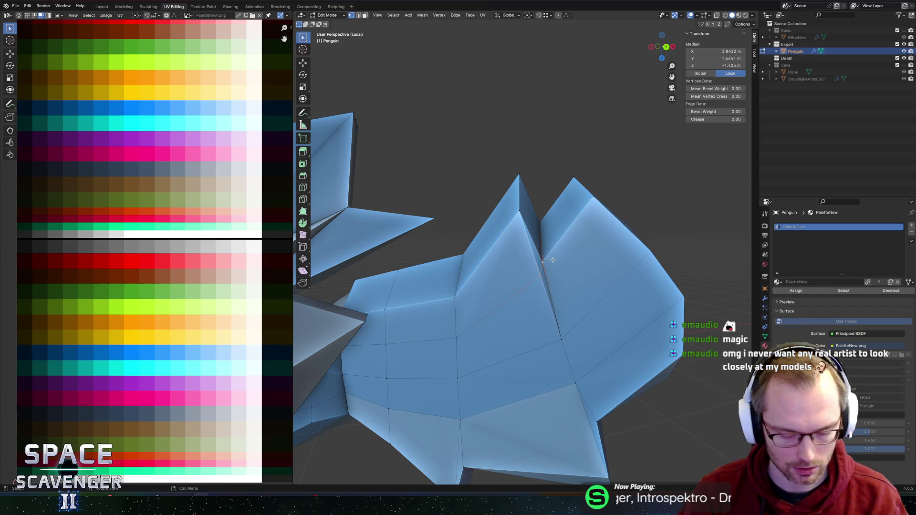
key("m")
left_click(548, 251)
mouse_move(620, 228)
middle_mouse_down()
mouse_move(567, 291)
mouse_move(531, 262)
mouse_move(500, 262)
mouse_move(536, 262)
mouse_move(531, 310)
mouse_move(571, 285)
mouse_move(511, 292)
mouse_move(525, 293)
mouse_move(538, 263)
middle_mouse_up()
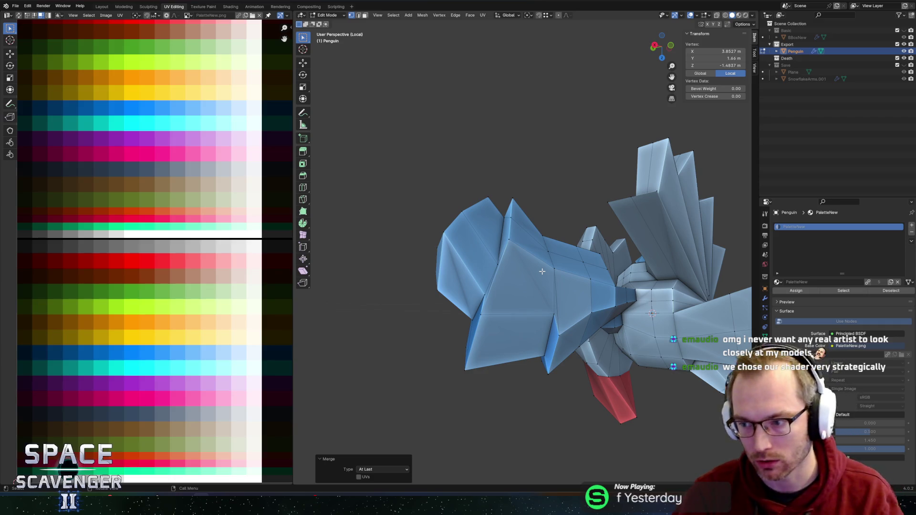
middle_click_drag(555, 270, 572, 259)
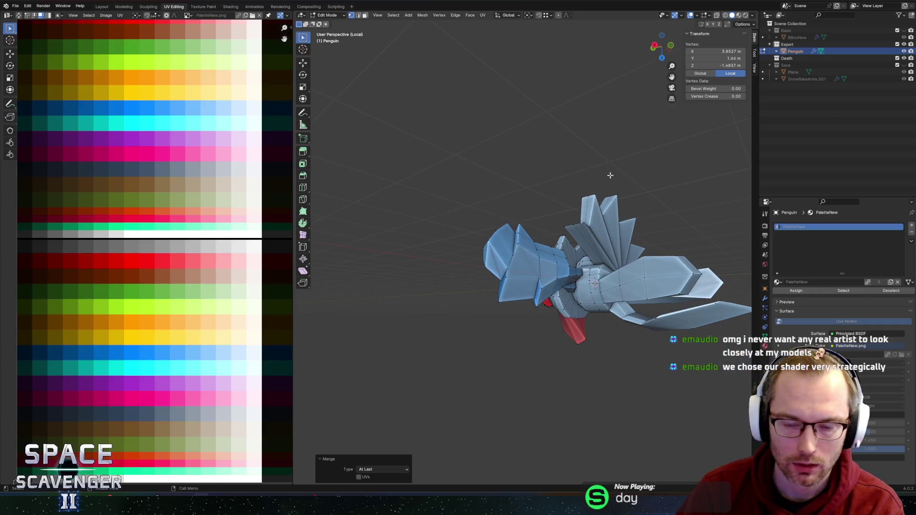
middle_click_drag(639, 182, 620, 228)
mouse_move(571, 202)
middle_mouse_down()
mouse_move(652, 186)
mouse_move(578, 192)
mouse_move(587, 192)
middle_mouse_up()
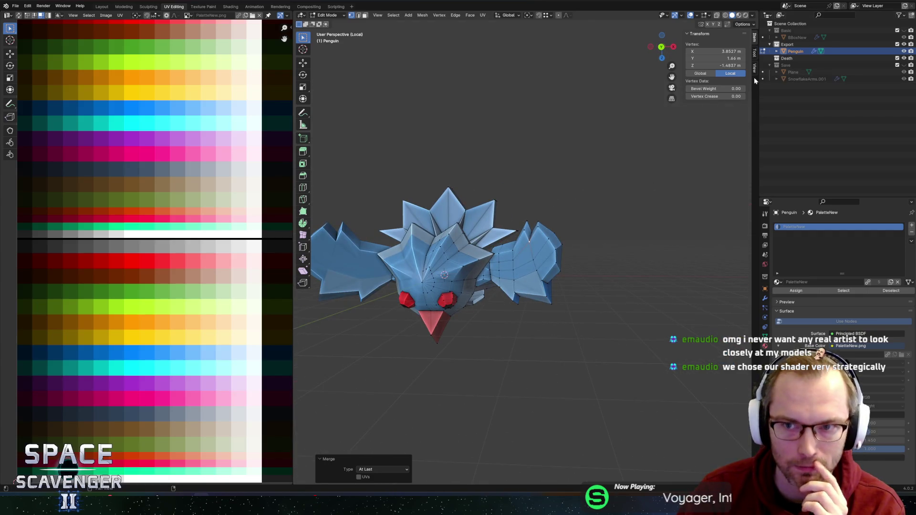
left_click(753, 15)
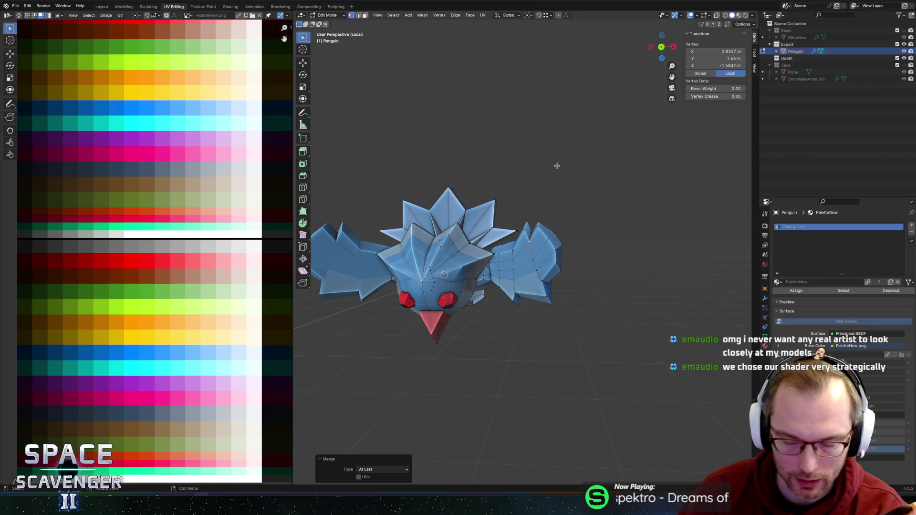
left_click(509, 157)
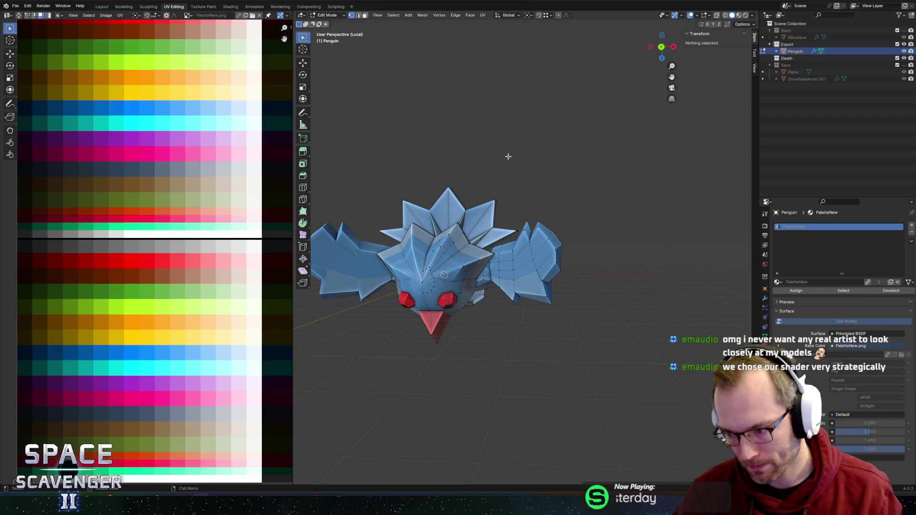
mouse_move(530, 286)
middle_mouse_down()
mouse_move(548, 281)
mouse_move(516, 267)
mouse_move(521, 233)
mouse_move(370, 172)
mouse_move(504, 297)
mouse_move(520, 295)
mouse_move(505, 276)
mouse_move(465, 270)
mouse_move(512, 245)
mouse_move(455, 258)
middle_mouse_up()
Select the wing-body joint faces and scale them up twice.
left_click(460, 269)
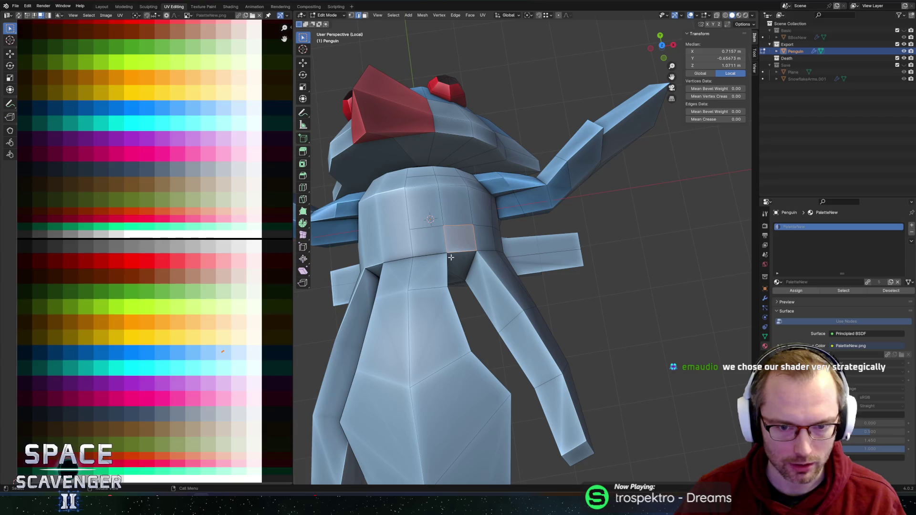
left_click(423, 226)
mouse_move(423, 226)
middle_mouse_down()
mouse_move(525, 210)
mouse_move(548, 224)
mouse_move(568, 210)
middle_mouse_up()
key("s")
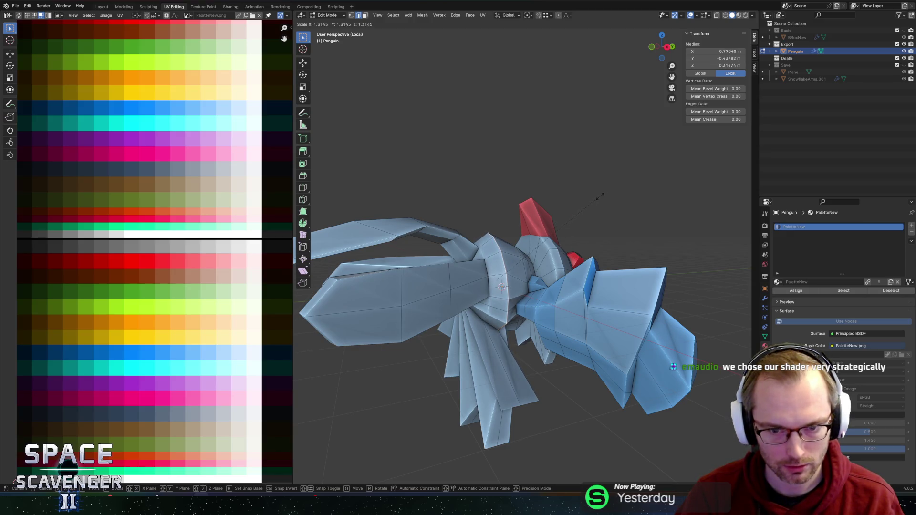
left_click(598, 202)
middle_click_drag(598, 202, 590, 244)
key("s")
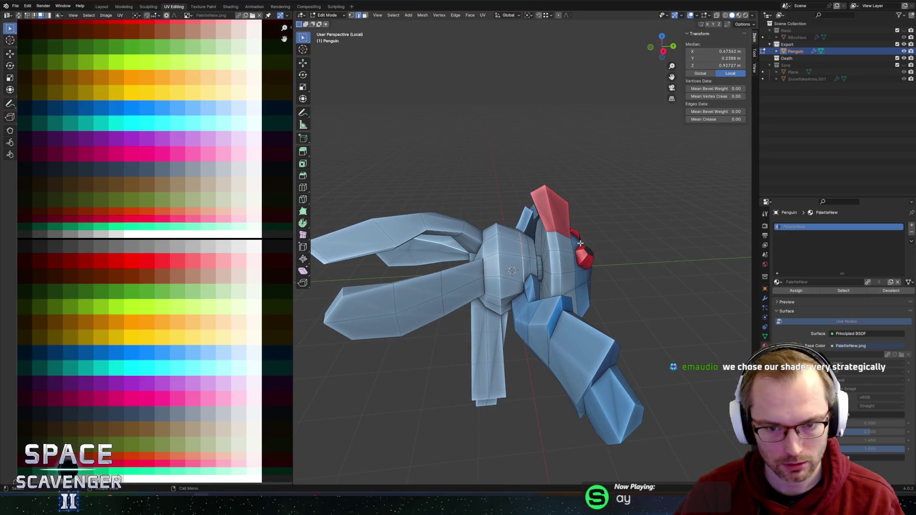
left_click(602, 241)
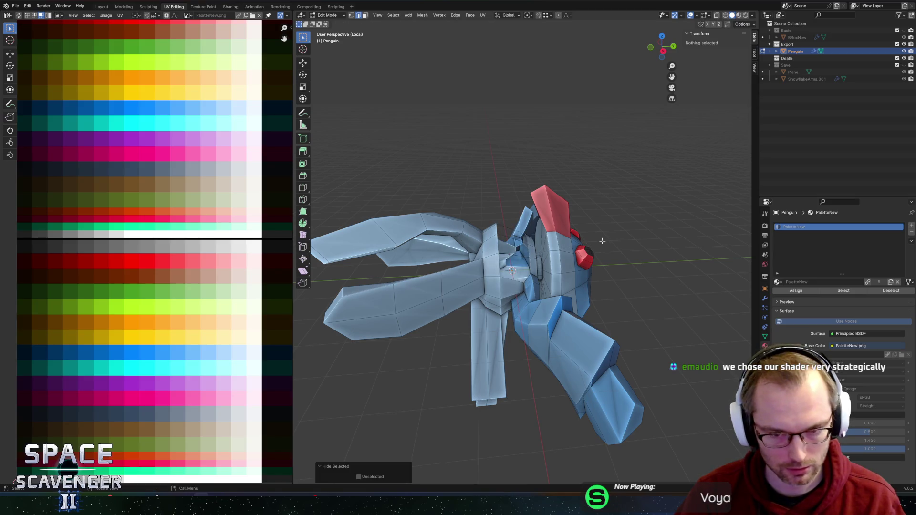
Move the joint geometry along Z and scale it once more.
key("g")
key("z")
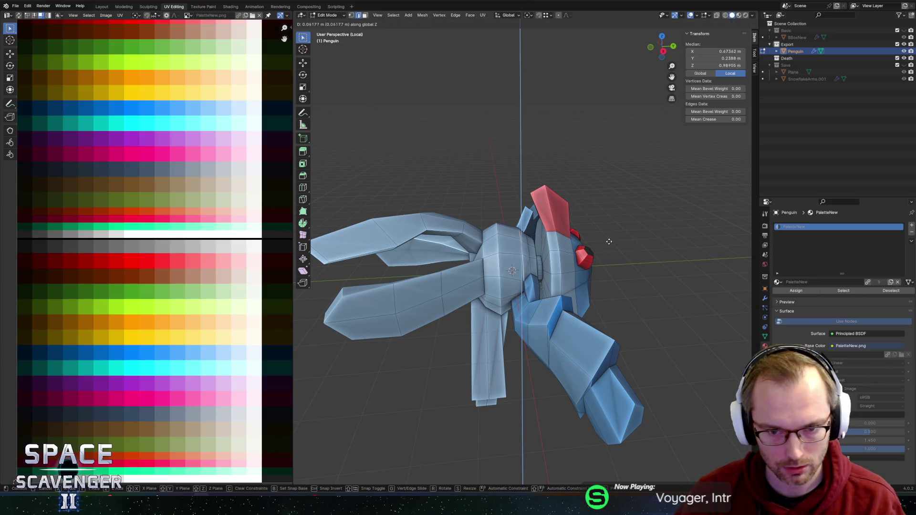
left_click(611, 238)
key("s")
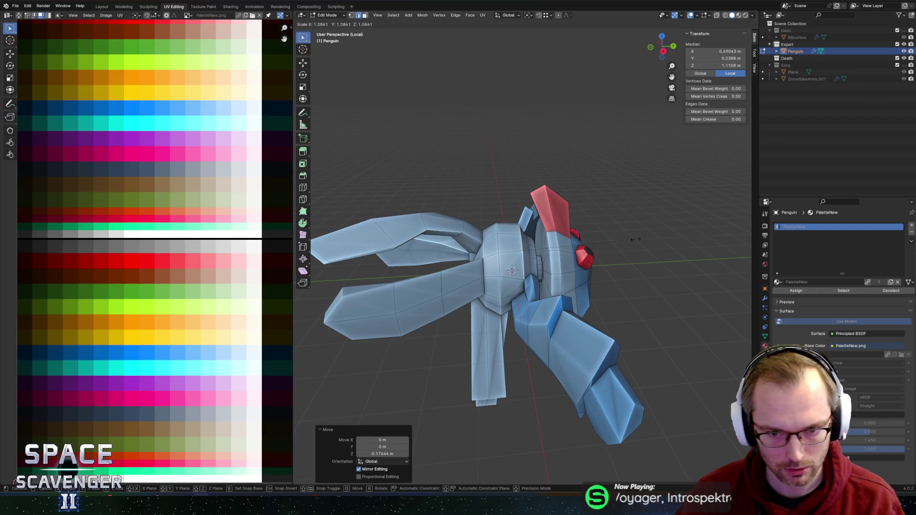
left_click(638, 240)
mouse_move(639, 239)
middle_mouse_down()
mouse_move(565, 251)
mouse_move(601, 220)
mouse_move(540, 256)
middle_mouse_up()
Edge-slide several joint edge loops toward the body.
key("g")
key("g")
left_click(562, 257)
key("Tab")
key("Tab")
key("g")
key("g")
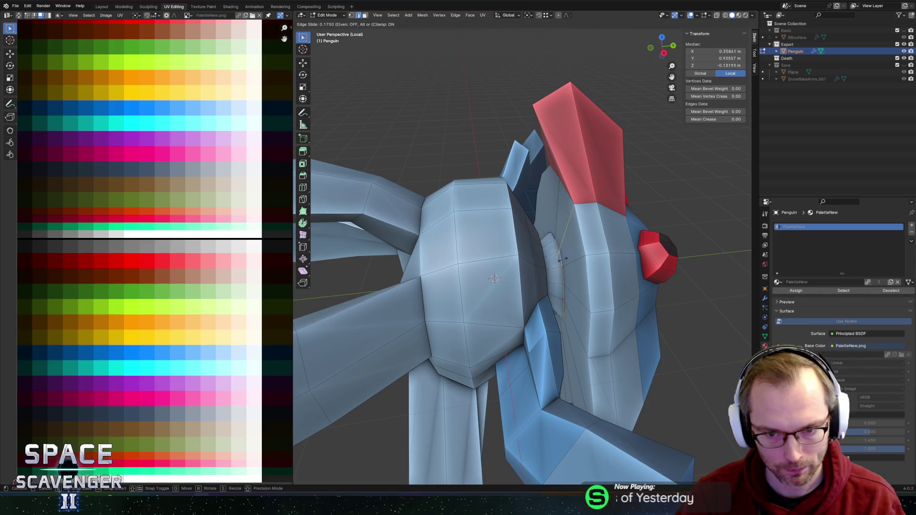
left_click(563, 258)
mouse_move(564, 257)
middle_mouse_down()
mouse_move(524, 251)
mouse_move(566, 268)
middle_mouse_up()
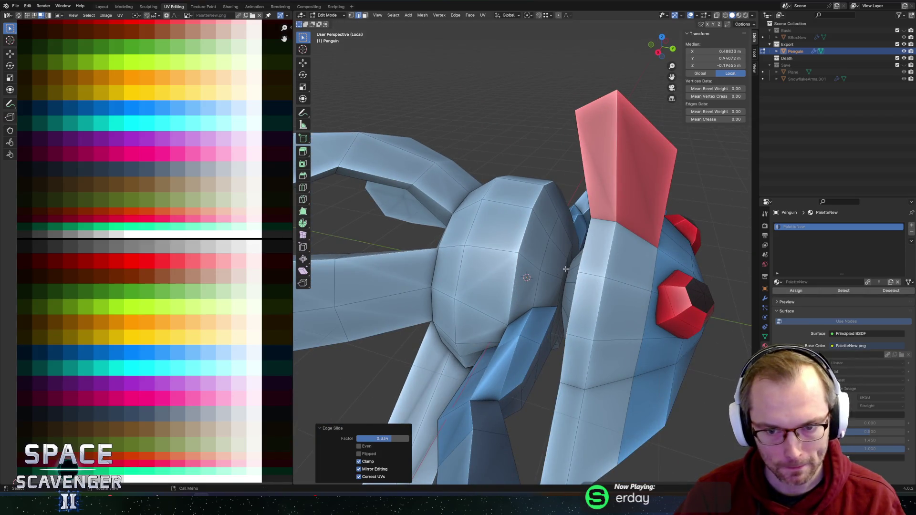
key("g")
key("g")
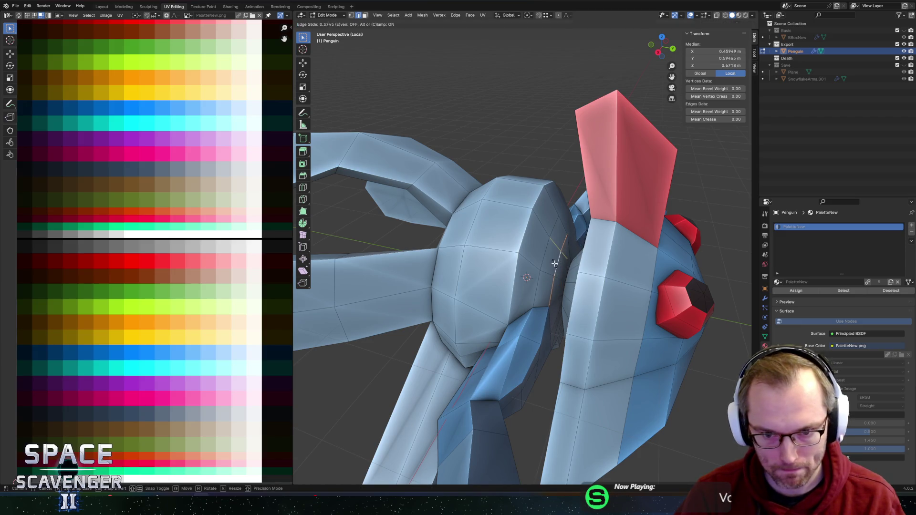
left_click(554, 261)
left_click(565, 289, "alt")
key("g")
key("g")
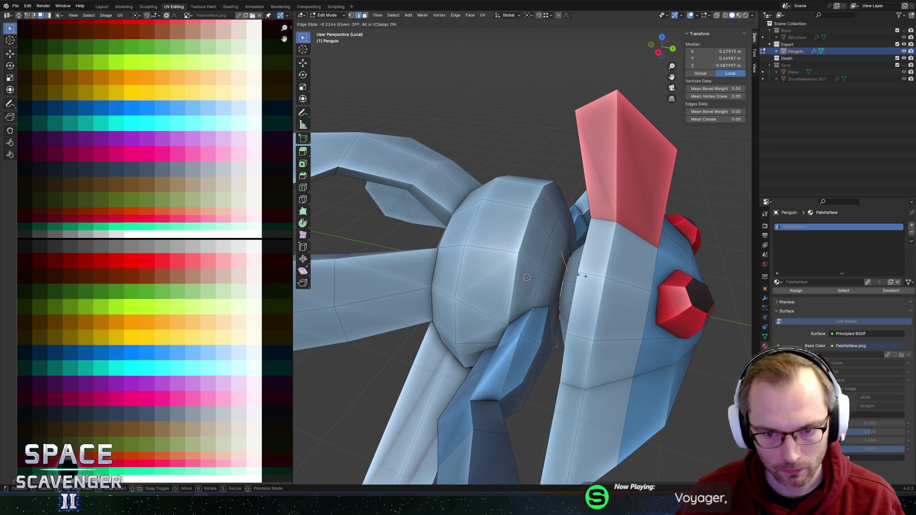
left_click(579, 272)
mouse_move(578, 272)
middle_mouse_down()
mouse_move(622, 276)
mouse_move(565, 245)
mouse_move(533, 247)
mouse_move(543, 244)
middle_mouse_up()
Loop-cut the joint and shift the new edge ring along Y.
key("ctrl+r")
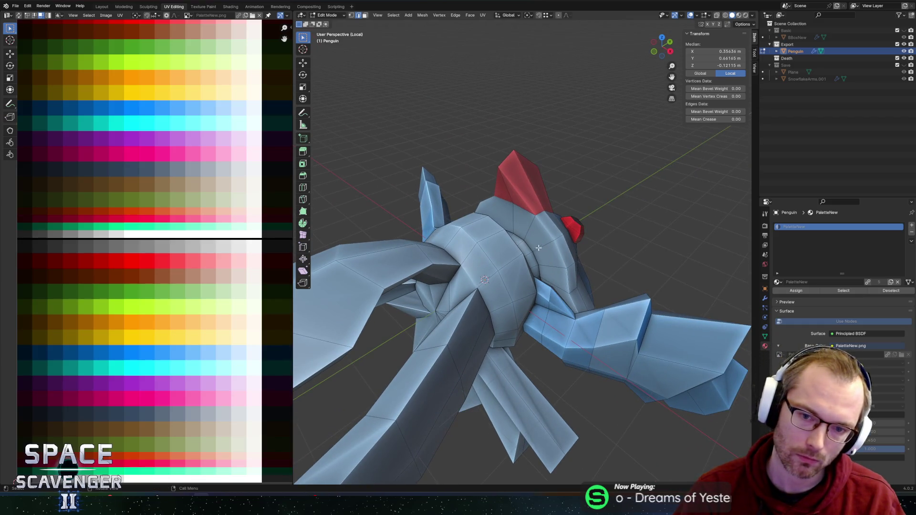
key("g")
key("y")
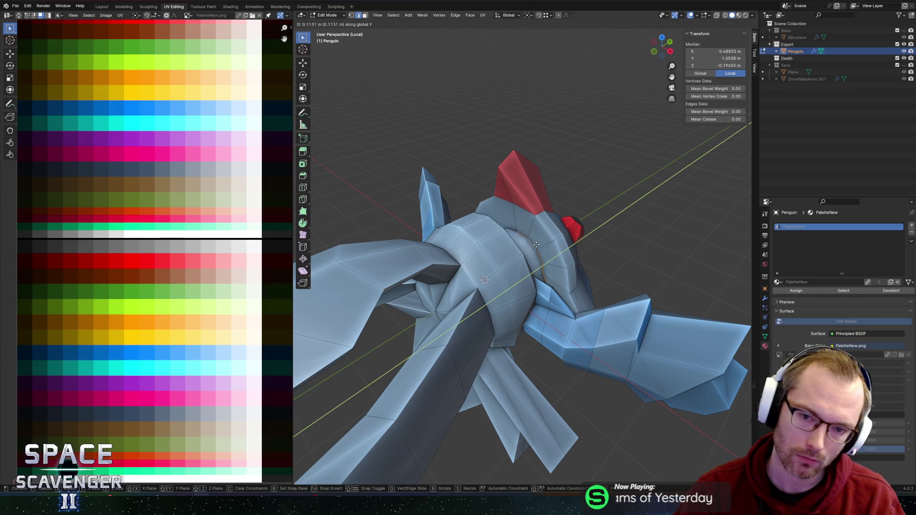
left_click(542, 239)
mouse_move(542, 239)
middle_mouse_down()
mouse_move(587, 224)
mouse_move(566, 226)
mouse_move(631, 226)
mouse_move(499, 220)
mouse_move(548, 286)
middle_mouse_up()
scroll(549, 233, "down", 3)
Toggle between Object and Edit Mode to check the penguin's overall shape.
key("Tab")
scroll(579, 232, "up", 4)
key("Tab")
scroll(596, 224, "down", 4)
scroll(548, 286, "down", 3)
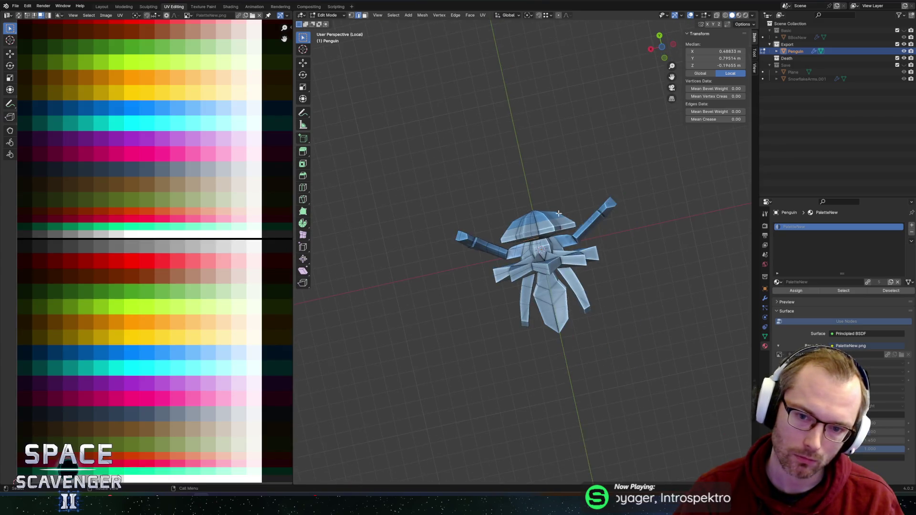
scroll(572, 310, "up", 4)
key("Tab")
mouse_move(607, 353)
middle_mouse_down()
mouse_move(602, 360)
mouse_move(559, 237)
mouse_move(444, 243)
middle_mouse_up()
Select the arm's edge loops for inspection, then return to Object Mode.
key("Tab")
key("alt+a")
middle_click_drag(418, 216, 577, 329)
left_click(579, 331, "alt")
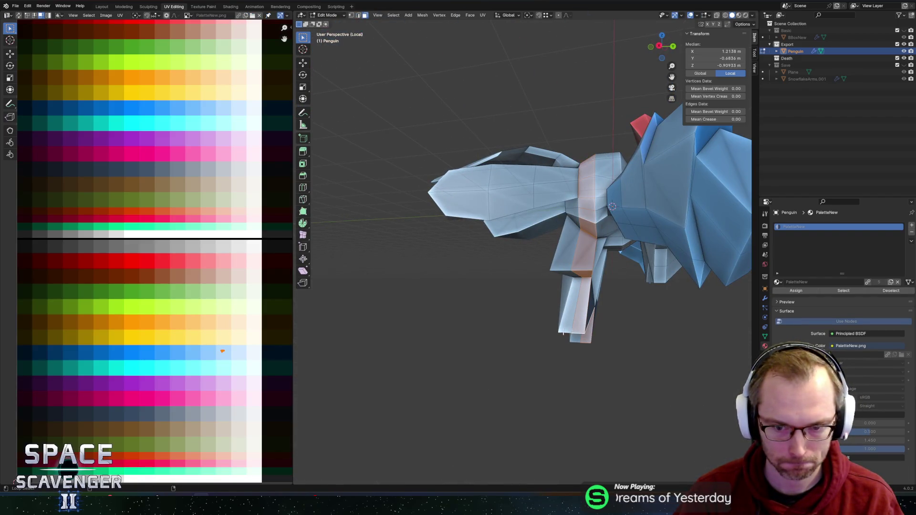
left_click(587, 282, "alt+shift")
mouse_move(606, 236)
middle_mouse_down()
mouse_move(621, 251)
mouse_move(578, 248)
mouse_move(634, 279)
middle_mouse_up()
key("Tab")
Extrude the selected left-wing tip faces and collapse them into a single spike point.
middle_click_drag(531, 297, 417, 276)
scroll(415, 276, "up", 2)
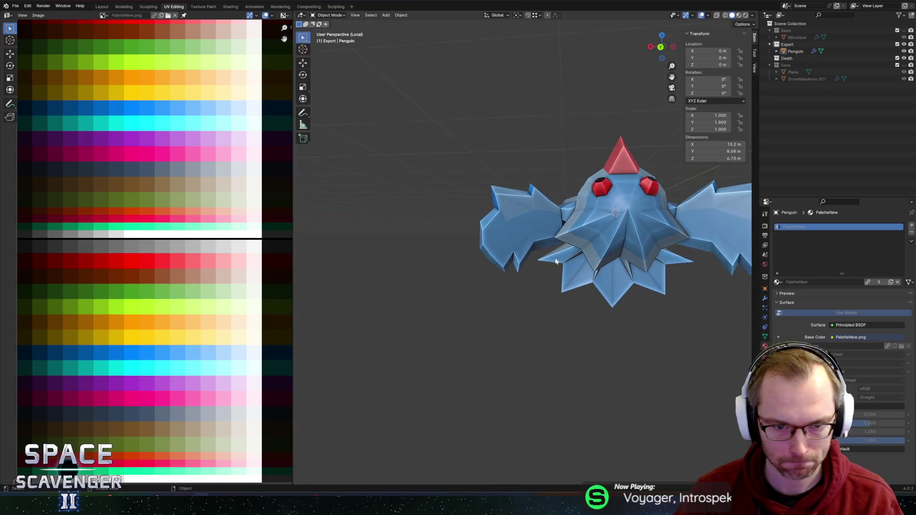
scroll(488, 246, "up", 3)
key("Tab")
middle_click_drag(497, 250, 525, 262)
key("2")
key("3")
scroll(496, 255, "down", 2)
key("e")
left_click(538, 267)
key("z")
key("m")
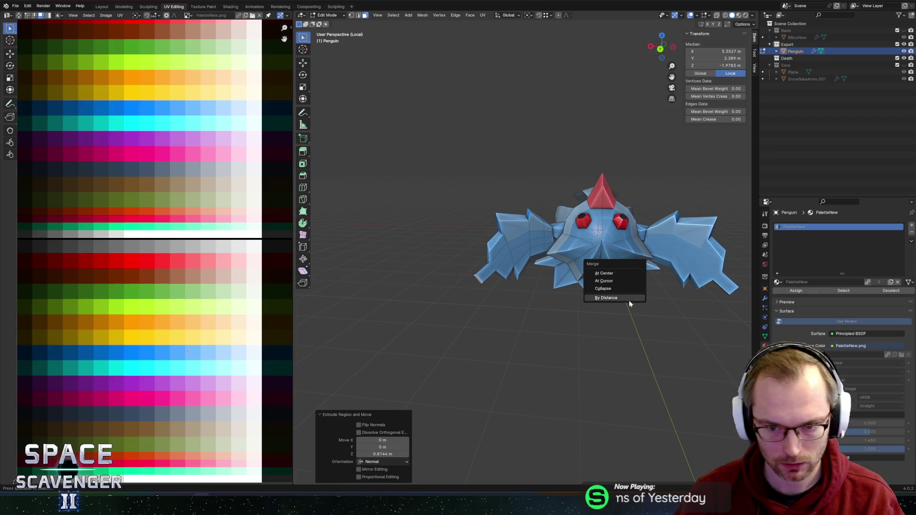
left_click(610, 291)
Check the new spike in Object Mode, then slide an edge along the wing.
middle_click_drag(610, 291, 485, 277)
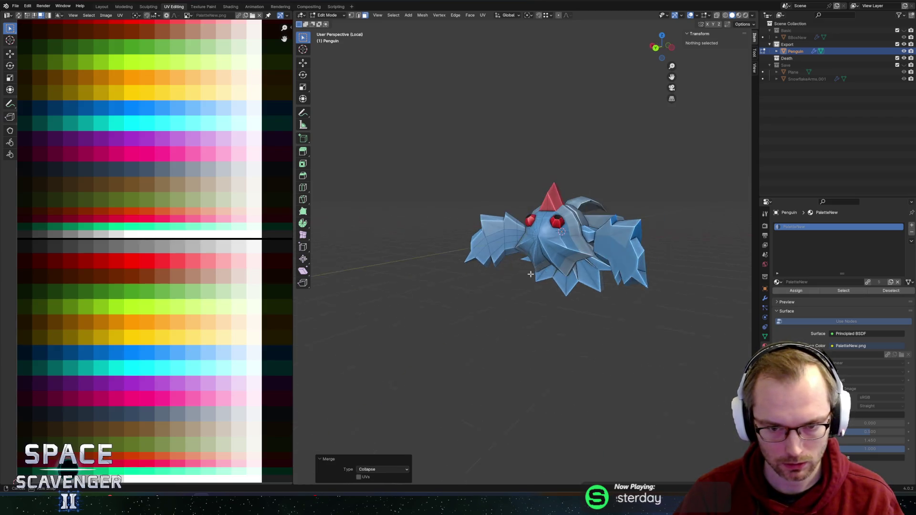
scroll(484, 277, "up", 3)
key("Tab")
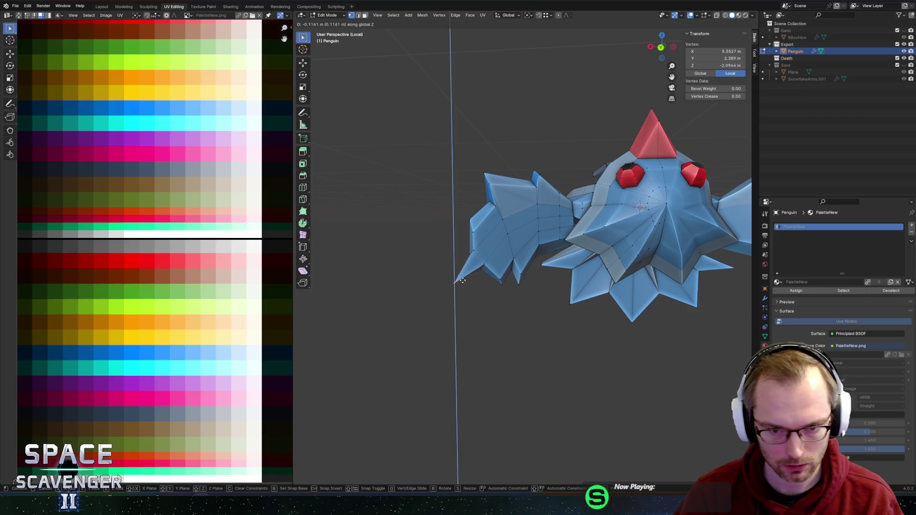
mouse_move(496, 280)
middle_mouse_down()
mouse_move(533, 282)
mouse_move(547, 267)
middle_mouse_up()
key("Tab")
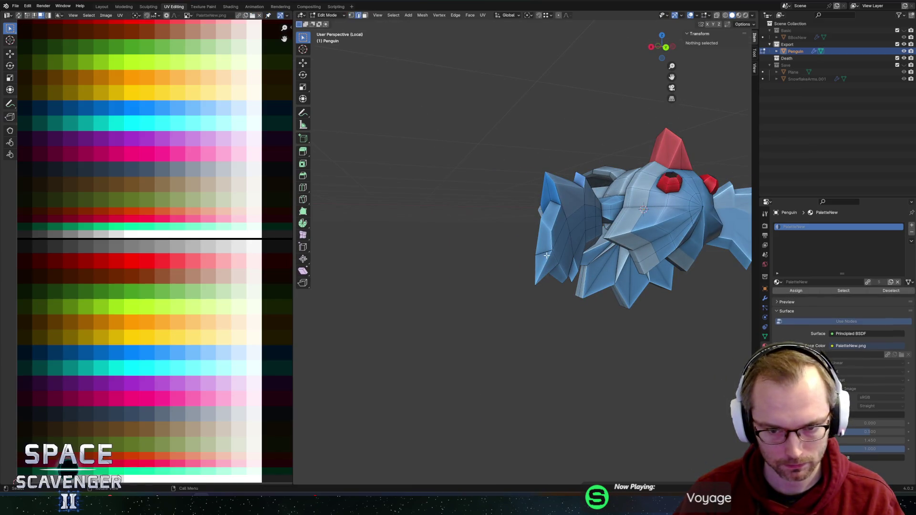
scroll(560, 267, "up", 4)
key("g")
key("g")
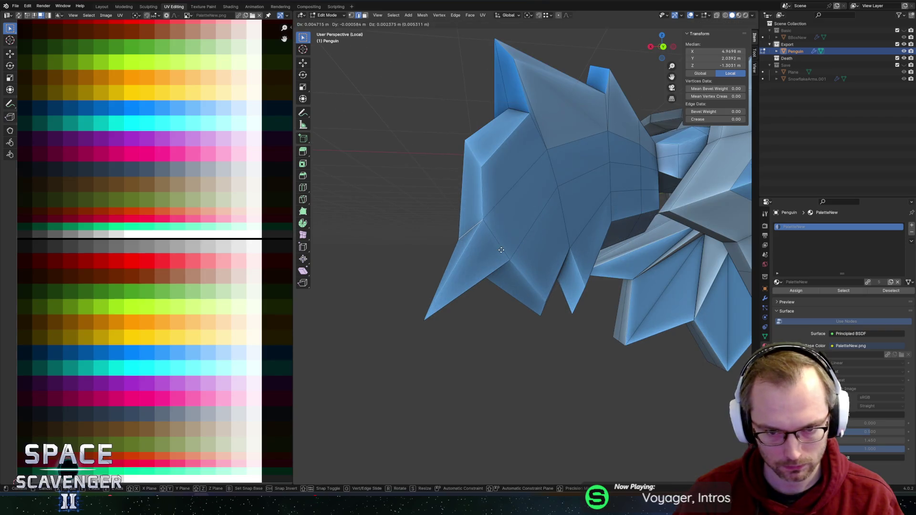
left_click(513, 276)
Slide the wing-tip edge toward the tip and review the shape.
scroll(512, 276, "down", 5)
mouse_move(484, 209)
middle_mouse_down()
mouse_move(519, 302)
mouse_move(538, 278)
mouse_move(563, 285)
mouse_move(520, 287)
middle_mouse_up()
left_click(490, 200)
key("g")
key("g")
left_click(490, 201)
key("Tab")
scroll(518, 247, "down", 5)
scroll(526, 327, "up", 3)
key("Tab")
Select two adjacent faces on the left wing and turn the penguin toward the camera.
left_click(519, 288)
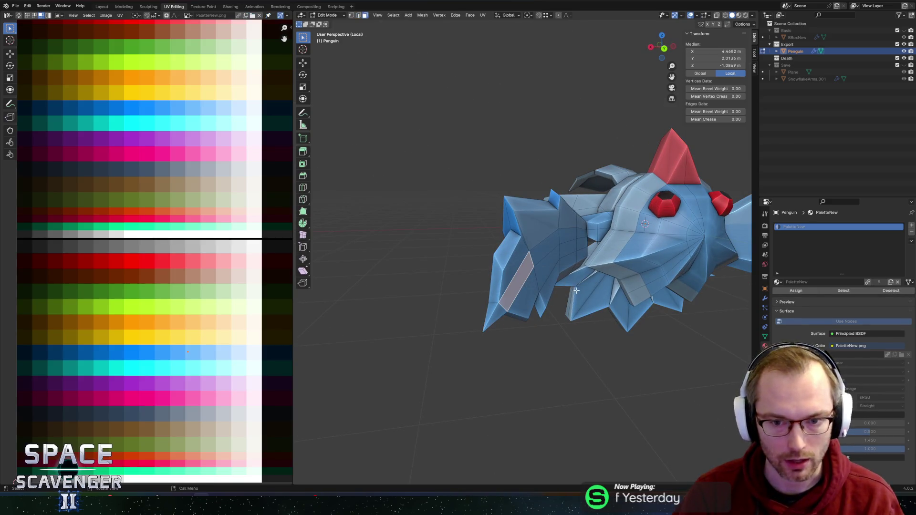
middle_click_drag(532, 361, 542, 337)
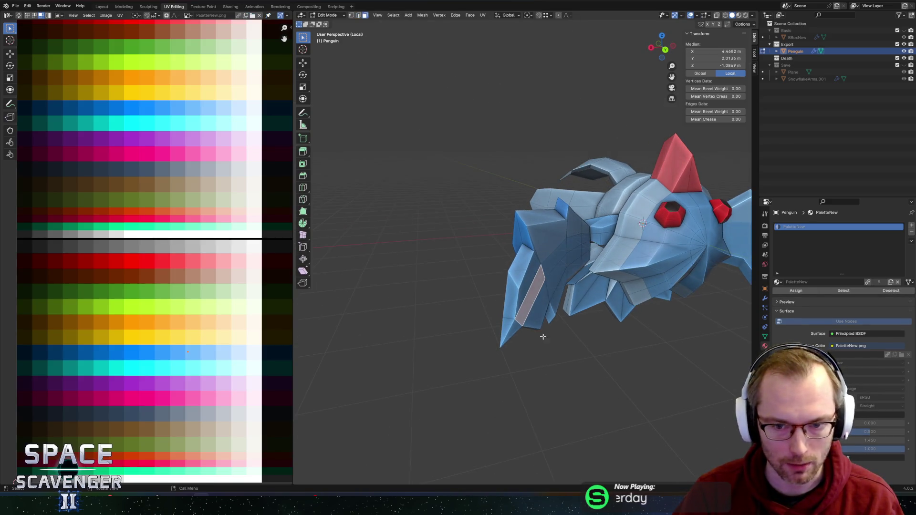
left_click(544, 265, "shift")
middle_click_drag(544, 267, 479, 264)
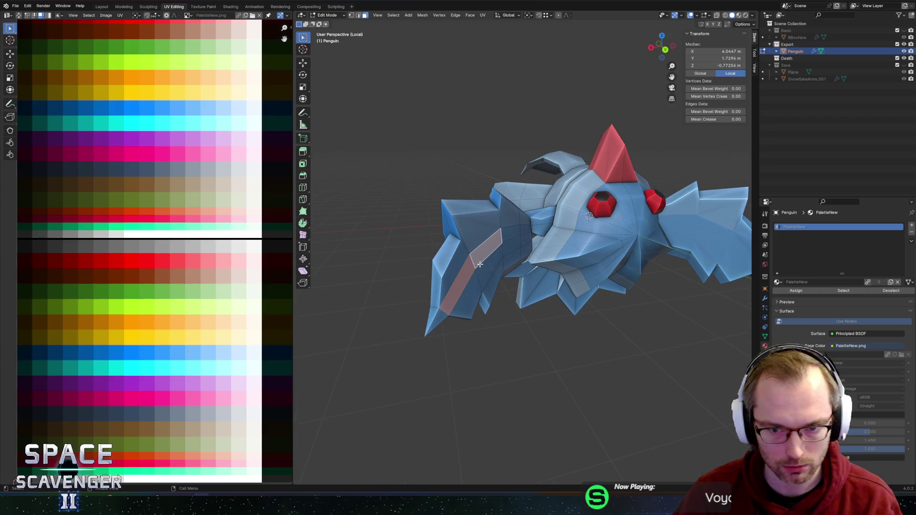
middle_click_drag(547, 267, 379, 372)
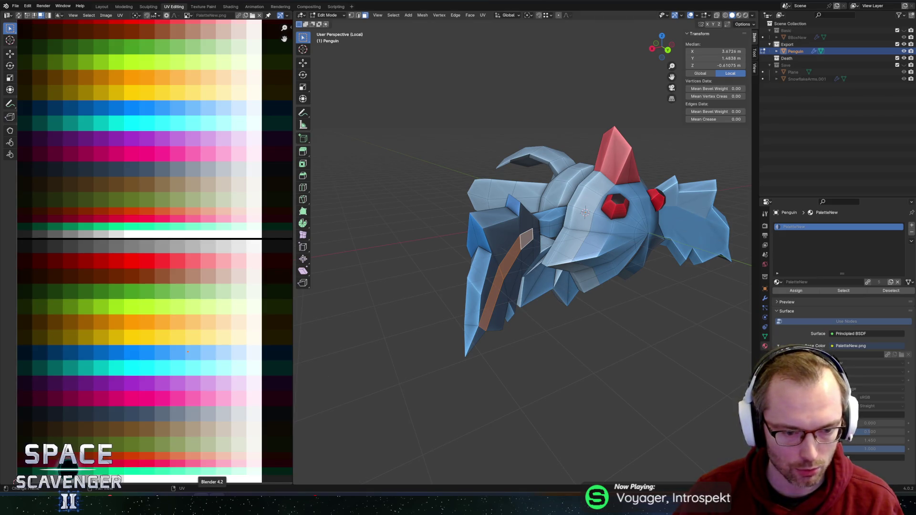
mouse_move(200, 503)
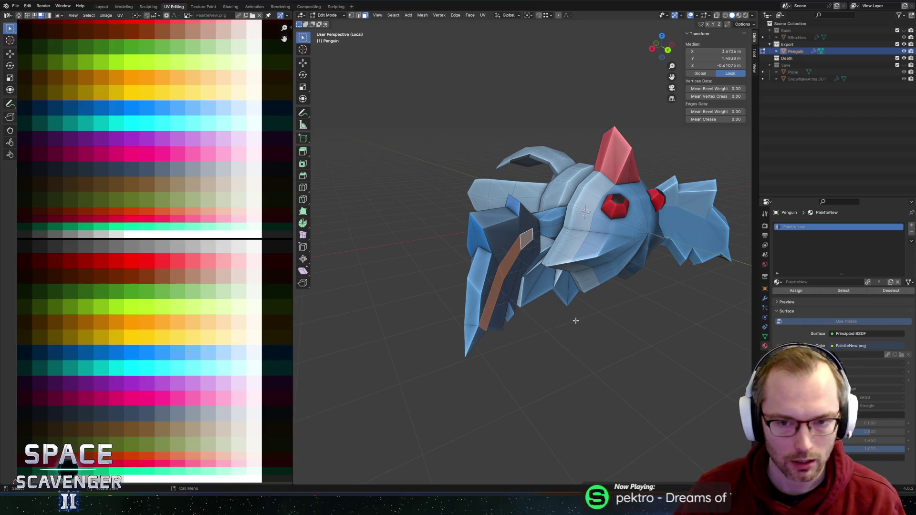
middle_click_drag(541, 315, 523, 318)
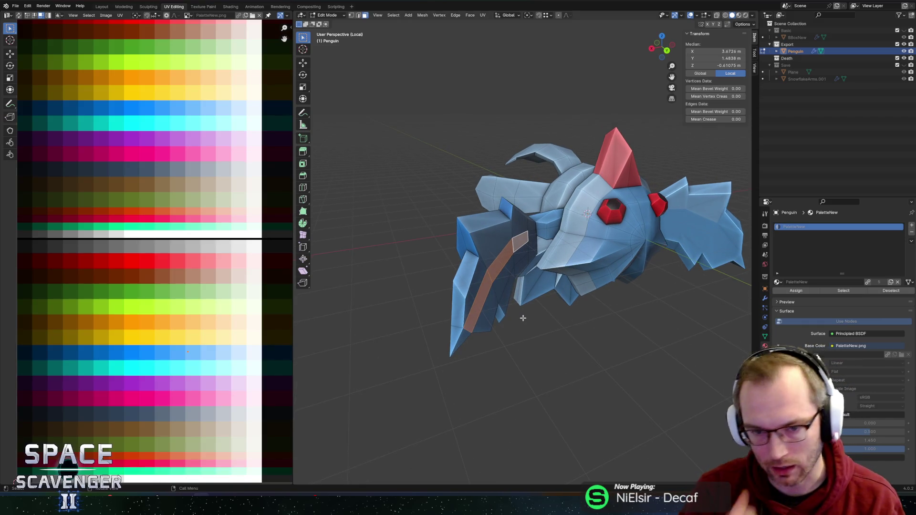
mouse_move(610, 258)
middle_mouse_down()
mouse_move(551, 237)
mouse_move(519, 245)
mouse_move(542, 244)
mouse_move(486, 181)
mouse_move(497, 149)
mouse_move(502, 205)
mouse_move(522, 224)
mouse_move(536, 218)
middle_mouse_up()
scroll(530, 239, "down", 3)
Slide the arm edge loop toward the body, cancel a stray X move, and pick the joint vertex.
key("Tab")
scroll(468, 160, "up", 5)
key("Tab")
key("g")
key("g")
left_click(540, 217)
key("g")
key("y")
key("x")
key("Escape")
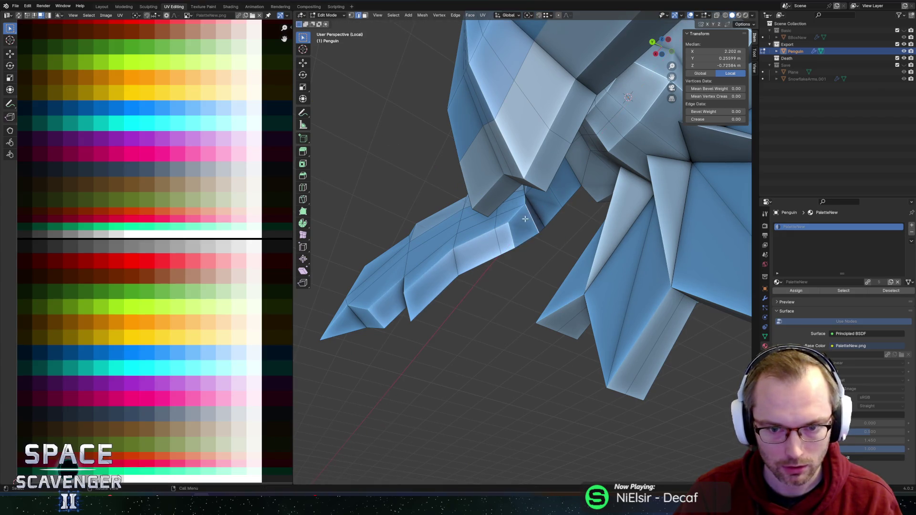
left_click(514, 203)
Slide the wing-joint vertex along its edge and check the joint in Object Mode.
key("g")
key("g")
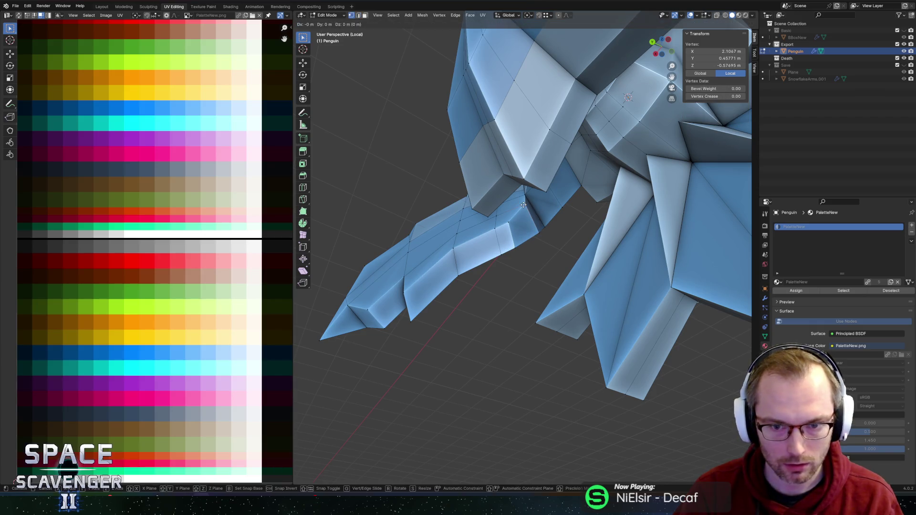
left_click(515, 204)
mouse_move(515, 204)
middle_mouse_down()
mouse_move(516, 156)
mouse_move(511, 361)
middle_mouse_up()
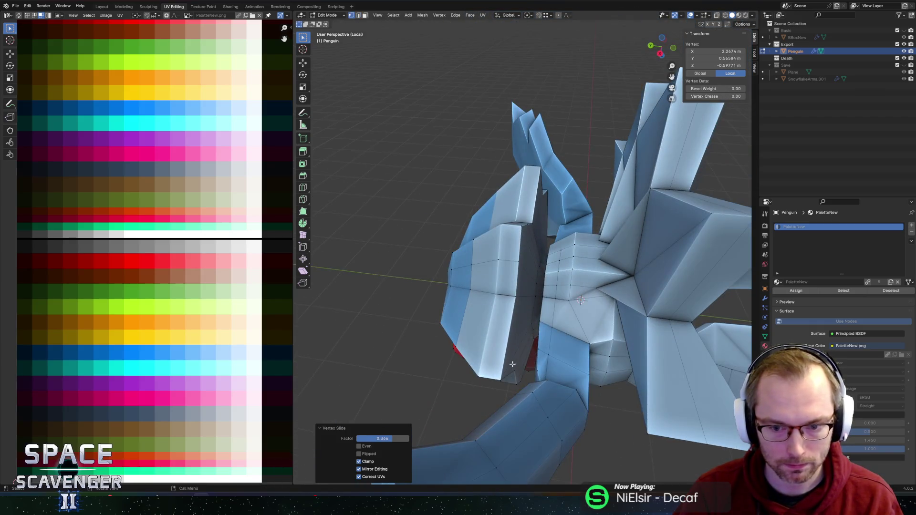
key("Tab")
mouse_move(572, 395)
middle_mouse_down()
mouse_move(562, 367)
mouse_move(513, 372)
mouse_move(513, 299)
mouse_move(555, 302)
middle_mouse_up()
scroll(556, 302, "up", 5)
Select all the left wing's faces using linked picks and X-ray circle selection.
key("Tab")
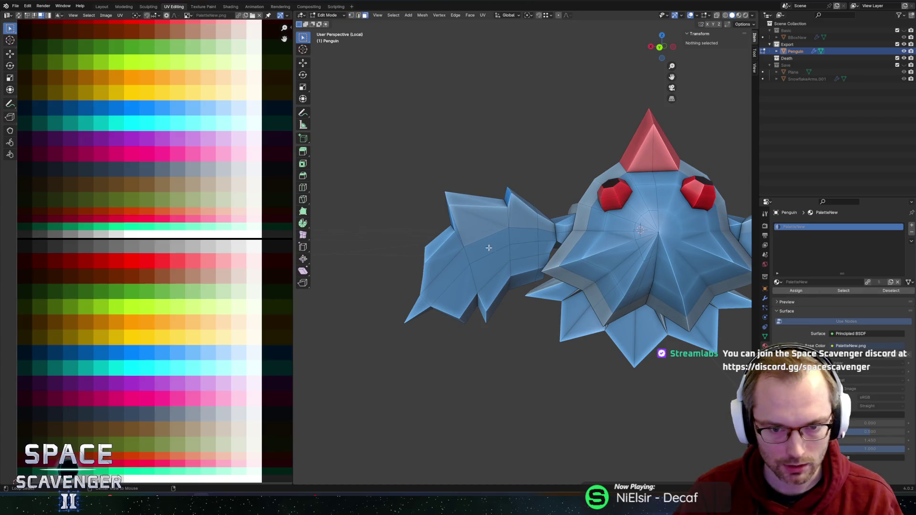
key("l")
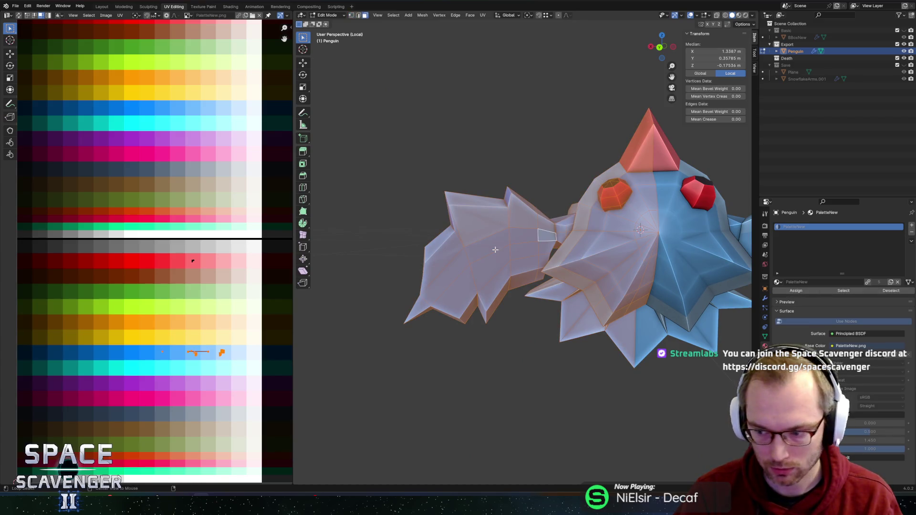
left_click(495, 250)
left_click(506, 238, "shift")
left_click(534, 243, "shift")
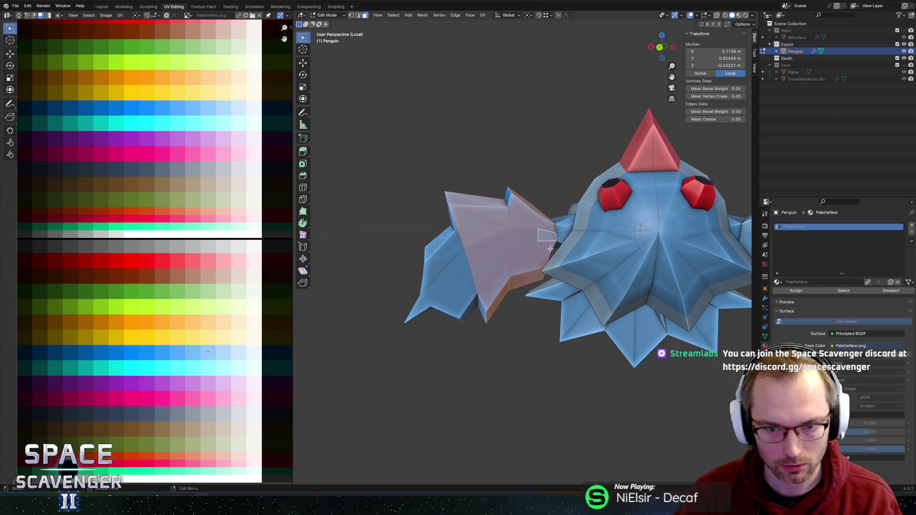
middle_click_drag(534, 243, 554, 259)
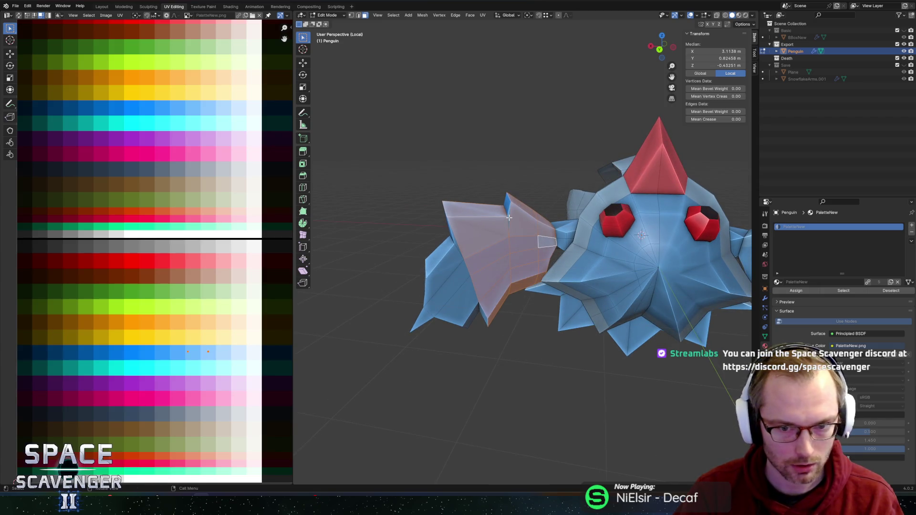
key("alt+z")
key("c")
mouse_move(521, 210)
left_mouse_down()
mouse_move(500, 251)
mouse_move(497, 321)
mouse_move(415, 333)
mouse_move(492, 191)
left_mouse_up()
key("Escape")
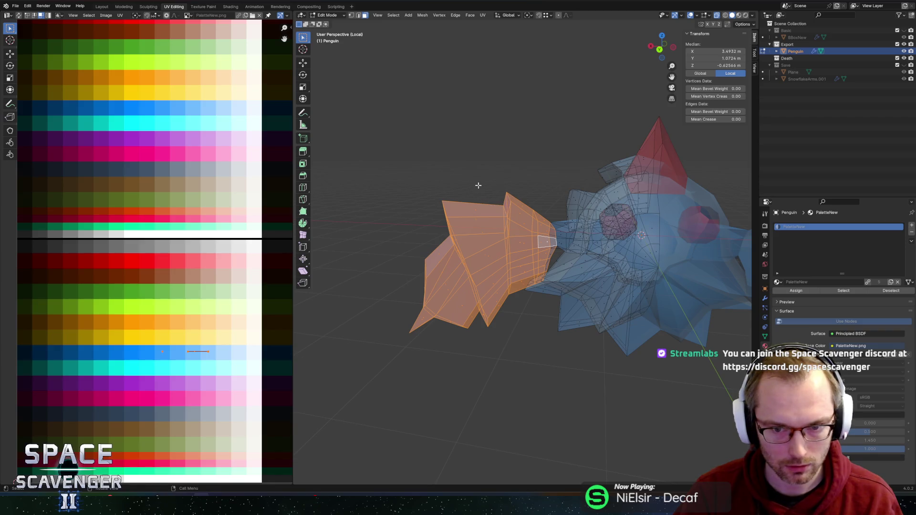
key("alt+z")
Shift the wing's UVs along X onto a different blue shade in the palette.
scroll(191, 339, "up", 2)
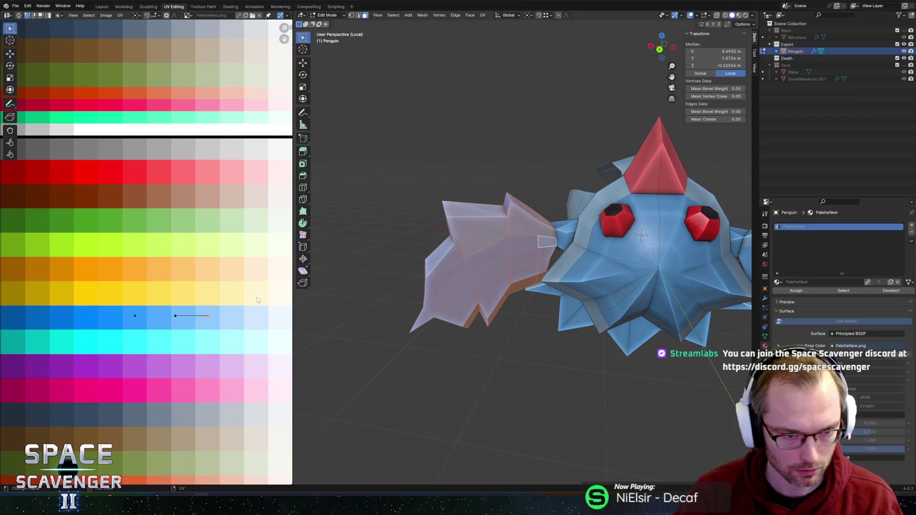
key("g")
key("x")
left_click(169, 356)
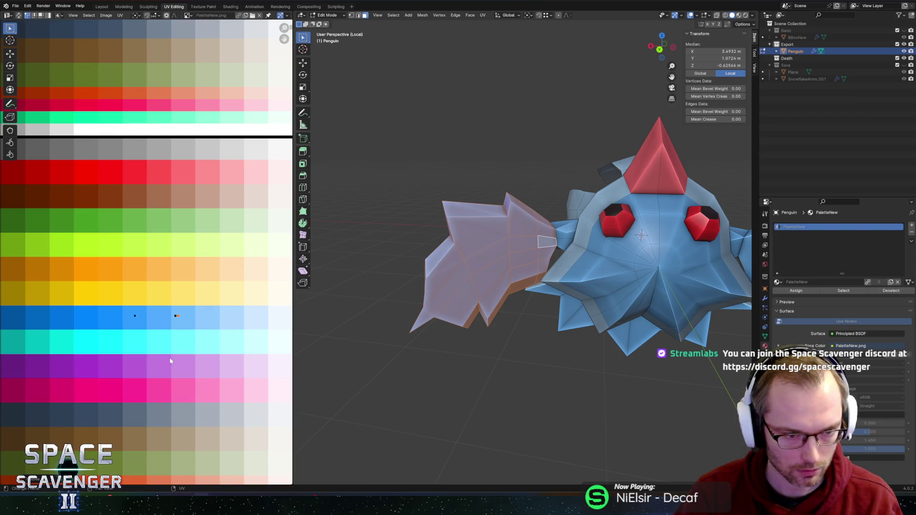
key("Tab")
key("KP_1")
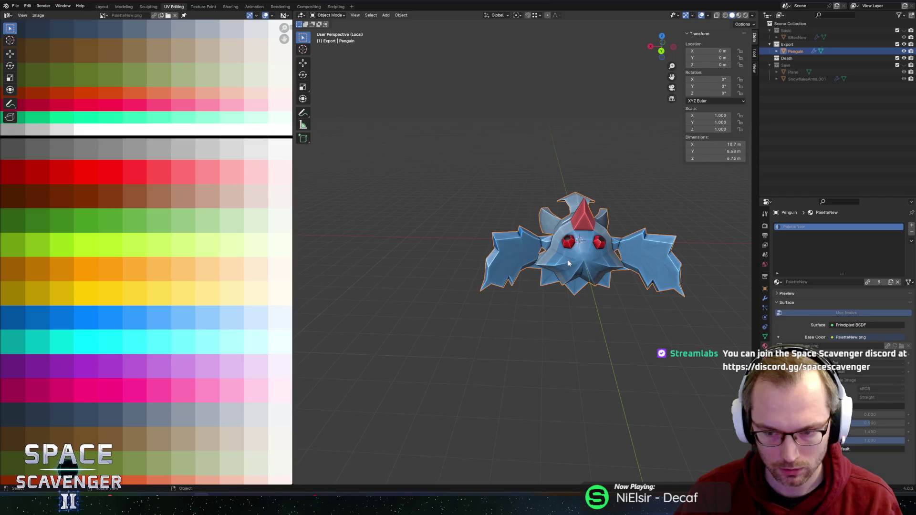
Move a single wing edge 0.489 m back along the Y axis.
key("Tab")
scroll(514, 280, "up", 3)
middle_click_drag(576, 248, 515, 279)
key("2")
left_click(539, 224)
mouse_move(538, 224)
middle_mouse_down()
mouse_move(553, 267)
mouse_move(529, 215)
mouse_move(563, 224)
middle_mouse_up()
key("g")
key("y")
left_click(543, 248)
key("Tab")
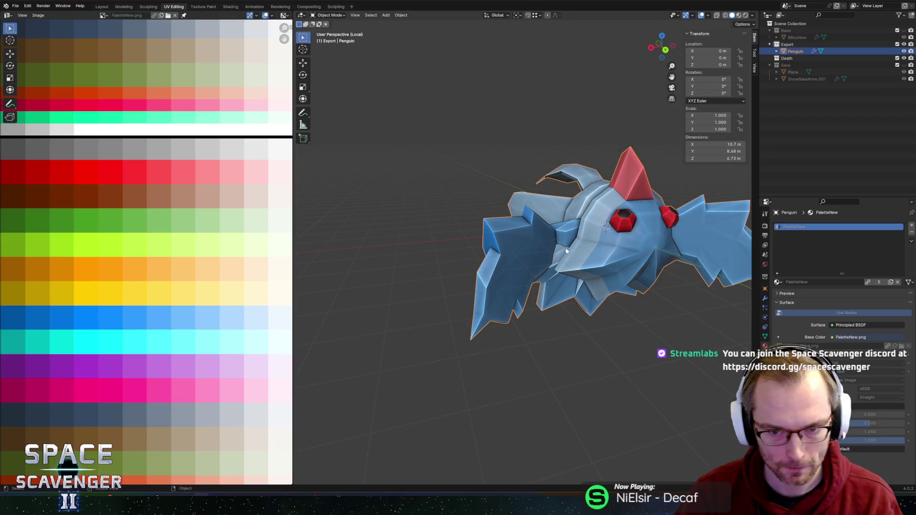
Export the penguin as FBX, check it in Unity, and clear the mesh selection.
key("ctrl+e")
left_click(685, 437)
key("alt+Tab")
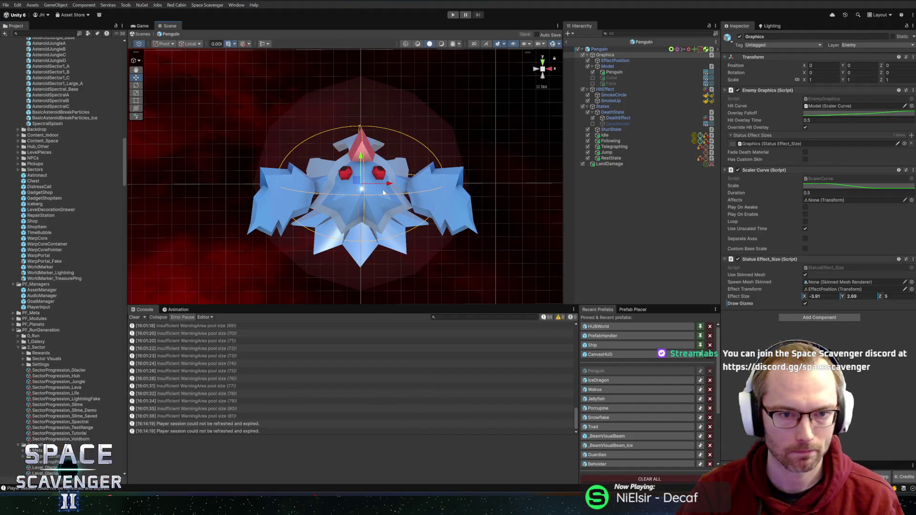
key("alt+Tab")
mouse_move(658, 267)
middle_mouse_down()
mouse_move(644, 272)
mouse_move(556, 229)
mouse_move(548, 241)
mouse_move(534, 239)
mouse_move(551, 232)
middle_mouse_up()
key("alt+a")
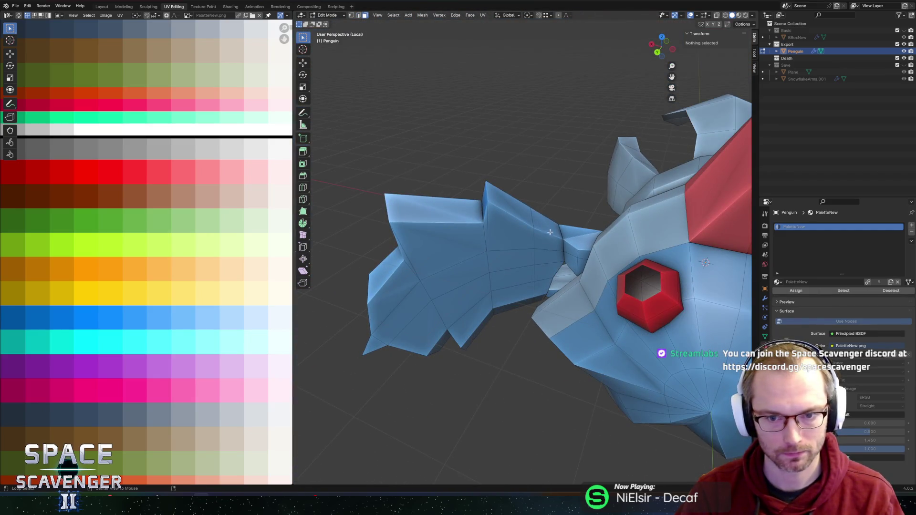
Select all faces of the left fin with face loops and X-ray circle selection.
left_click(551, 231, "alt")
left_click(510, 229, "alt+shift")
key("alt+z")
key("c")
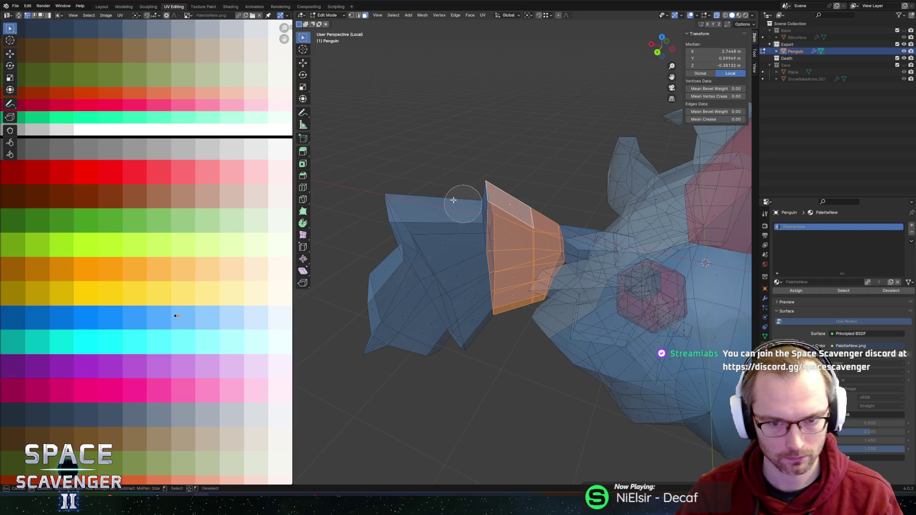
mouse_move(460, 204)
left_mouse_down()
mouse_move(423, 241)
mouse_move(419, 327)
mouse_move(394, 269)
left_mouse_up()
right_click(395, 268)
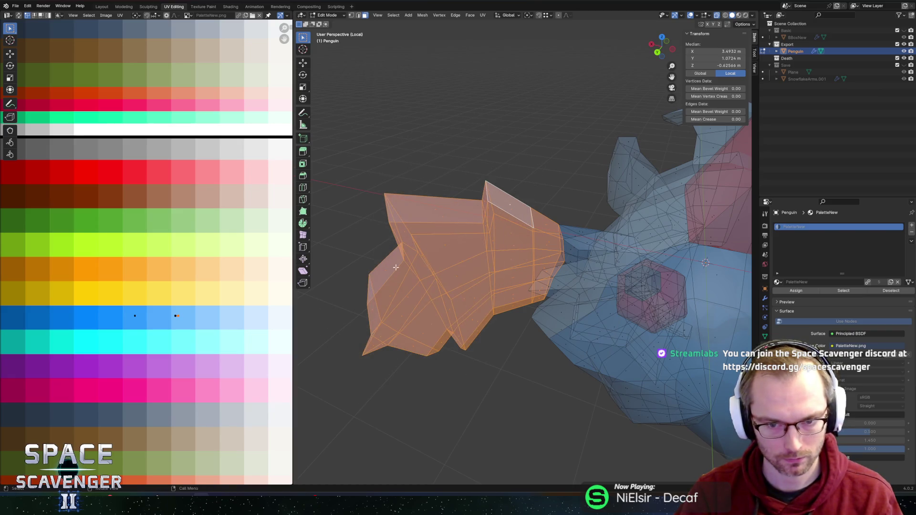
key("alt+z")
mouse_move(435, 242)
middle_mouse_down()
mouse_move(523, 294)
mouse_move(620, 243)
middle_mouse_up()
Tilt the fin slightly around X, then rotate it around Z.
key("r")
key("x")
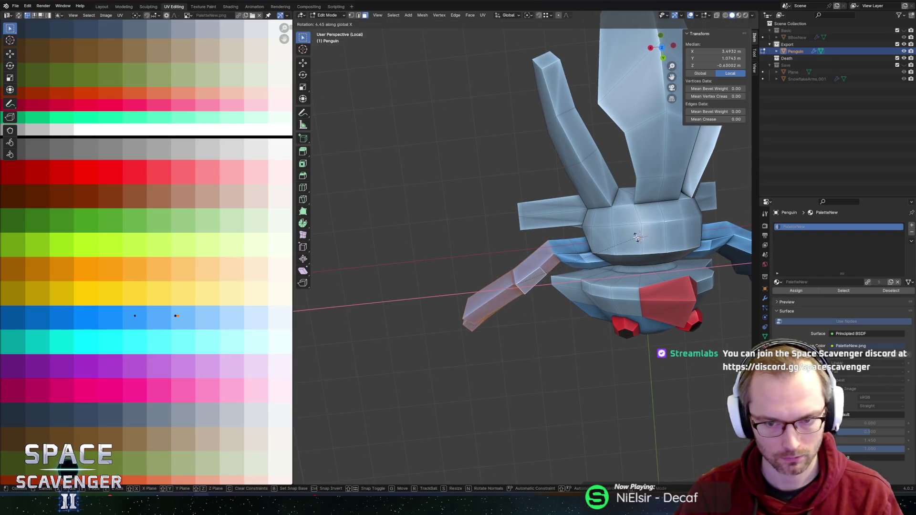
left_click(670, 216)
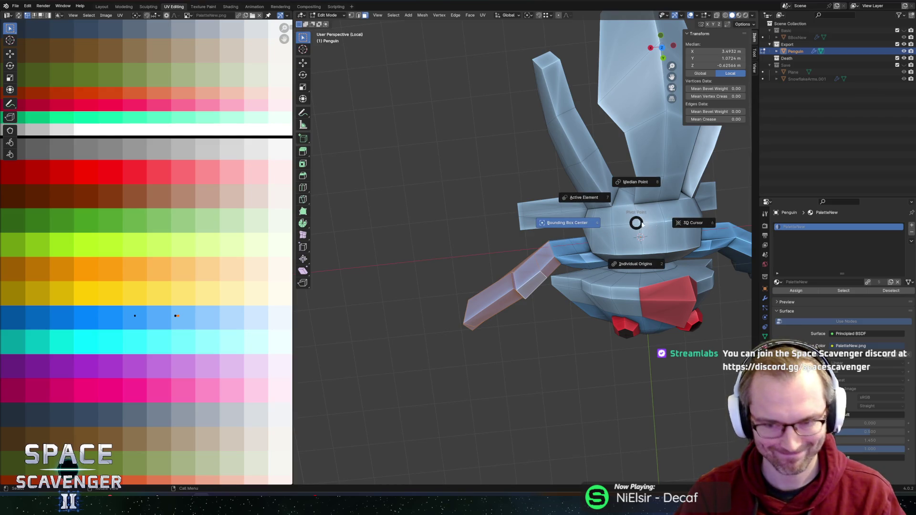
key("r")
key("z")
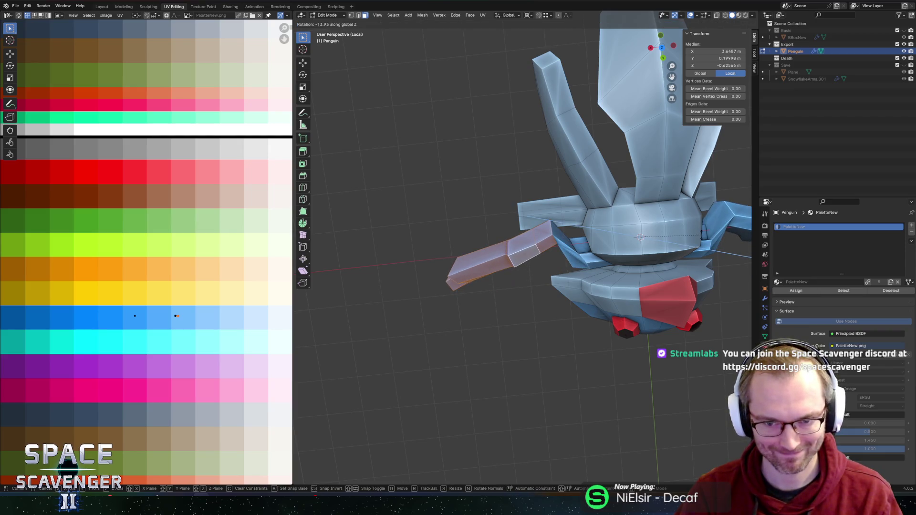
left_click(618, 251)
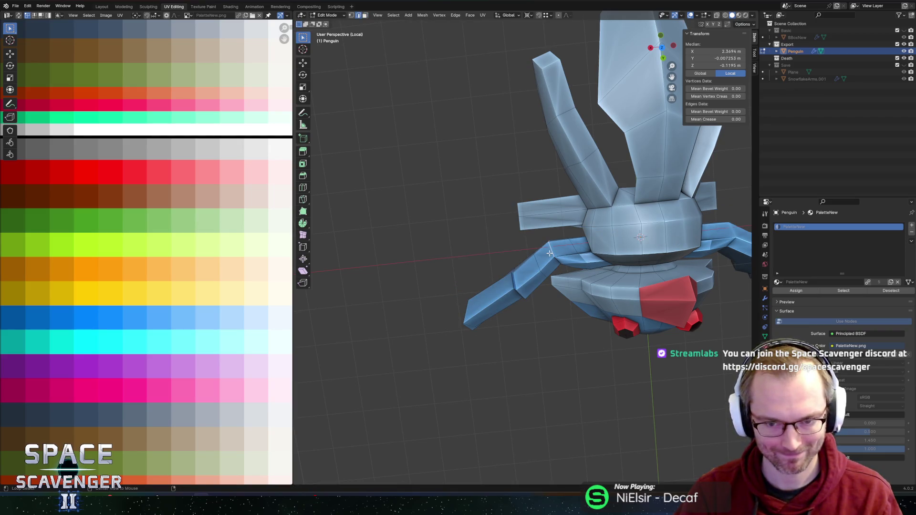
Snap the 3D cursor to the wing-joint vertex to use as the rotation pivot.
middle_click_drag(560, 250, 585, 208)
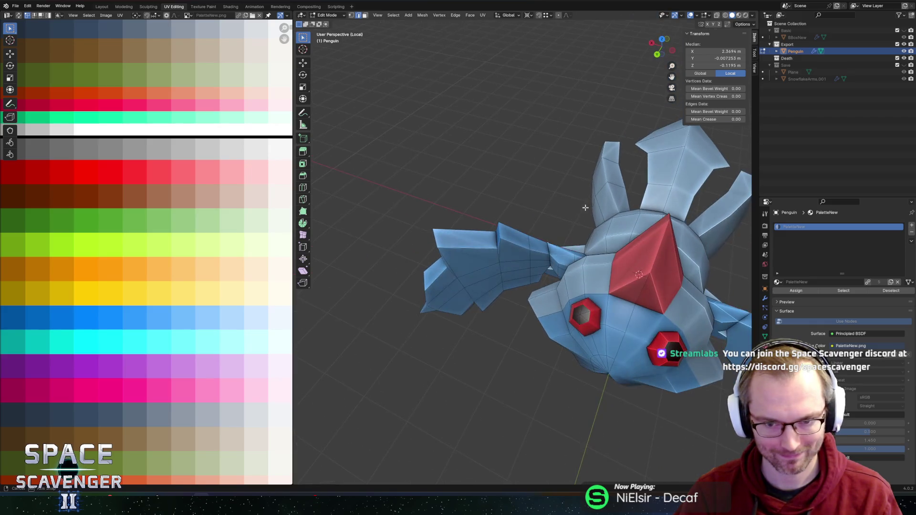
mouse_move(548, 247)
middle_mouse_down()
mouse_move(548, 185)
mouse_move(538, 204)
middle_mouse_up()
middle_click_drag(564, 158, 574, 181)
key("shift+s")
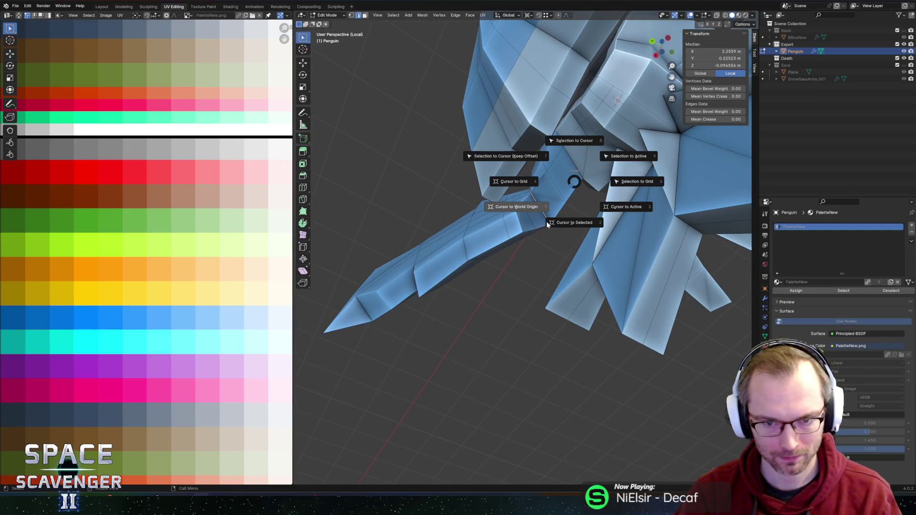
left_click(568, 224)
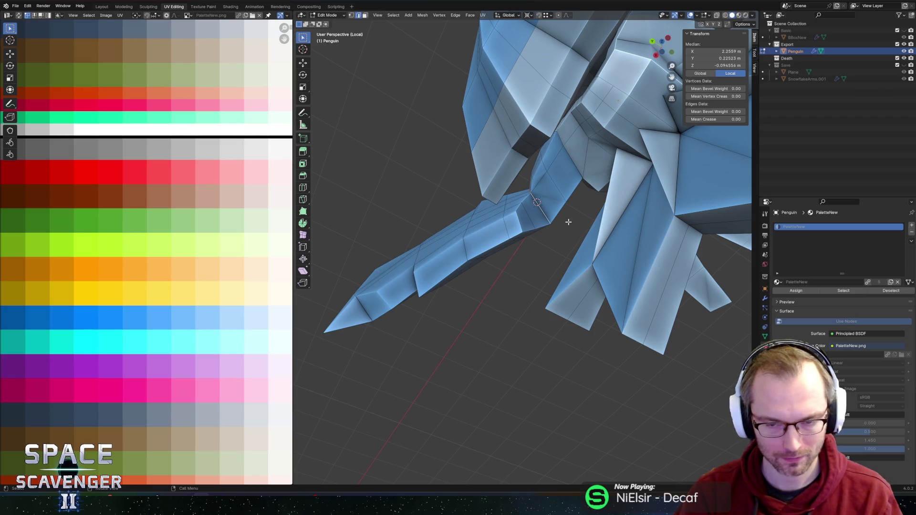
left_click(653, 42)
key("alt+z")
left_click(558, 221)
key("ctrl+l")
key("alt+a")
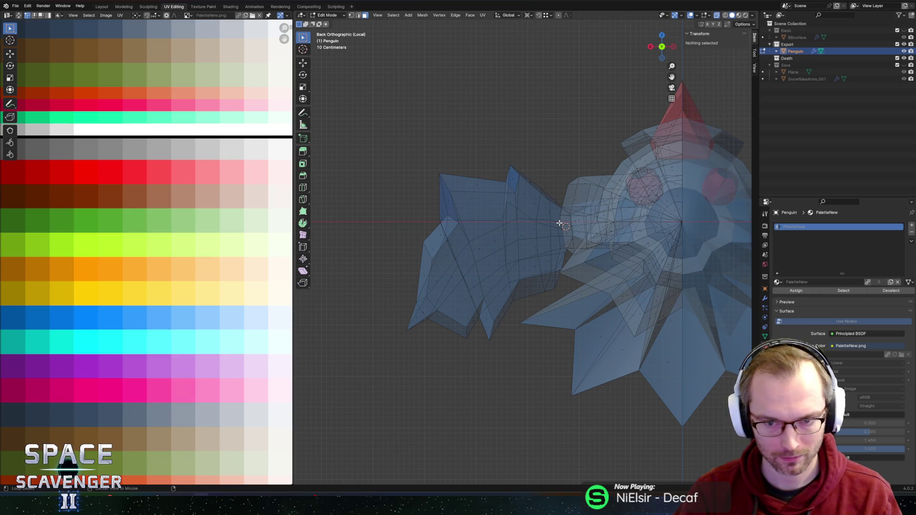
key("alt+z")
Select the whole left arm using face loops and X-ray circle selection.
left_click(542, 225, "alt")
left_click(526, 214, "alt+shift")
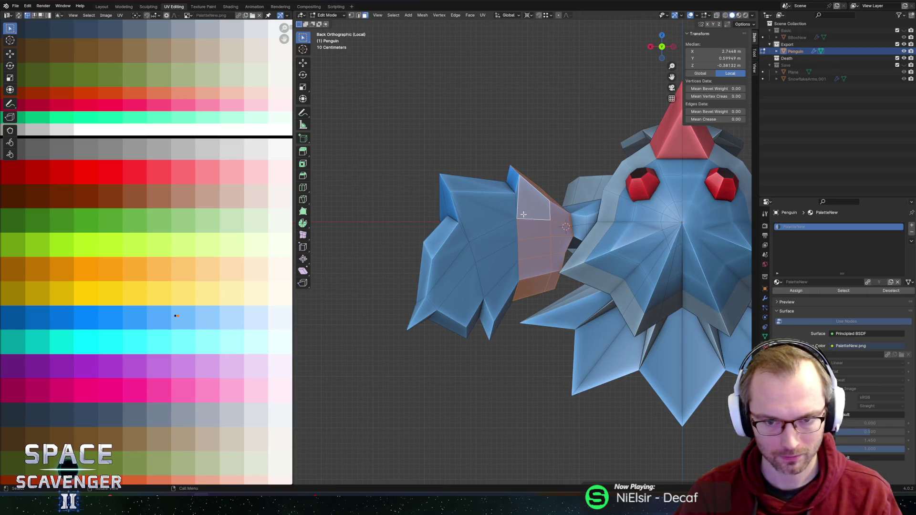
key("alt+z")
key("c")
scroll(456, 210, "down", 5)
scroll(449, 212, "up", 6)
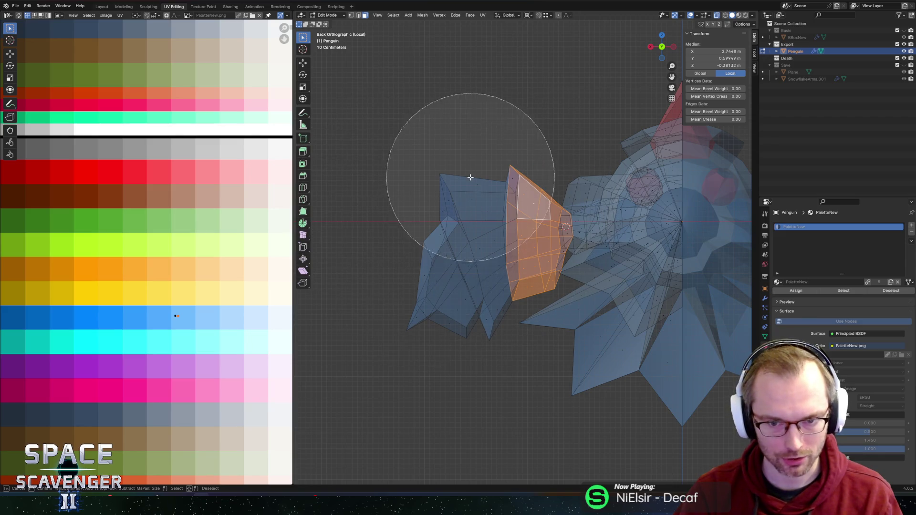
left_click_drag(449, 212, 446, 278)
right_click(487, 192)
key("alt+z")
middle_click_drag(487, 192, 577, 209)
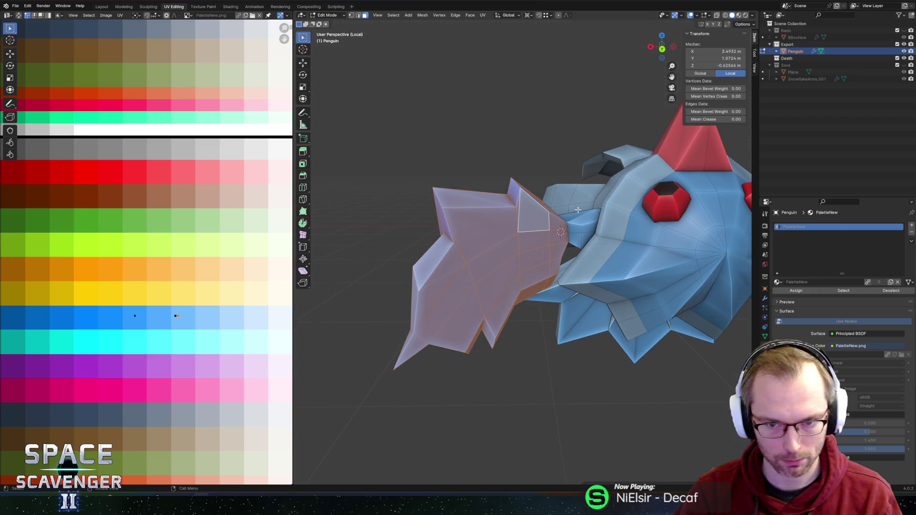
middle_click_drag(595, 251, 603, 224)
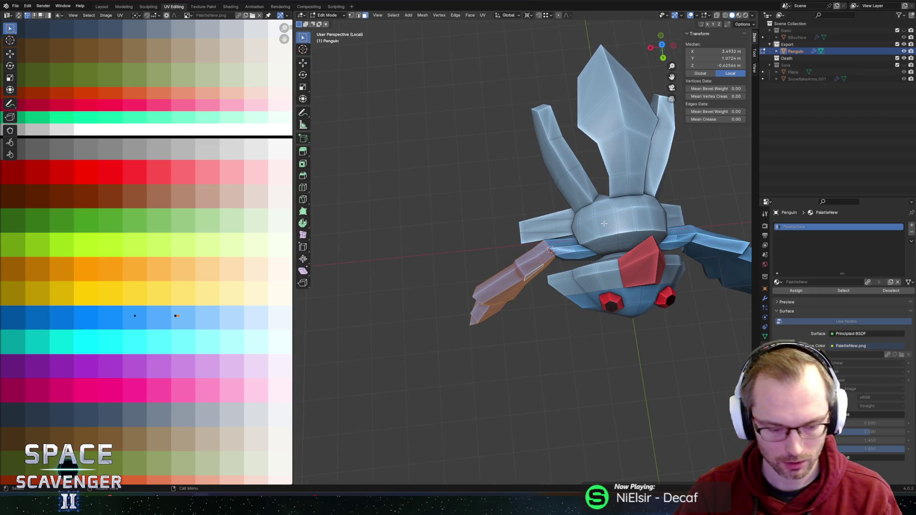
Rotate the left arm -30.8° about Z and shift it -0.476 m along X.
key("r")
key("z")
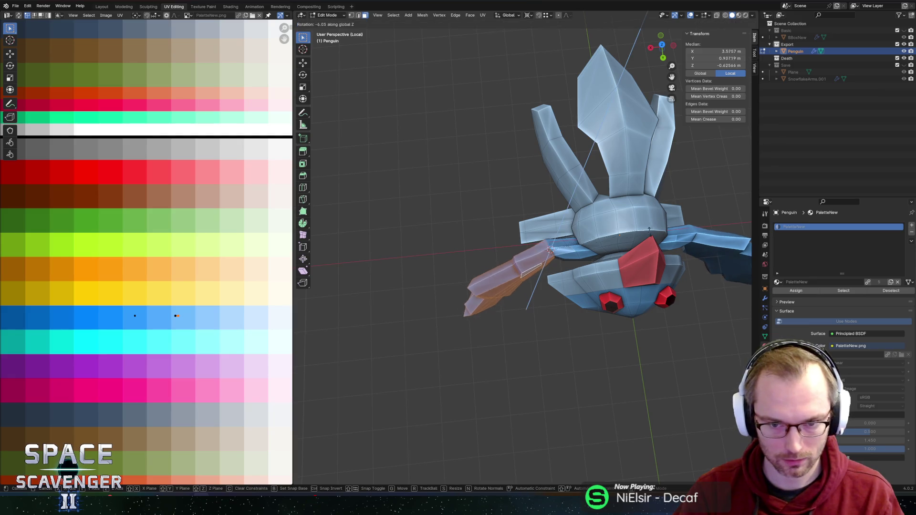
left_click(646, 271)
mouse_move(644, 268)
middle_mouse_down()
mouse_move(586, 186)
mouse_move(596, 229)
middle_mouse_up()
scroll(586, 187, "up", 3)
key("g")
key("x")
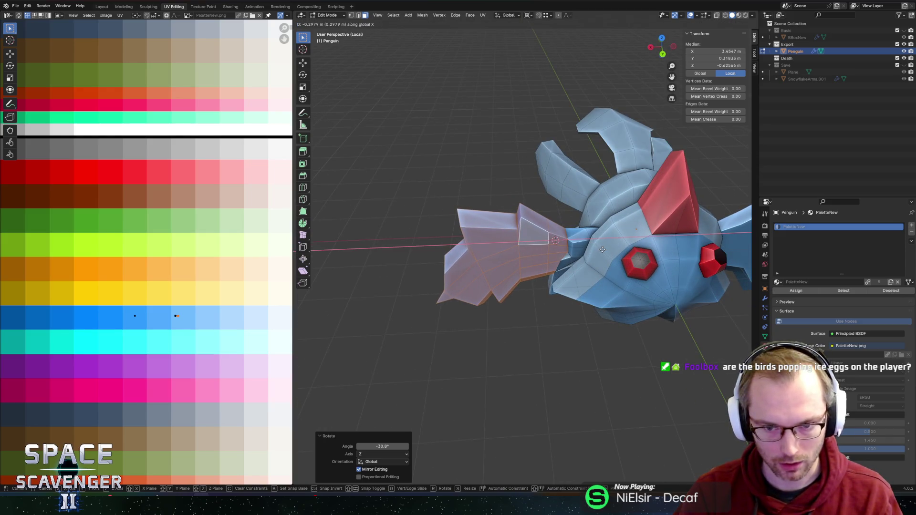
left_click(609, 251)
mouse_move(609, 251)
middle_mouse_down()
mouse_move(534, 219)
mouse_move(547, 183)
middle_mouse_up()
scroll(524, 217, "up", 5)
left_click(517, 214)
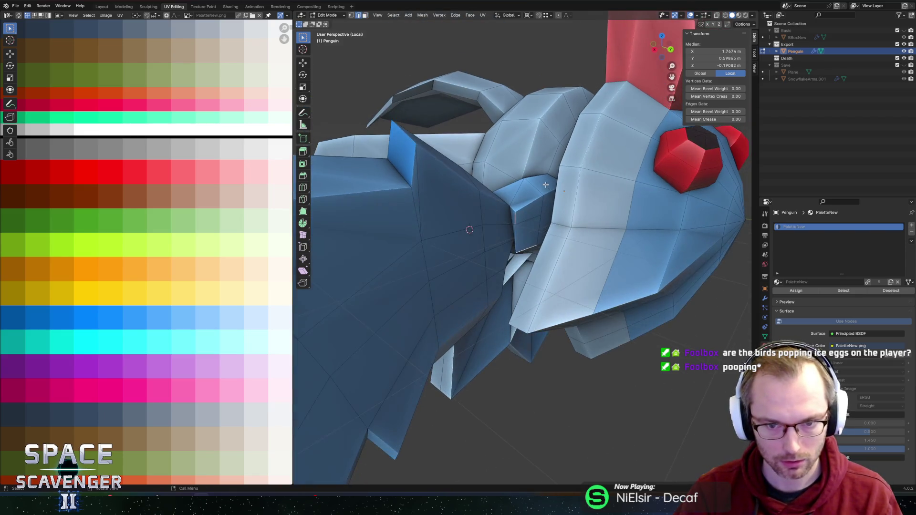
Slide an edge loop at the left wing joint and check the shape from the side in Object Mode.
left_click(516, 234, "alt")
middle_click_drag(516, 235, 539, 219)
key("g")
key("g")
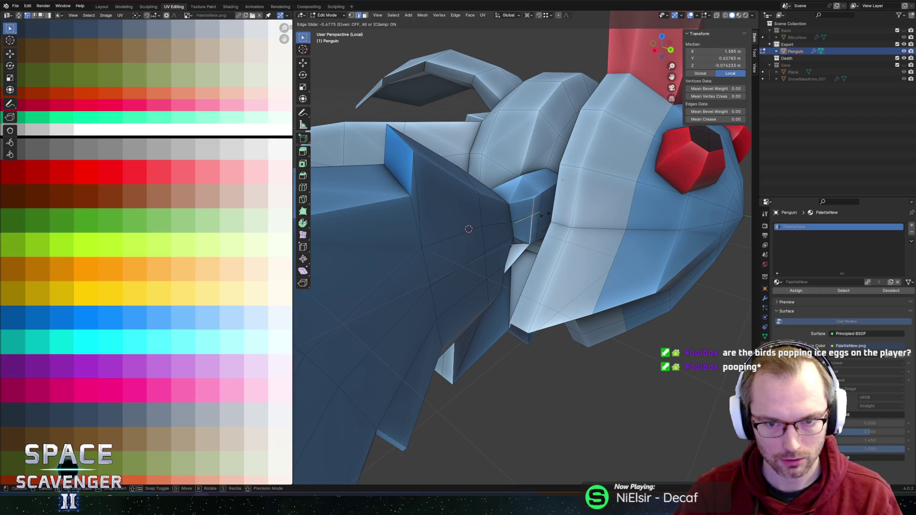
left_click(544, 215)
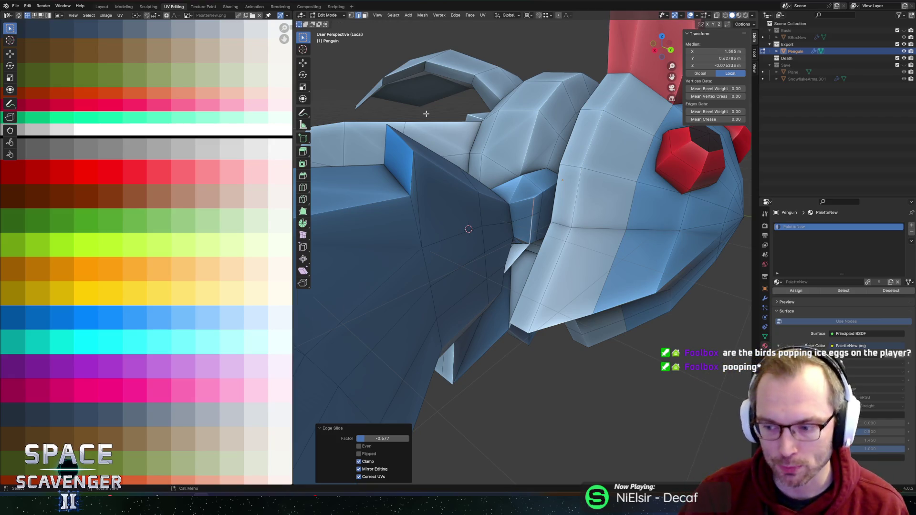
key("Tab")
scroll(427, 143, "down", 5)
mouse_move(458, 167)
middle_mouse_down()
mouse_move(505, 187)
mouse_move(424, 176)
mouse_move(531, 165)
mouse_move(538, 220)
mouse_move(571, 127)
middle_mouse_up()
key("Tab")
scroll(530, 165, "up", 3)
Edge-slide two more loops at the wing joint.
key("g")
key("g")
left_click(540, 204)
key("g")
key("g")
left_click(541, 187)
scroll(497, 190, "down", 3)
scroll(500, 246, "up", 6)
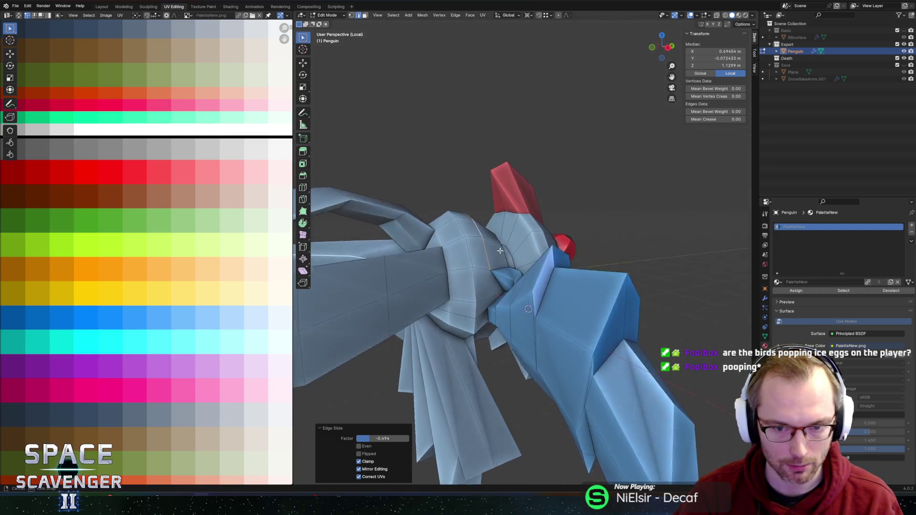
In vertex mode, vertex-slide a joint vertex along its edge.
key("1")
left_click(491, 315)
scroll(491, 314, "up", 3)
key("g")
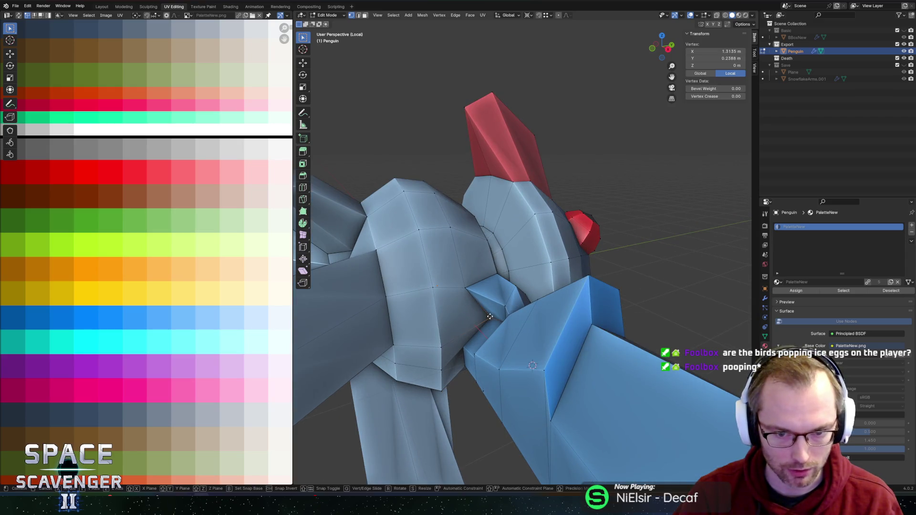
key("g")
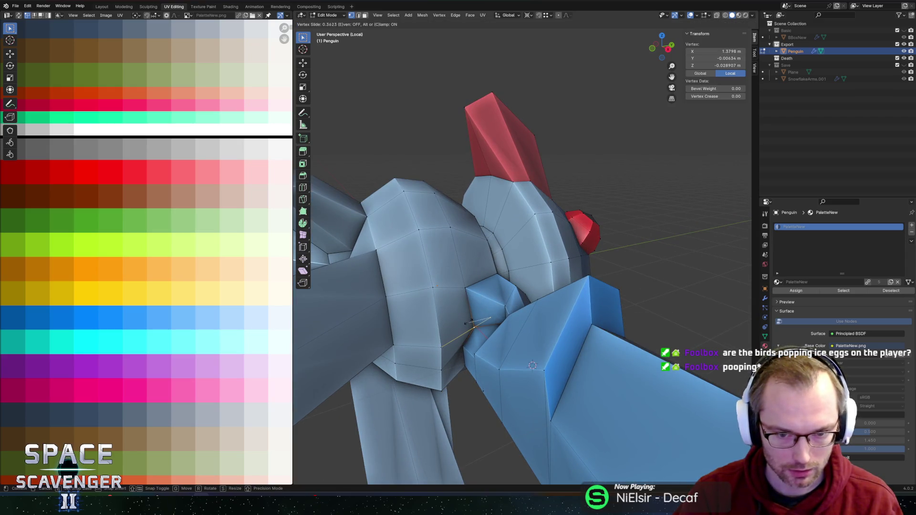
left_click(469, 322)
Move a second joint vertex and review the penguin in Object Mode.
key("g")
key("g")
mouse_move(482, 287)
middle_mouse_down()
mouse_move(447, 363)
mouse_move(464, 371)
middle_mouse_up()
left_click(451, 361)
key("g")
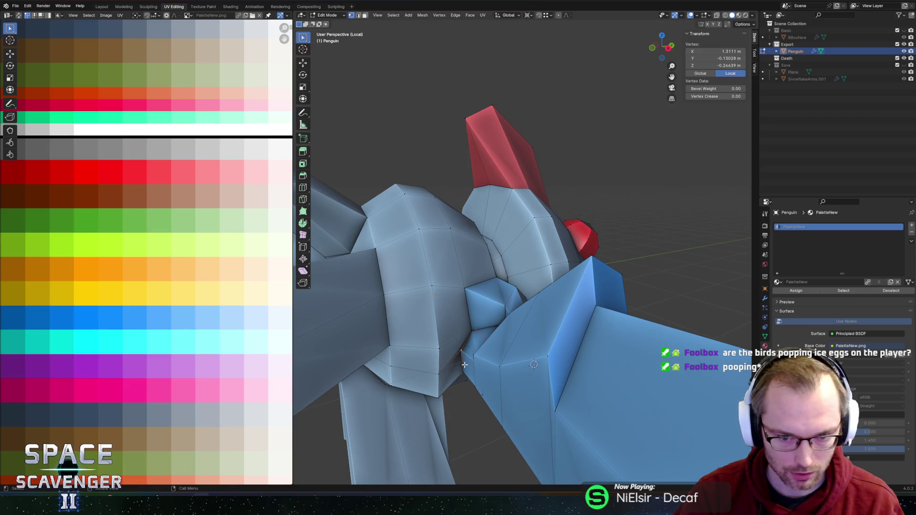
left_click(475, 379)
key("Tab")
mouse_move(475, 379)
middle_mouse_down()
mouse_move(485, 324)
mouse_move(560, 304)
mouse_move(505, 324)
mouse_move(563, 340)
mouse_move(534, 320)
mouse_move(464, 212)
mouse_move(548, 245)
middle_mouse_up()
key("Tab")
scroll(502, 325, "up", 3)
Move the selection along Y, select the linked wing geometry, and pick a wing-base edge.
key("g")
left_click(558, 355)
key("l")
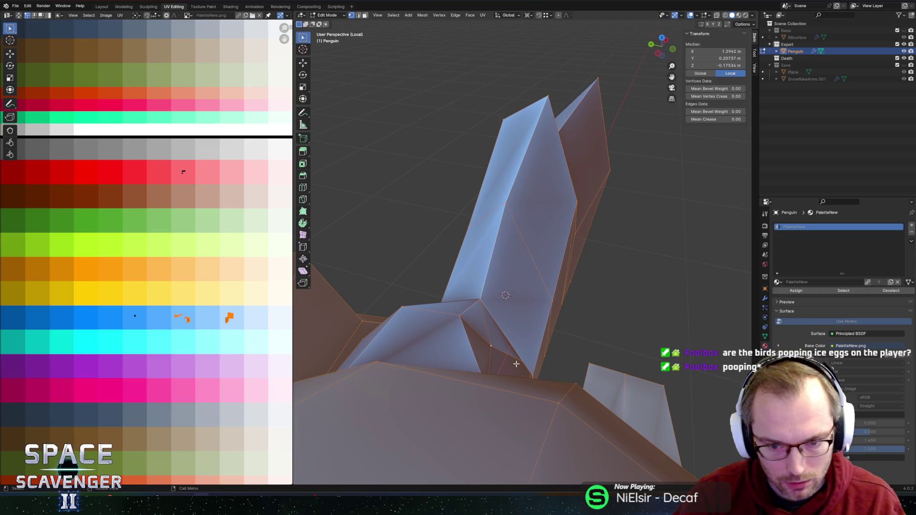
key("2")
left_click(517, 365)
Using X-ray, select a joint edge at the wing base and slide it.
middle_click_drag(528, 355, 482, 310)
key("alt+z")
left_click(491, 407, "alt")
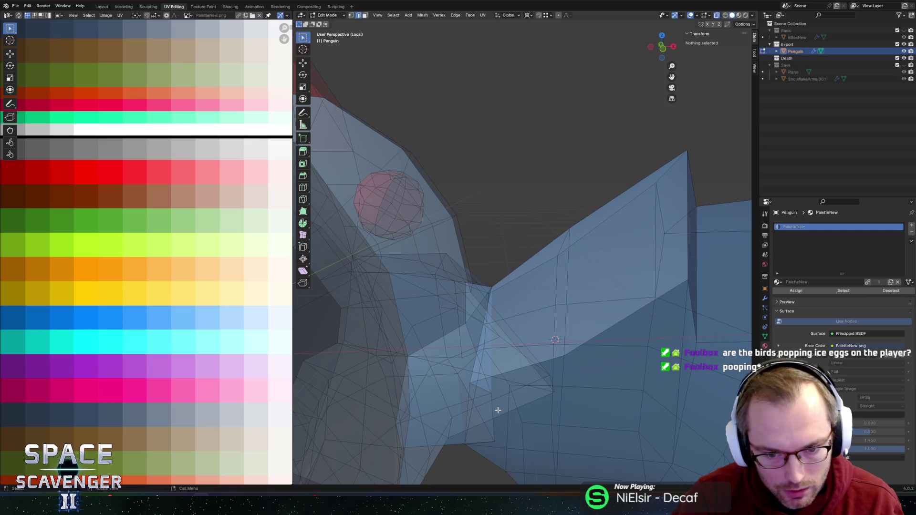
key("alt+z")
mouse_move(491, 408)
middle_mouse_down()
mouse_move(531, 390)
mouse_move(515, 403)
mouse_move(486, 391)
mouse_move(473, 321)
mouse_move(486, 264)
mouse_move(478, 242)
mouse_move(491, 262)
mouse_move(487, 243)
middle_mouse_up()
left_click(503, 413)
left_click(492, 419)
Slide a wing edge loop, dissolve the stray edge, and return to Object Mode.
left_click(456, 225, "alt")
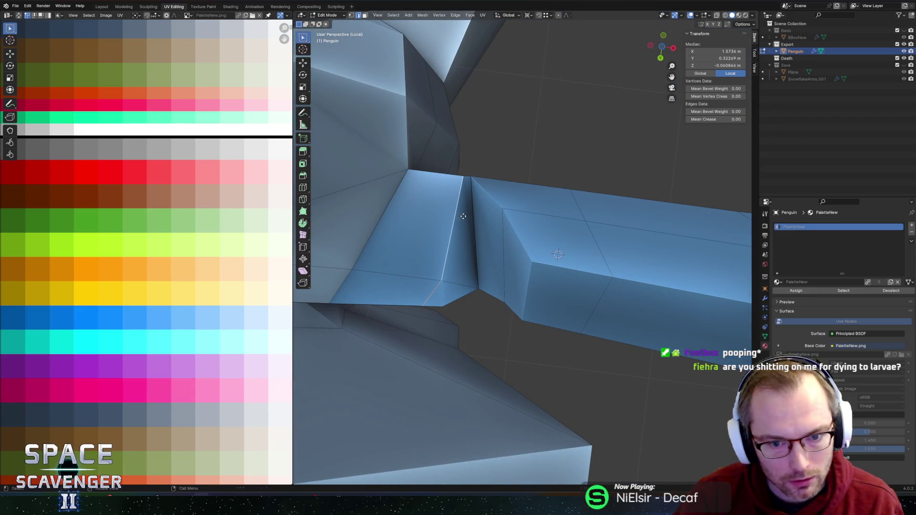
left_click(453, 215)
mouse_move(477, 201)
middle_mouse_down()
mouse_move(419, 265)
mouse_move(504, 276)
mouse_move(505, 348)
mouse_move(474, 301)
mouse_move(614, 298)
mouse_move(639, 268)
mouse_move(634, 253)
middle_mouse_up()
key("x")
left_click(614, 296)
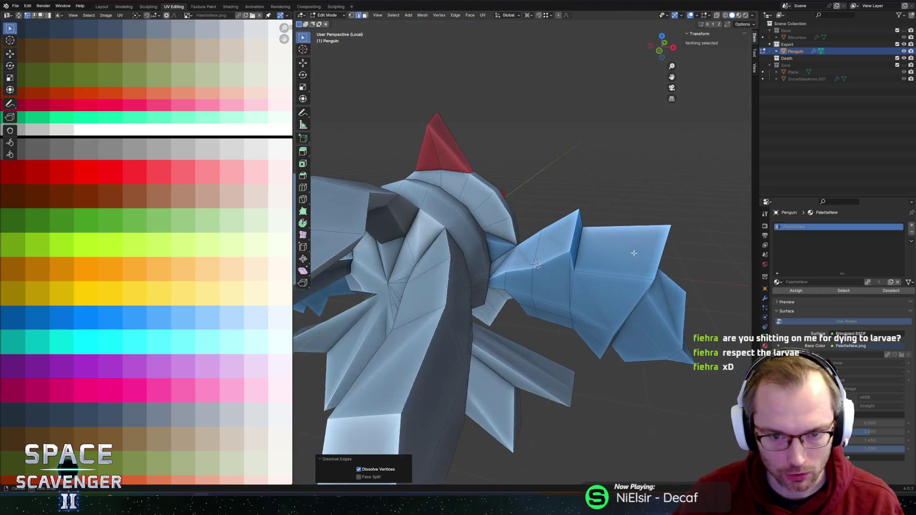
key("Tab")
scroll(624, 254, "down", 6)
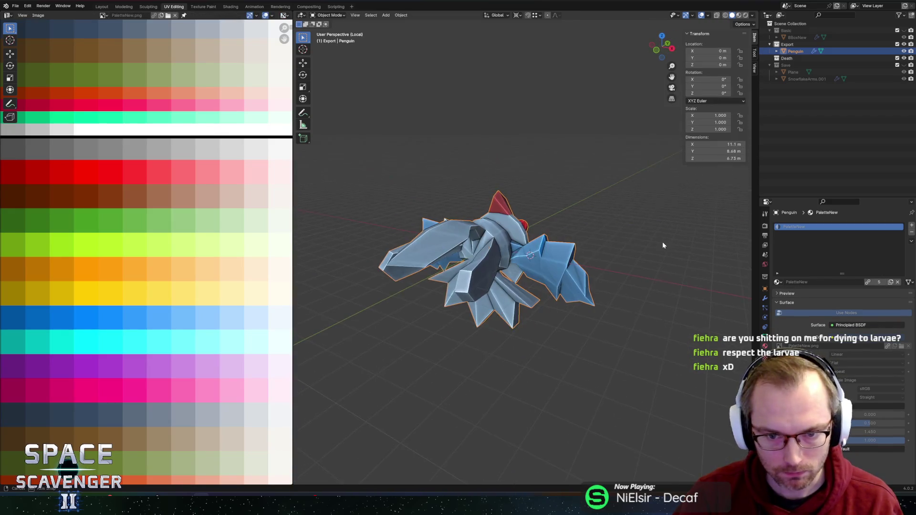